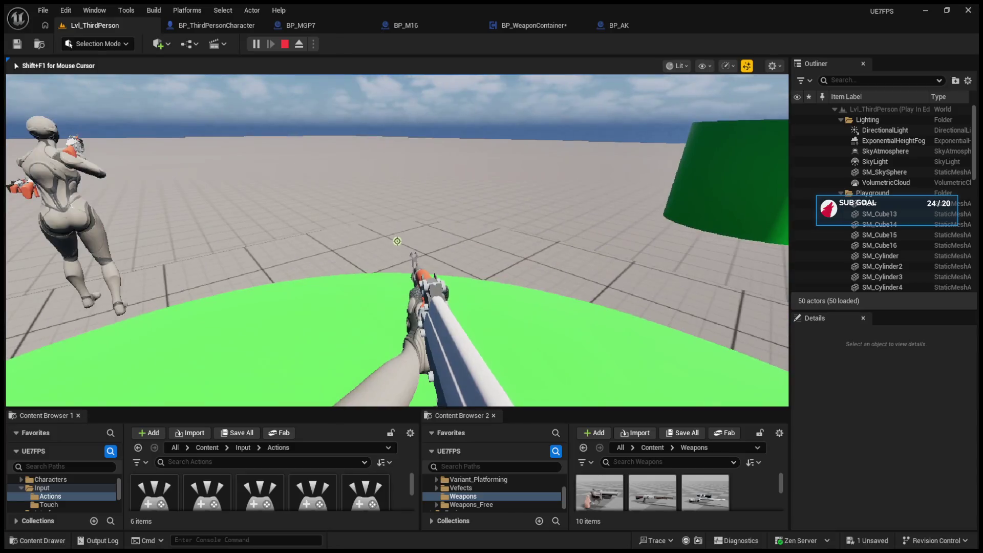
- Stop the play-in-editor session and look over the BP_AK blueprint
key(Escape)
click(635, 25)
scroll(545, 190, down, 4)
scroll(471, 248, up, 5)
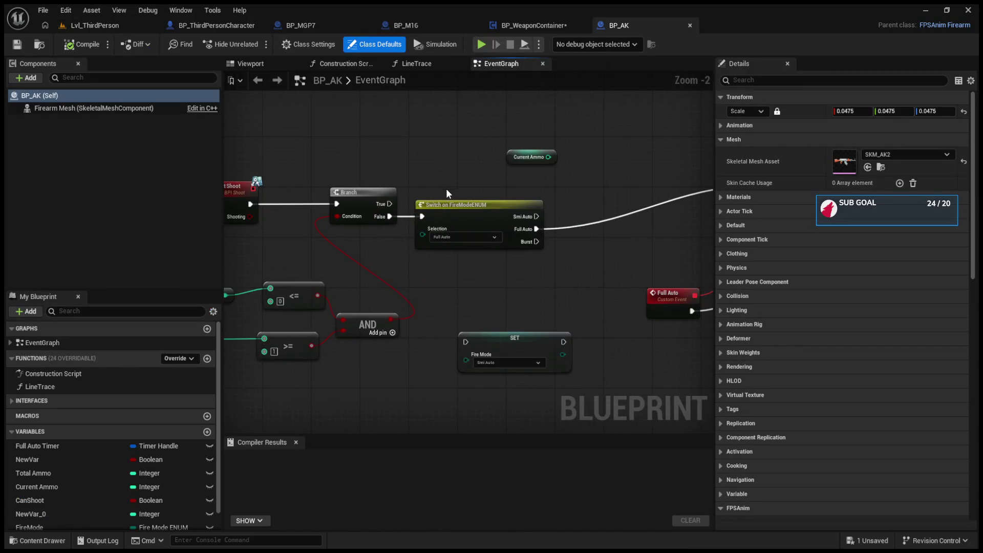
- Check the LineTrace function and BP_M16, then zoom onto the character's IA_Shoot event
click(425, 62)
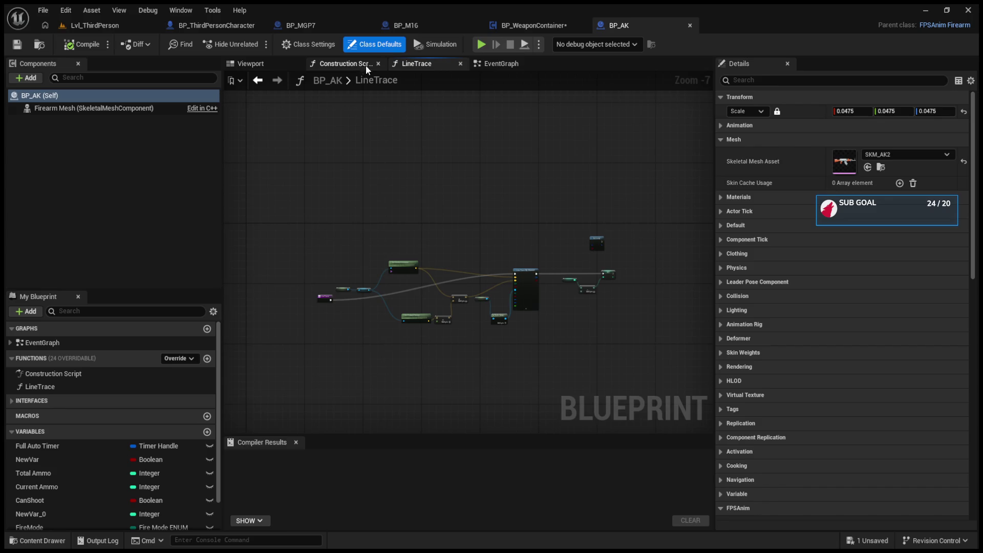
click(437, 24)
scroll(455, 262, down, 5)
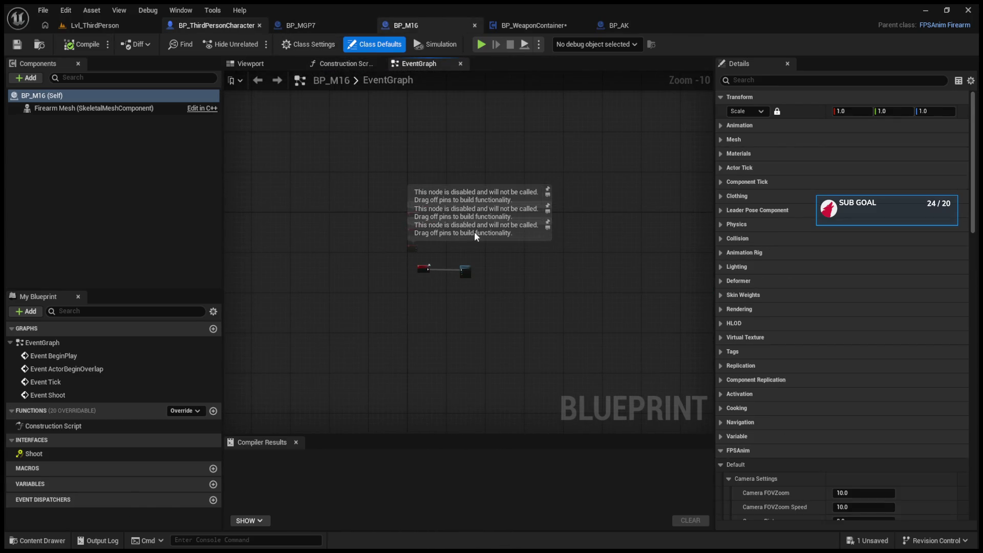
scroll(453, 269, down, 3)
scroll(454, 270, down, 5)
scroll(399, 251, up, 8)
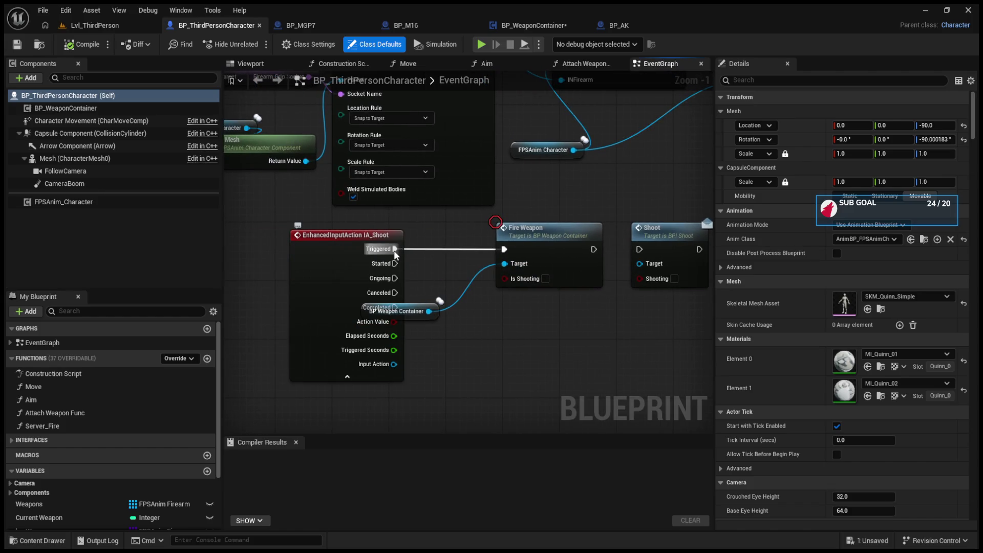
- Drive Fire Weapon from IA_Shoot's Started pin instead of Triggered, and rearrange the nodes
alt+click(397, 249)
drag(395, 263, 504, 250)
drag(413, 304, 626, 327)
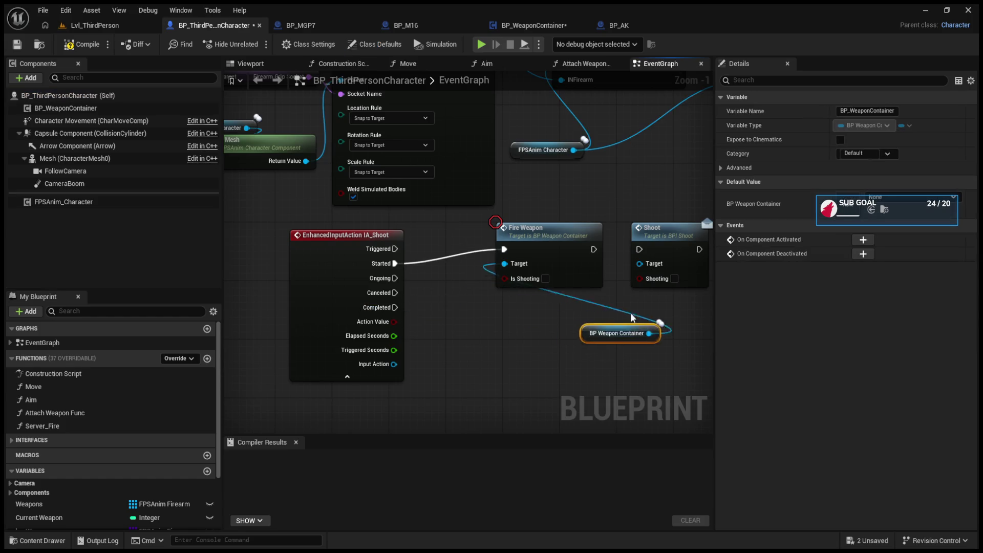
drag(380, 310, 527, 271)
drag(399, 225, 471, 232)
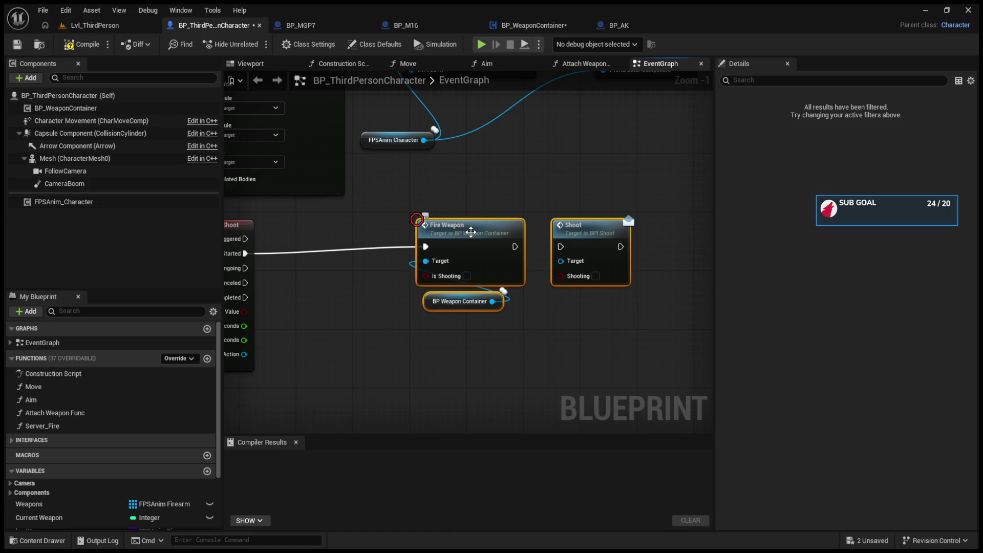
- Pan the graph, undo the node move, and collapse the variables list
drag(464, 253, 577, 229)
key(ctrl+z)
key(ctrl+z)
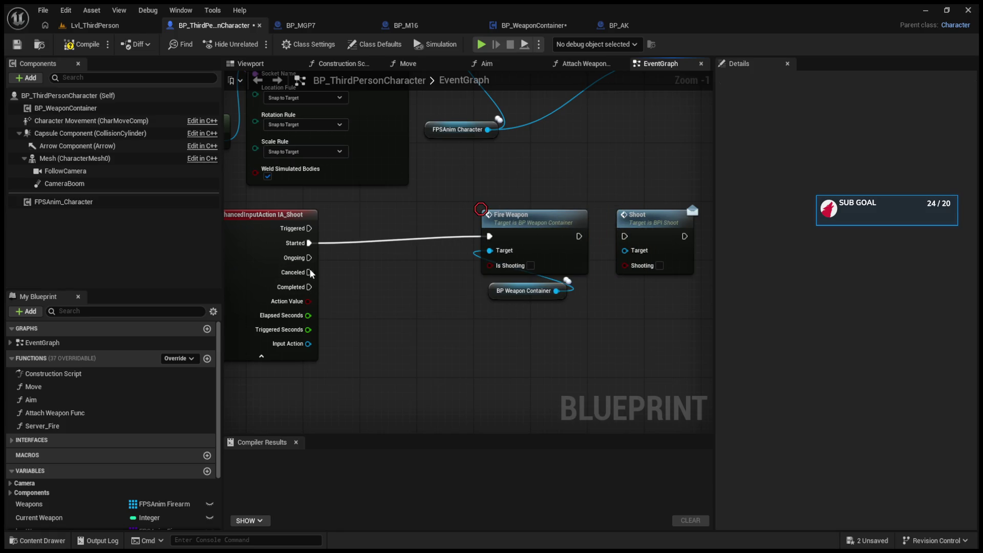
scroll(211, 454, down, 3)
click(202, 399)
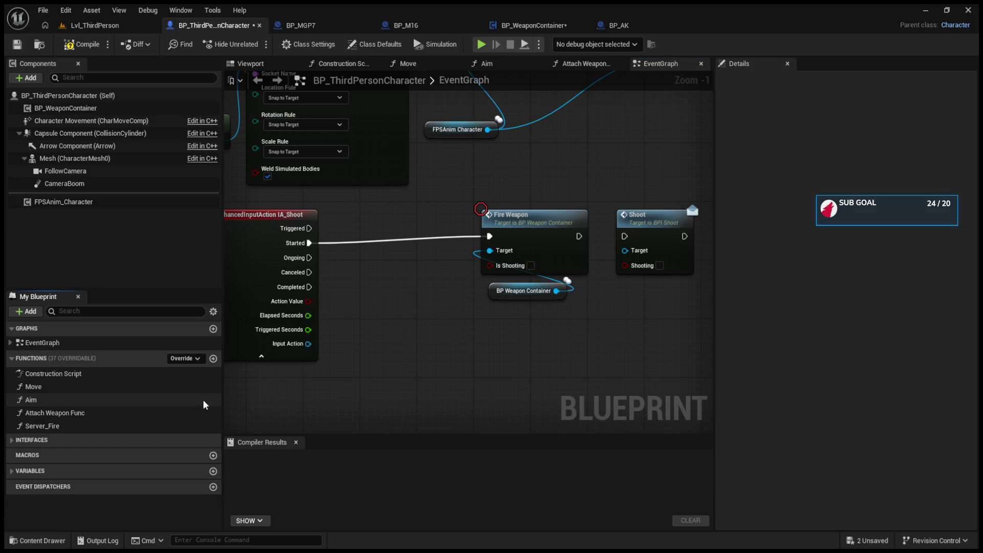
- Review BP_WeaponContainer's FireWeapon, actor-attach, StartingWeapon and EquipWeapon function graphs
click(518, 27)
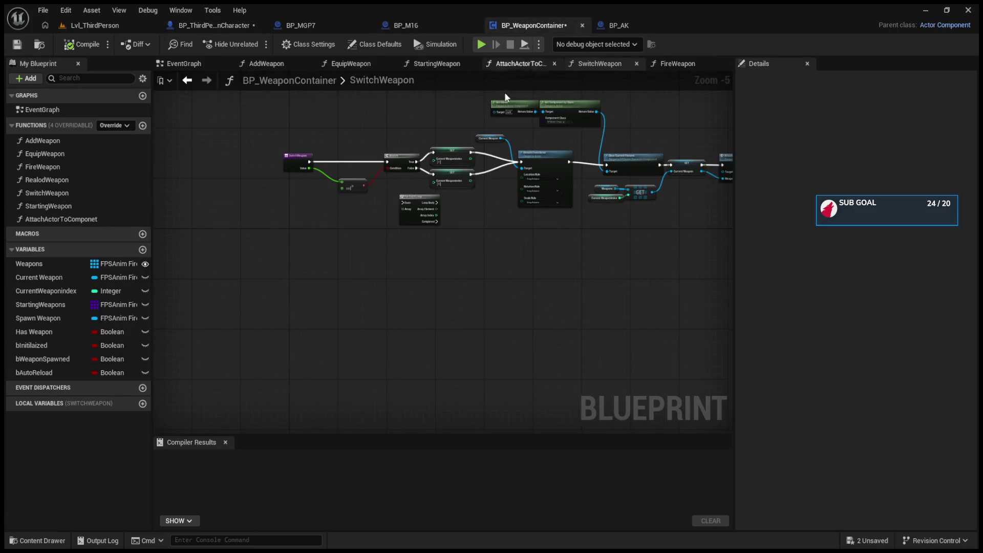
click(666, 66)
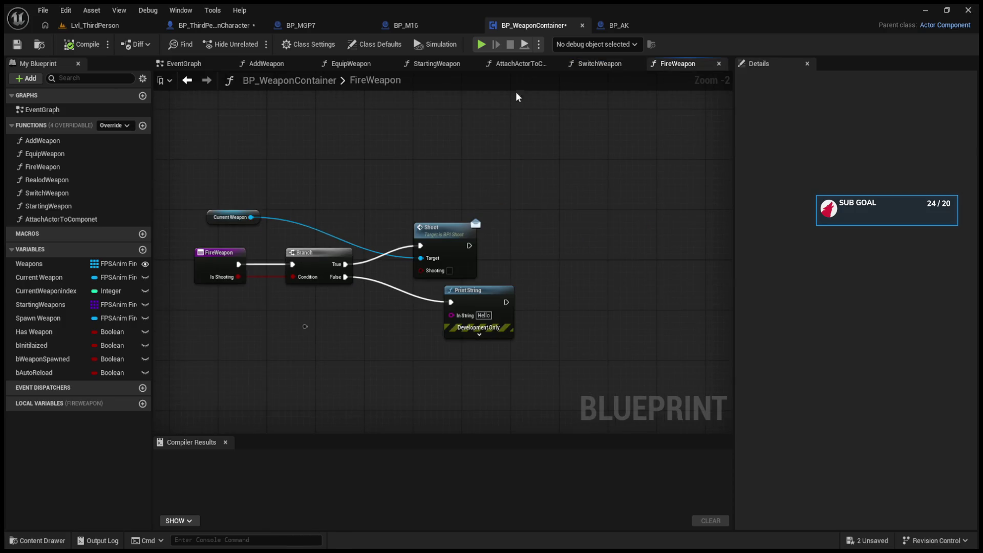
click(514, 64)
click(437, 63)
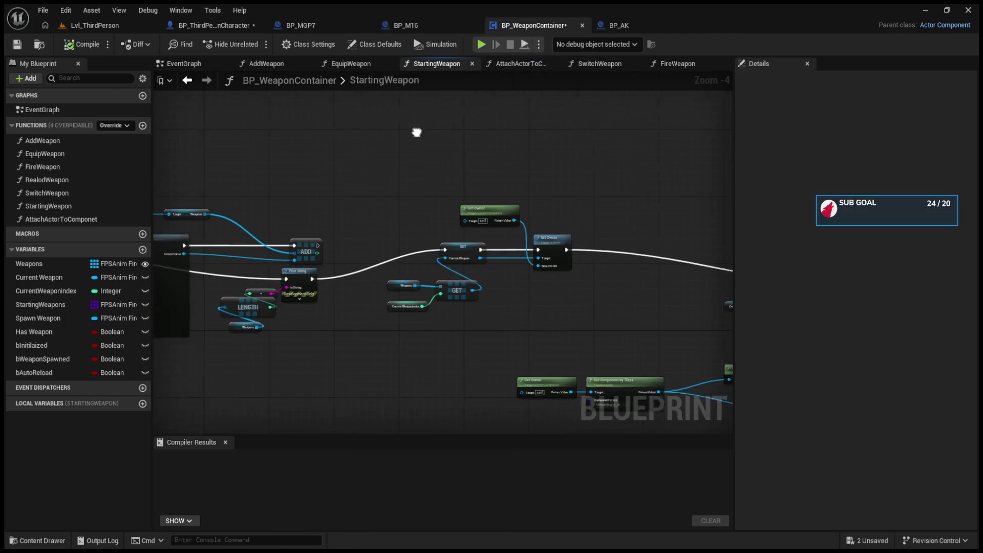
click(352, 64)
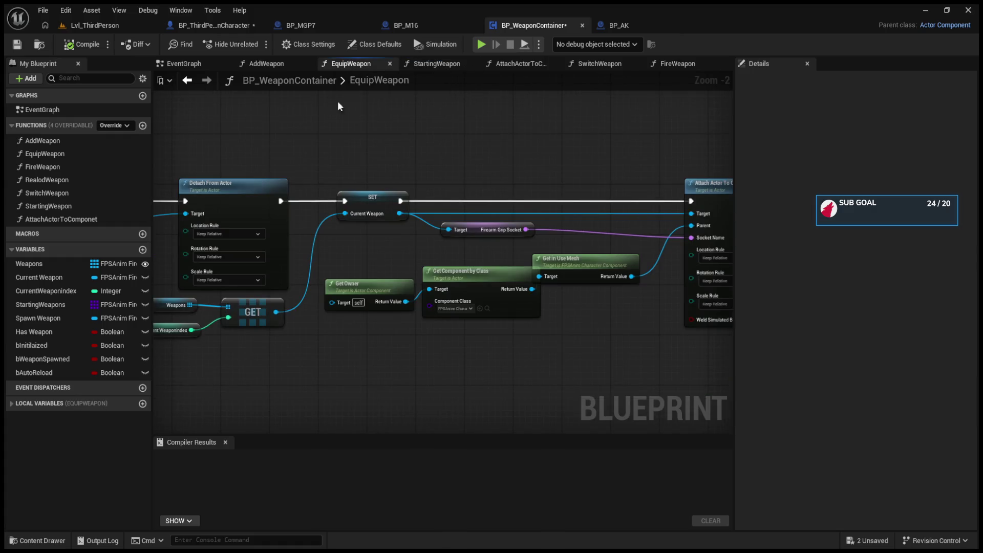
- Go to BP_AK's event graph and select the Switch on FireModeENUM node
click(619, 25)
mouse_move(481, 133)
mouse_down()
mouse_move(369, 94)
mouse_move(446, 147)
mouse_up()
click(524, 262)
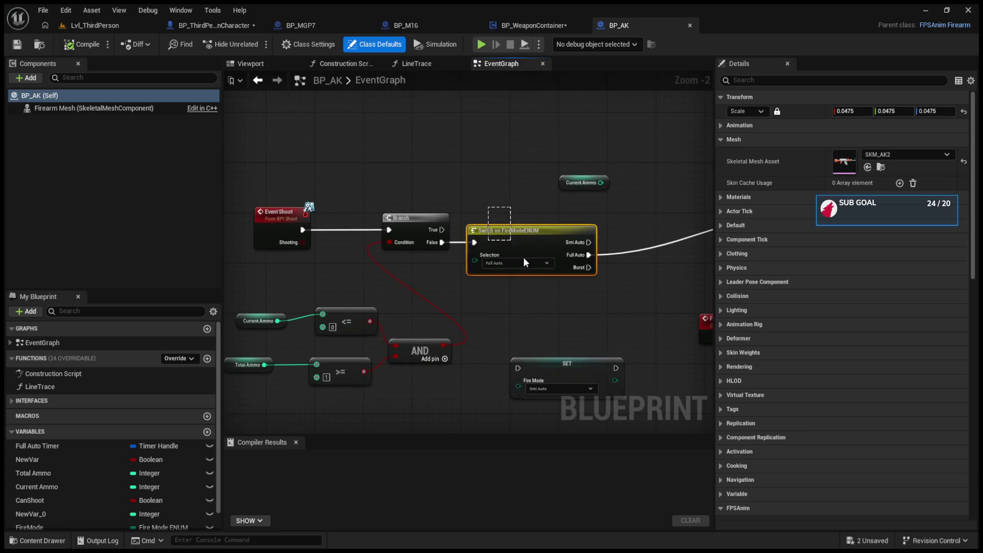
- Delete BP_AK's Switch on FireModeENUM, move the Branch into its place, and return to the character graph
key(Delete)
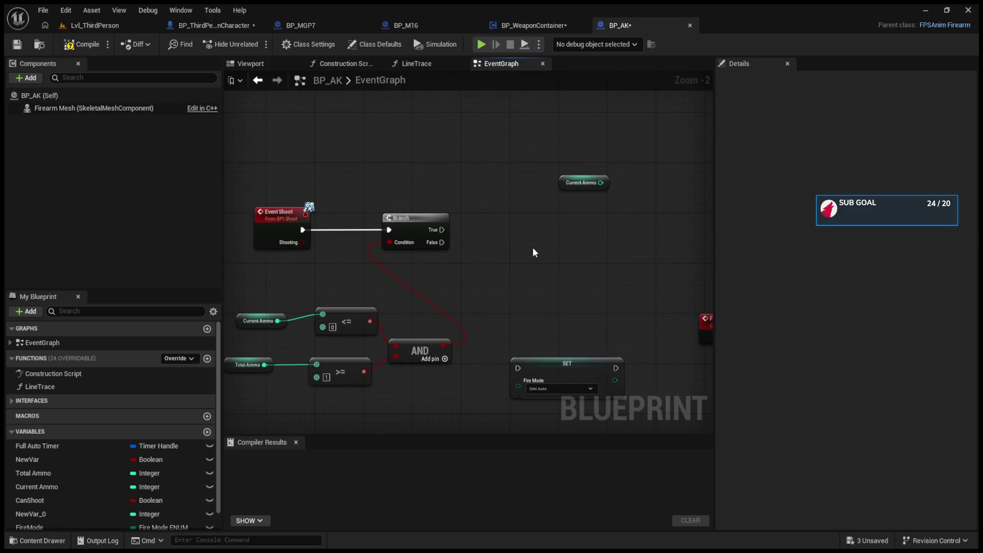
drag(439, 233, 600, 219)
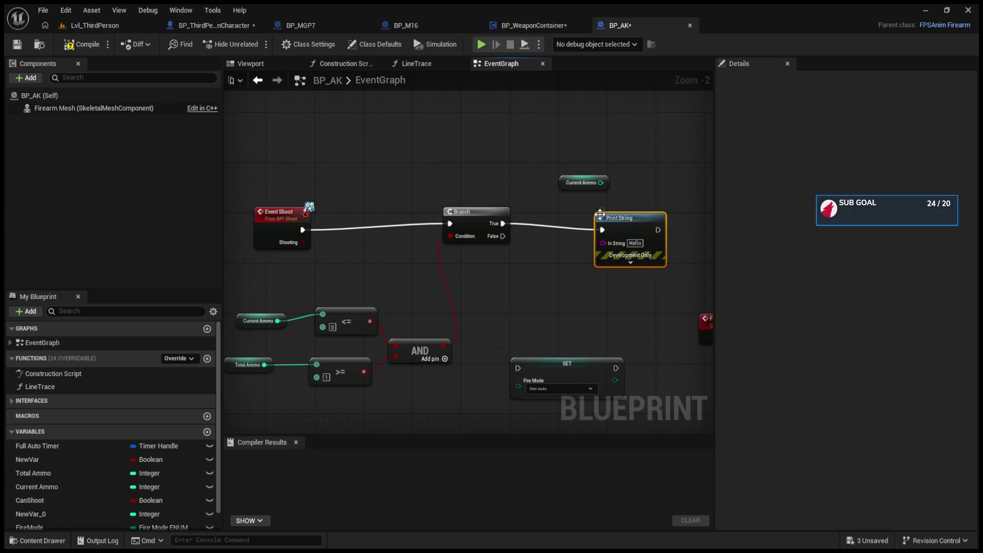
click(275, 230)
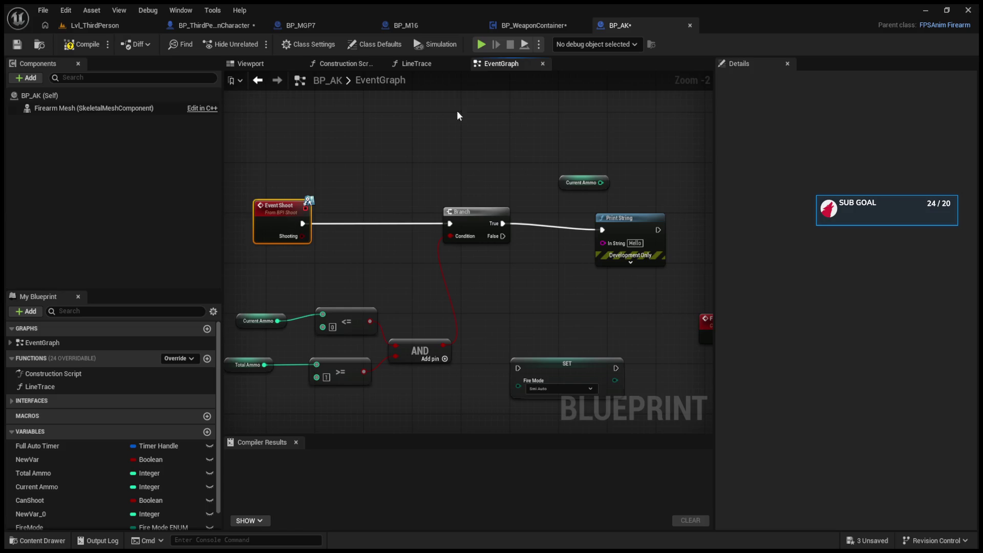
click(508, 25)
drag(226, 27, 434, 26)
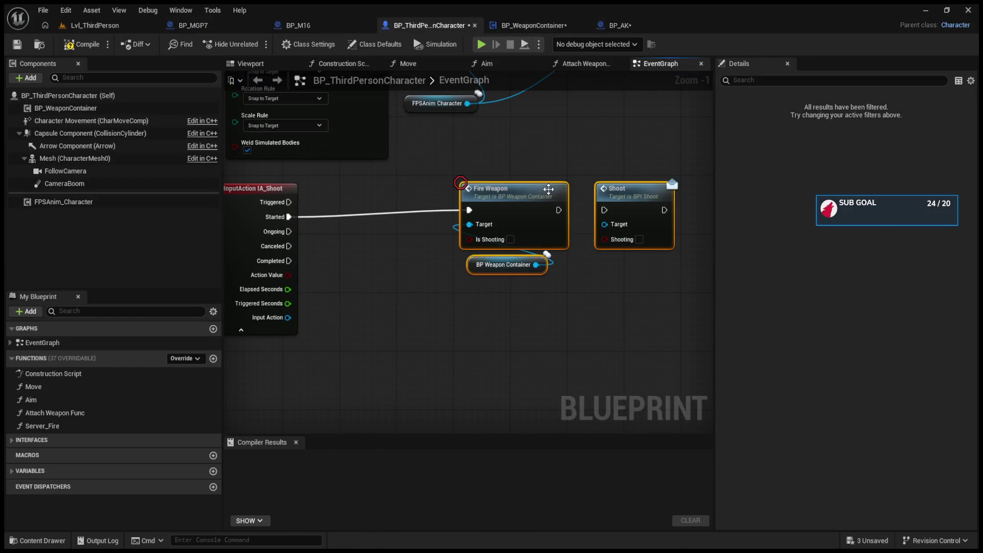
- Make room beside Fire Weapon and add a Boolean variable named bIs Shooting
drag(481, 181, 503, 195)
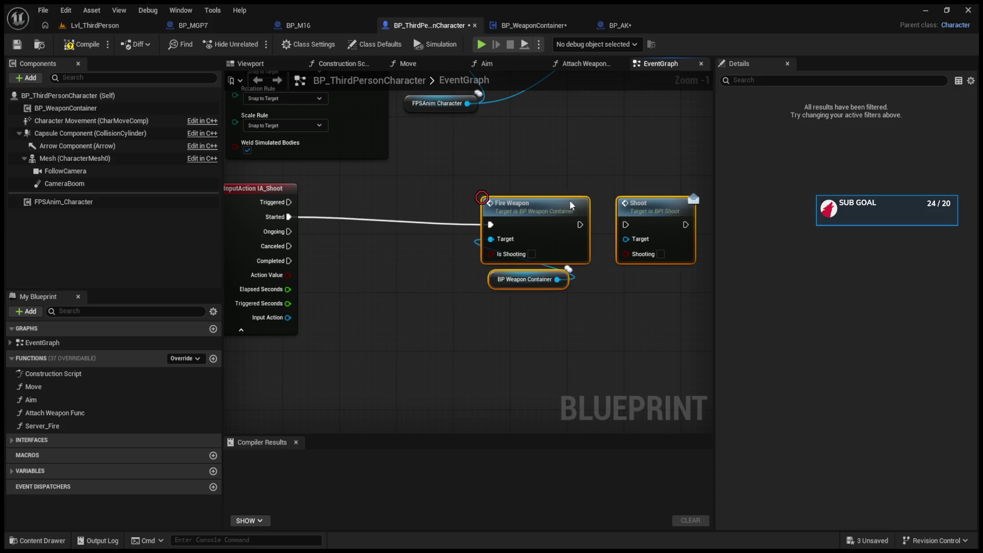
click(8, 469)
scroll(118, 460, down, 3)
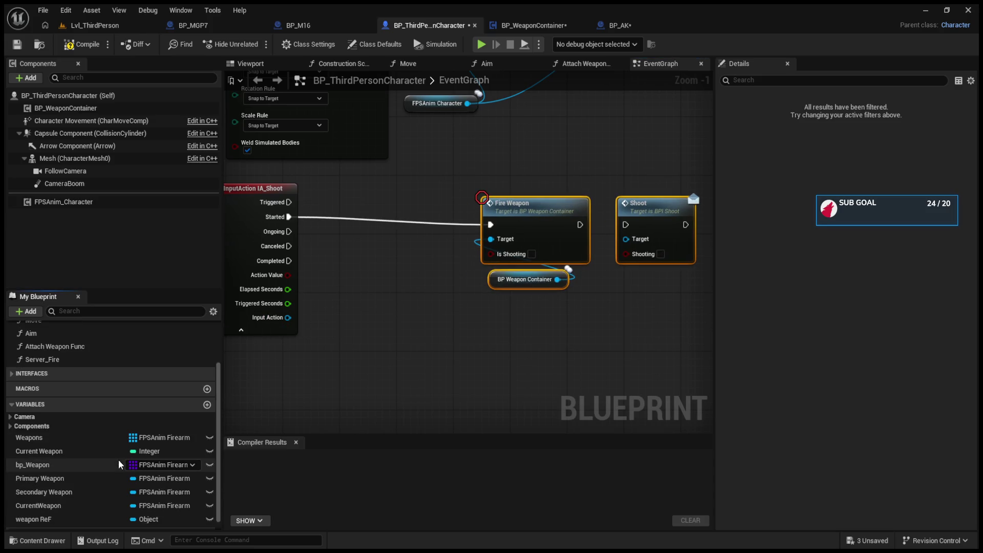
click(208, 393)
text(bIs Shooting)
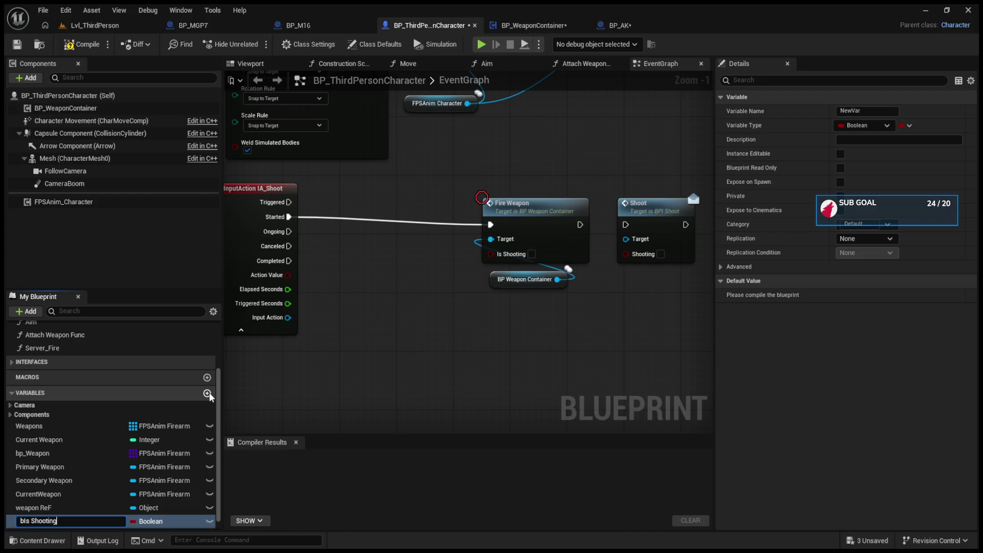
key(Return)
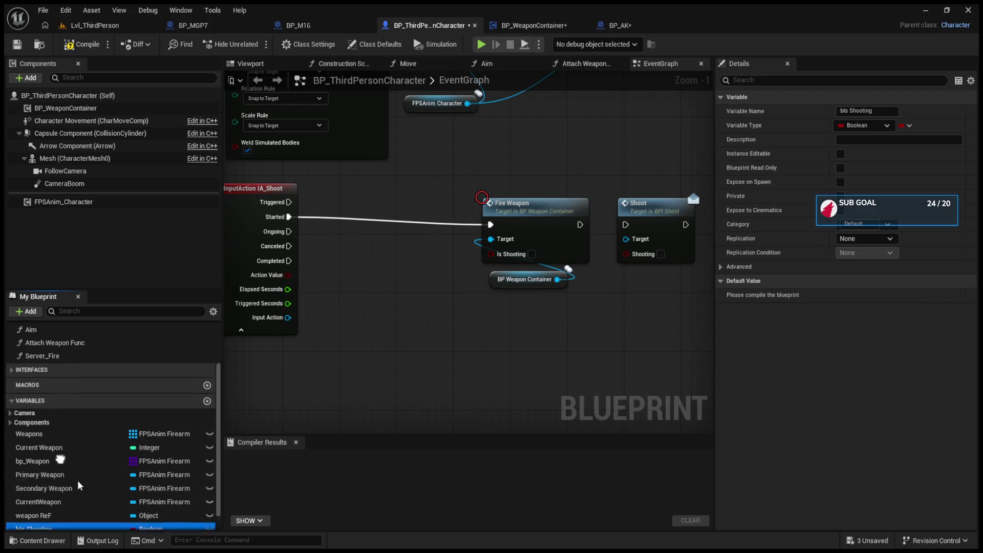
- Insert a SET Is Shooting = true between IA_Shoot's Started and Fire Weapon, then compile
drag(100, 512, 366, 197)
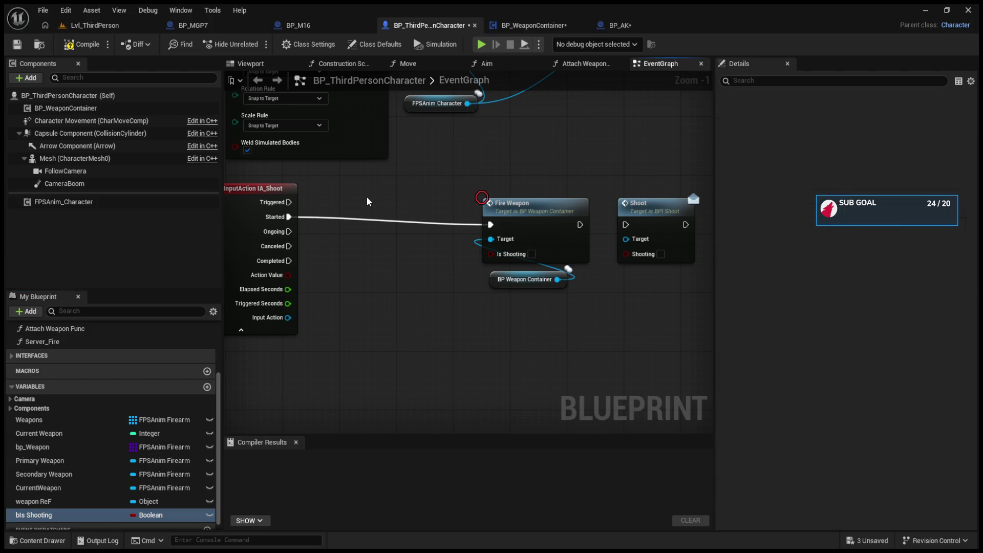
click(383, 231)
drag(290, 217, 370, 210)
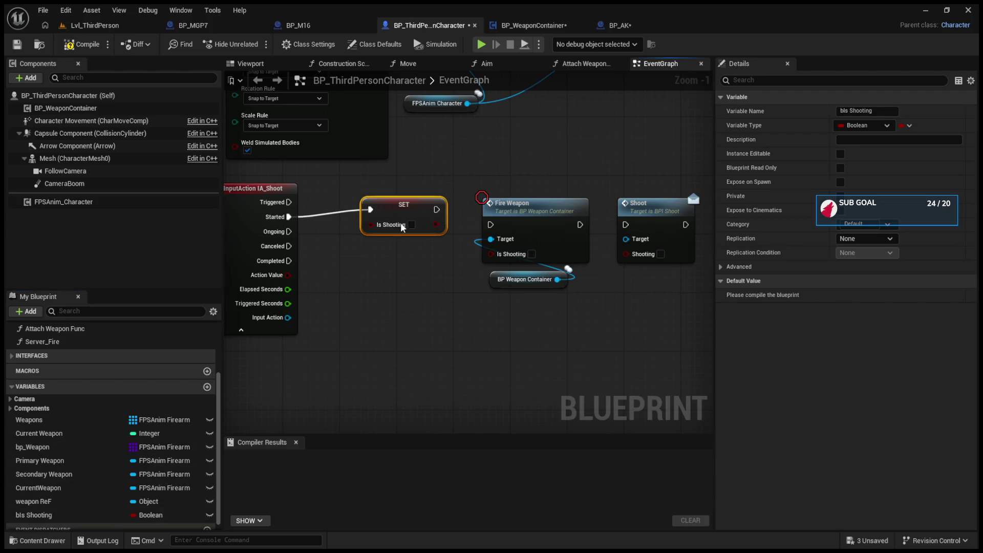
click(410, 225)
mouse_move(437, 209)
mouse_down()
mouse_move(490, 224)
mouse_move(492, 254)
mouse_up()
click(82, 44)
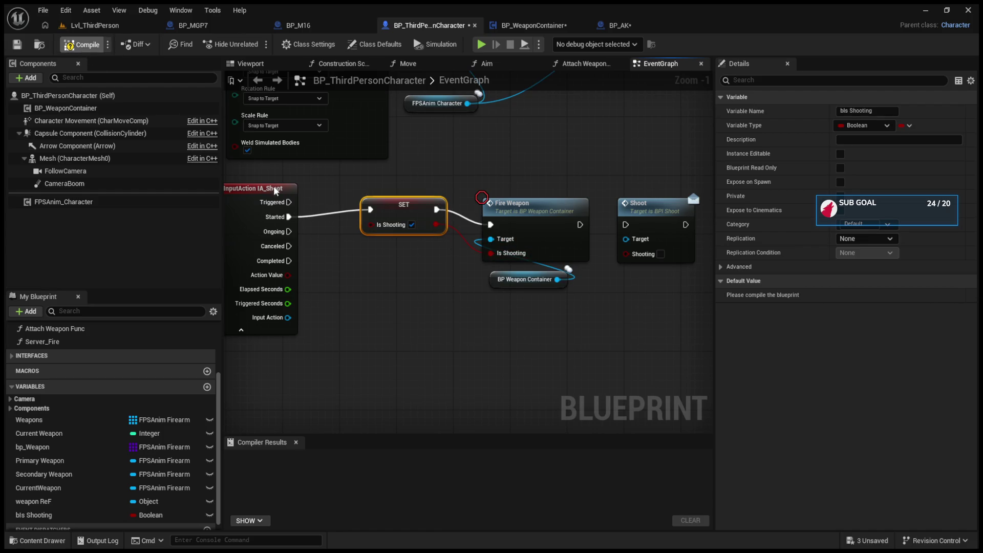
- Add a duplicate SET Is Shooting fed by IA_Shoot's Canceled into Fire Weapon, then open FireWeapon
drag(403, 210, 396, 210)
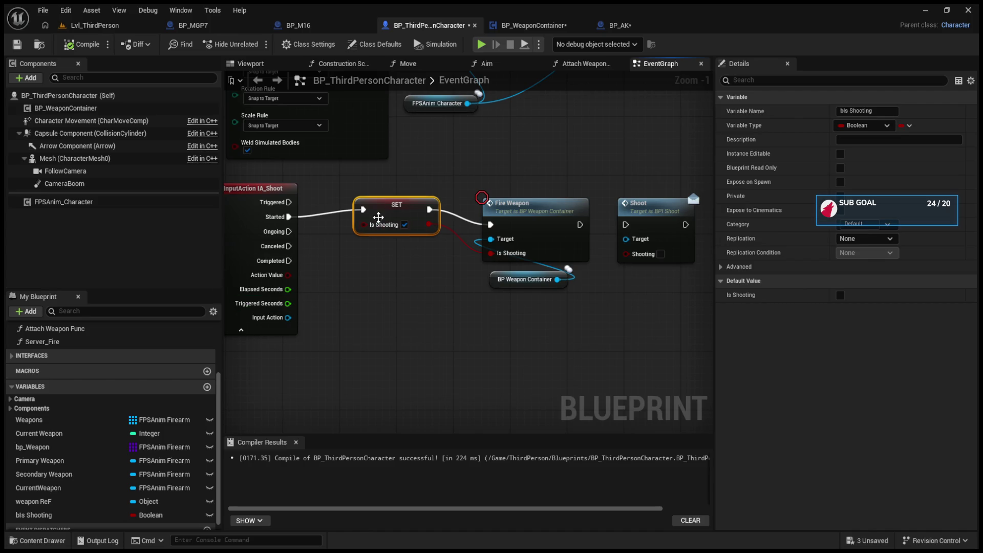
key(ctrl+c)
key(ctrl+v)
drag(425, 291, 408, 262)
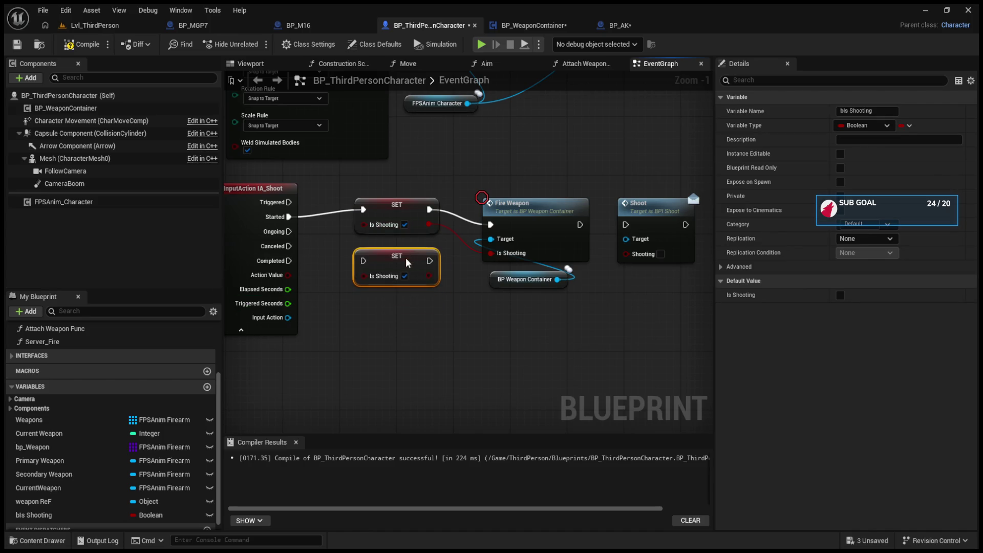
alt+click(493, 255)
drag(410, 225, 413, 200)
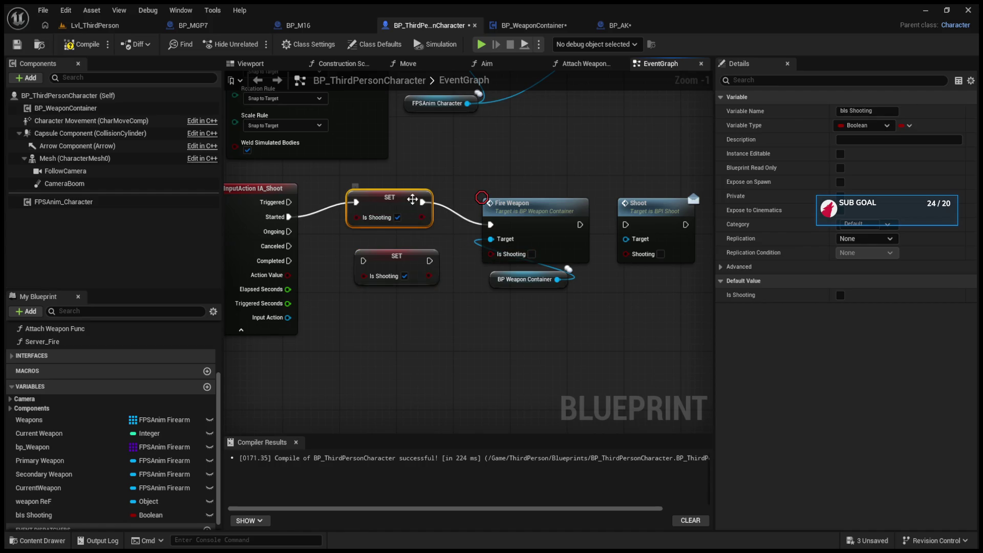
drag(393, 260, 385, 260)
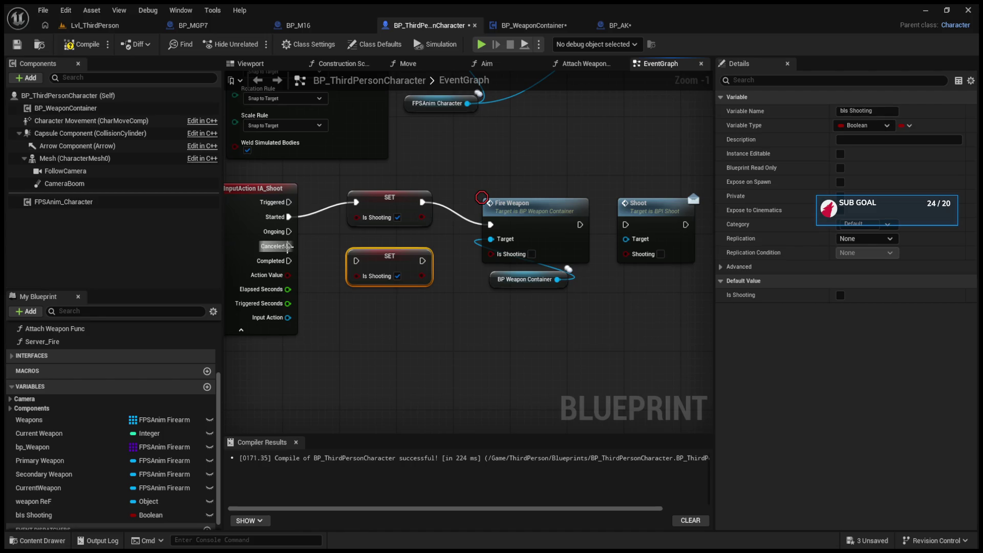
mouse_move(288, 247)
mouse_down()
mouse_move(326, 262)
mouse_move(356, 261)
mouse_up()
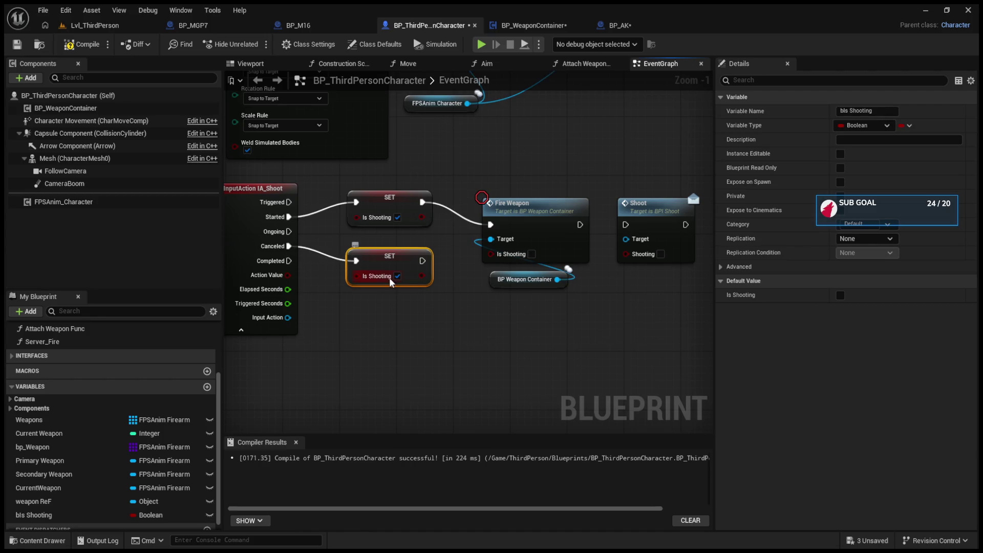
drag(429, 261, 490, 225)
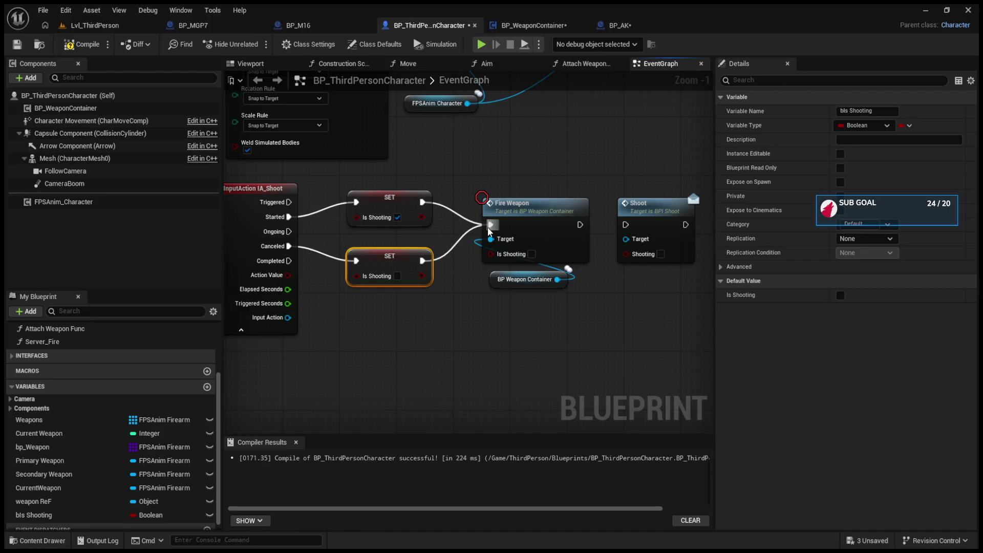
double_click(496, 215)
drag(371, 244, 409, 308)
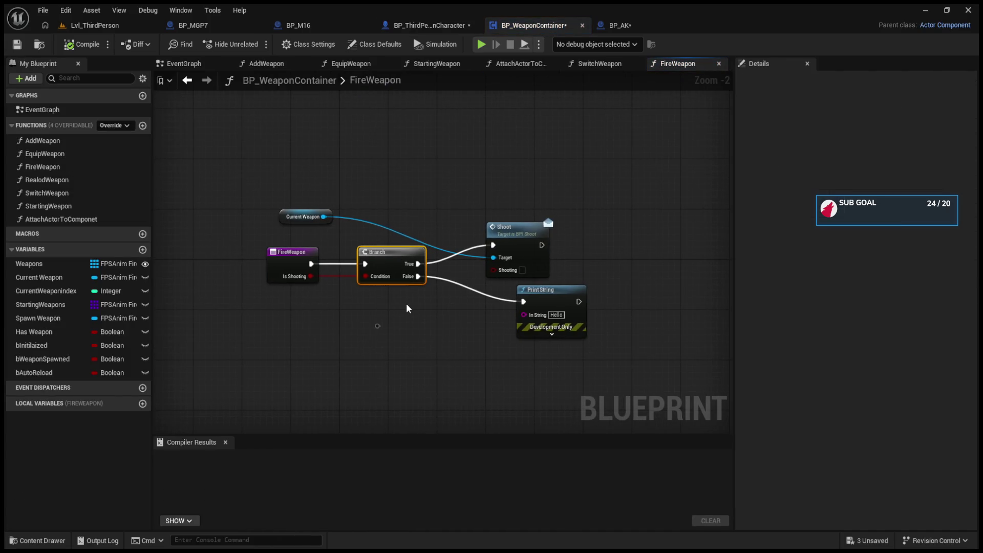
- Delete the Branch in FireWeapon and wire the function entry straight into the Shoot call
key(Delete)
mouse_move(311, 264)
mouse_down()
mouse_move(492, 246)
mouse_move(458, 234)
mouse_up()
mouse_move(309, 263)
mouse_down()
mouse_move(487, 257)
mouse_move(493, 246)
mouse_move(419, 254)
mouse_up()
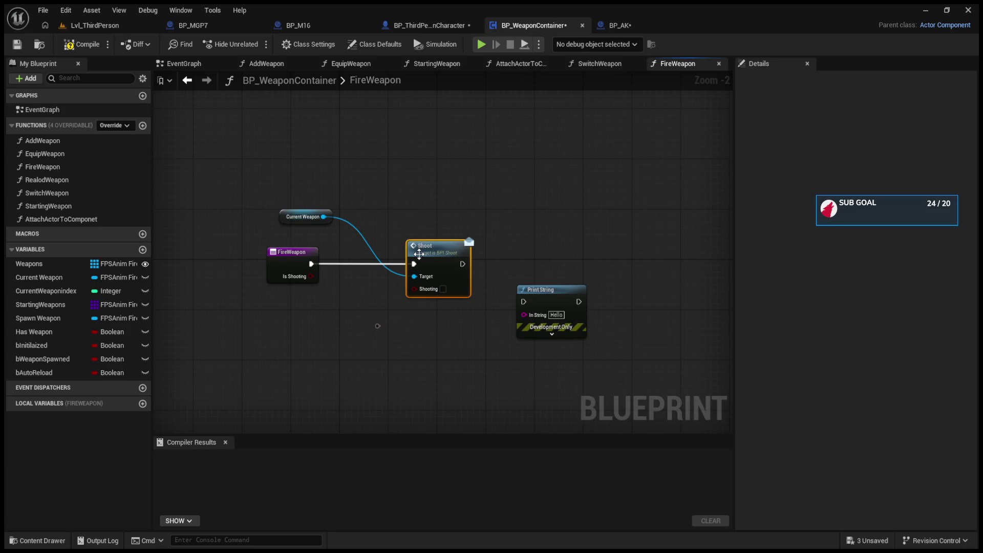
double_click(419, 254)
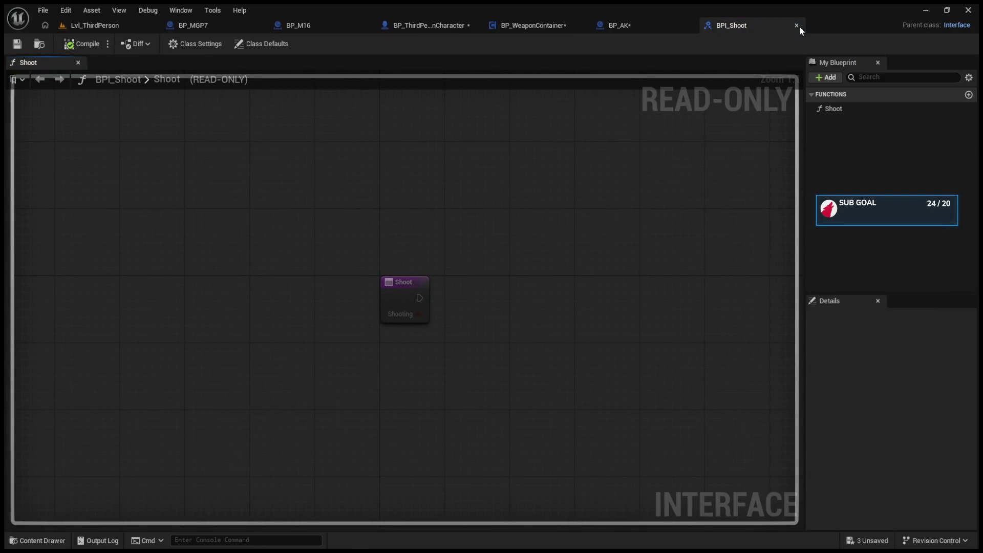
click(799, 26)
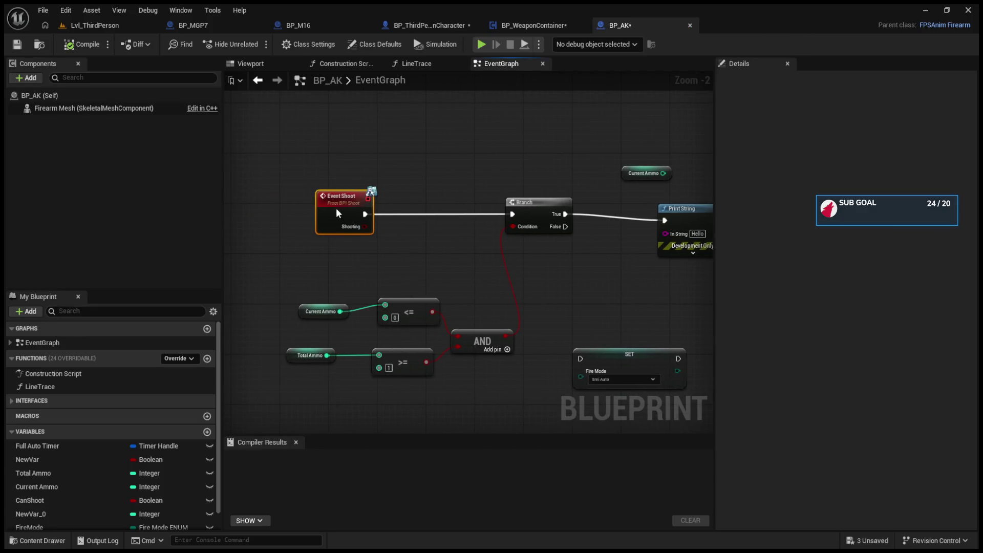
- Reroute BP_AK's Branch so its False output, not True, feeds the Hello Print String
drag(337, 209, 409, 209)
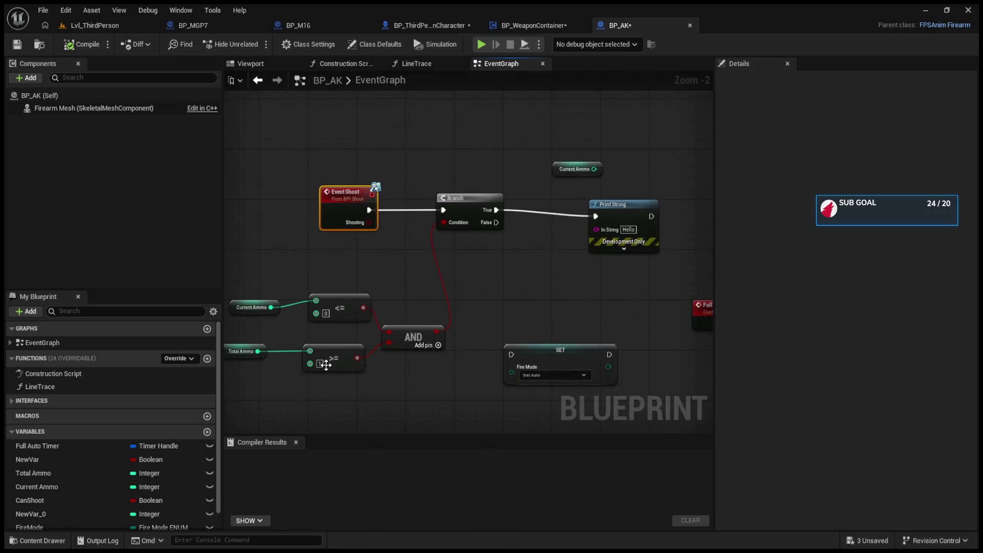
alt+click(497, 210)
drag(438, 226, 538, 232)
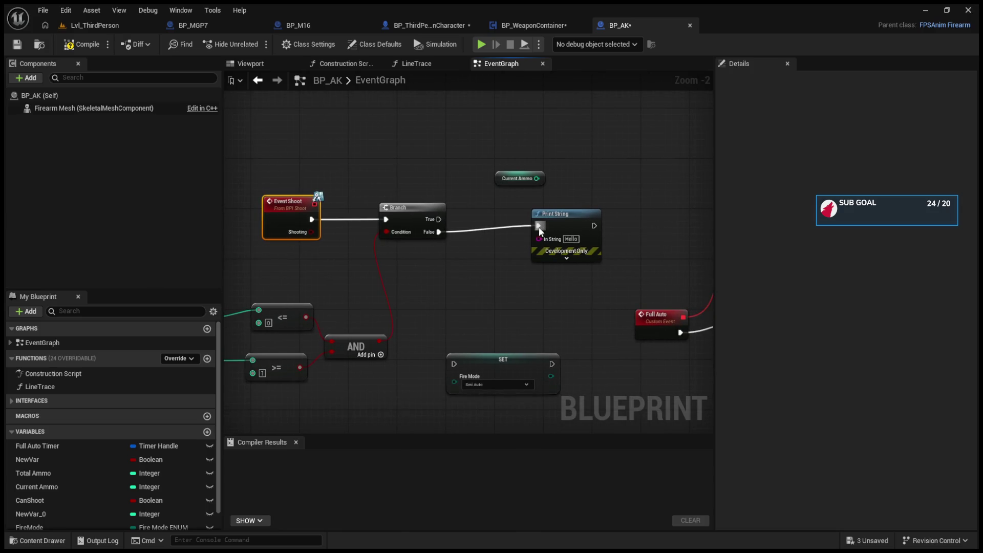
click(95, 25)
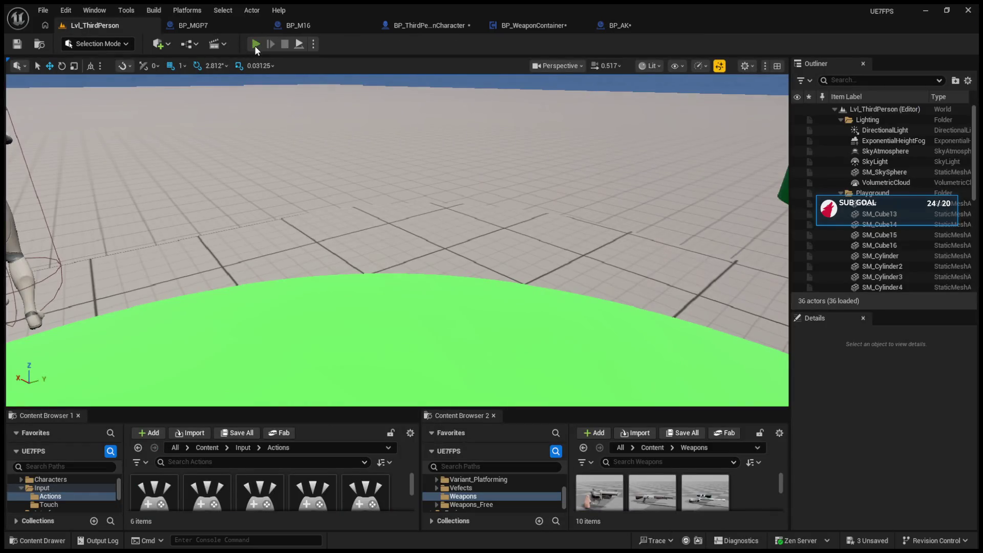
- Run a quick Alt+P play test printing Hello, then return to BP_AK's Print String
key(alt+p)
key(Escape)
click(620, 25)
click(651, 246)
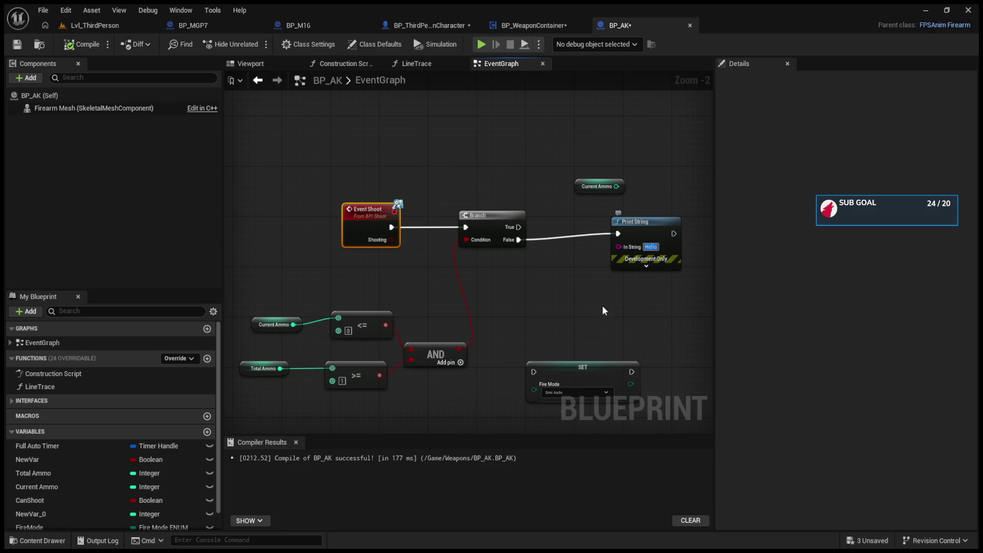
- Disconnect the Print String and replace the <= ammo comparison with the >= node
drag(584, 225, 580, 246)
alt+click(566, 249)
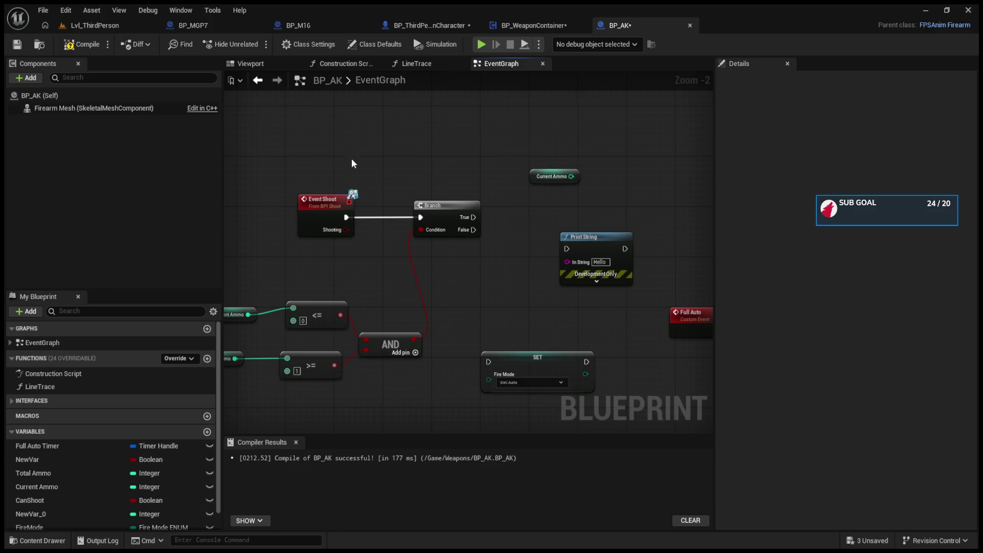
mouse_move(245, 315)
mouse_down()
mouse_move(278, 275)
mouse_move(366, 340)
mouse_up()
click(342, 316)
key(Delete)
drag(312, 290, 323, 321)
- Link Branch True to Set Timer by Event, deleting the Print String and Fire Mode SET nodes
drag(559, 294, 362, 278)
drag(401, 228, 368, 266)
mouse_move(277, 201)
mouse_down()
mouse_move(507, 211)
mouse_move(591, 189)
mouse_up()
drag(344, 223, 491, 245)
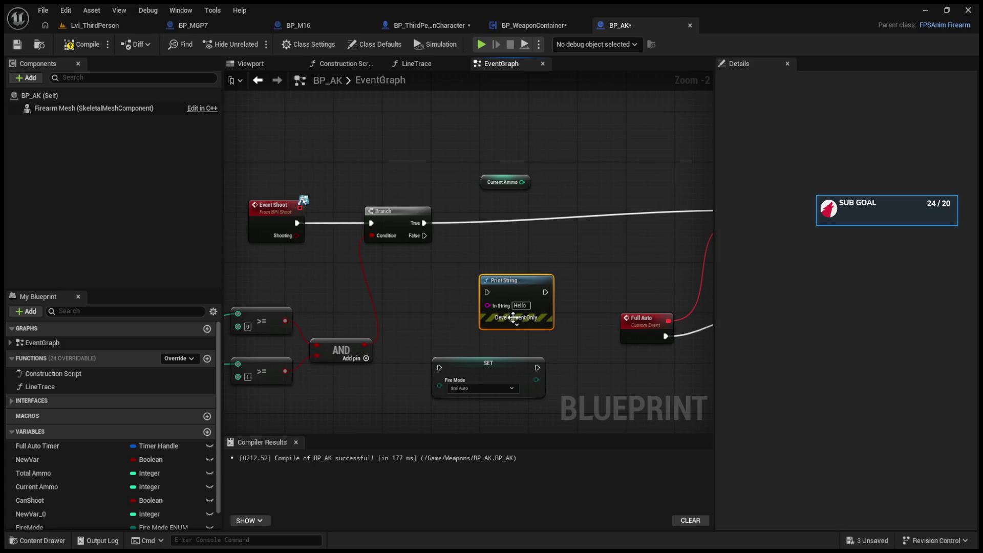
key(Delete)
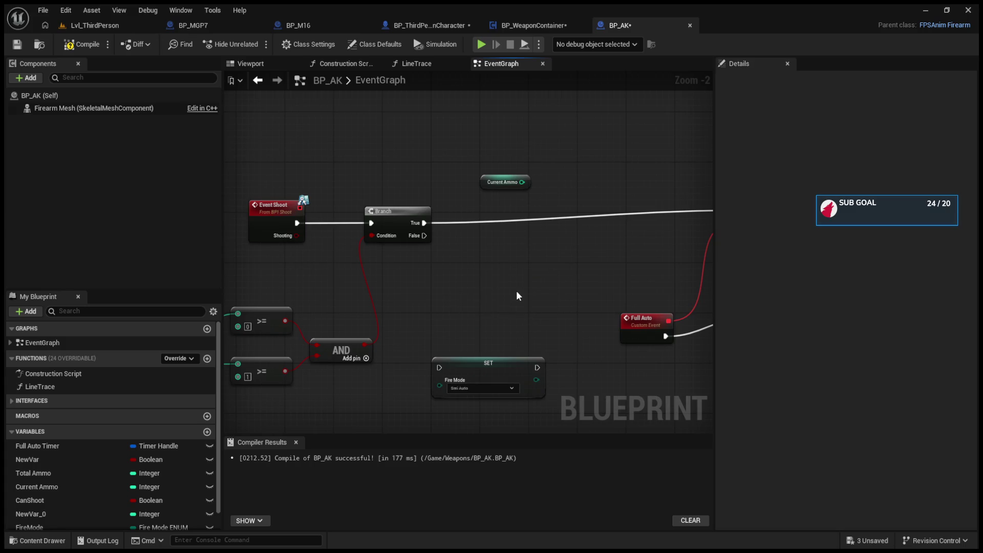
drag(516, 290, 555, 262)
click(563, 353)
drag(538, 343, 531, 374)
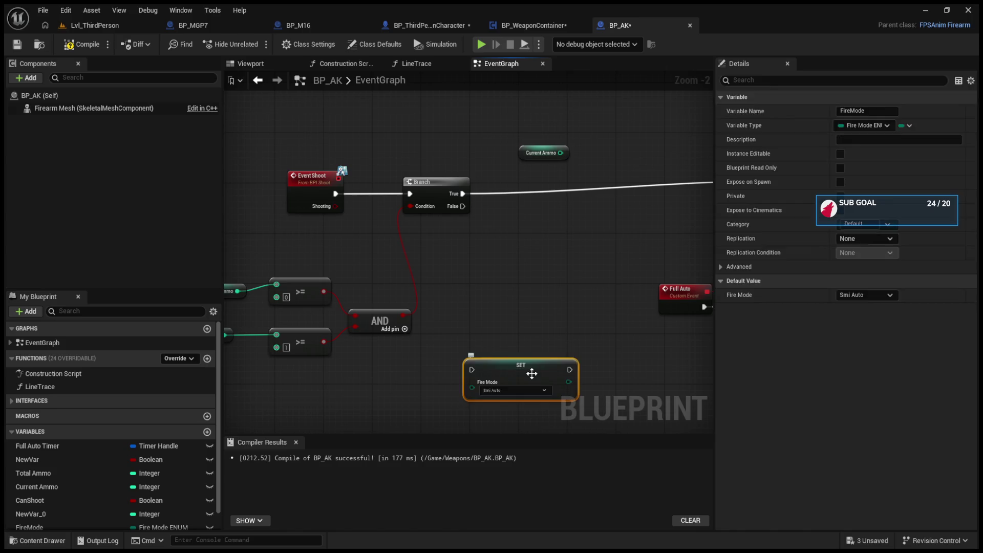
key(Delete)
- Wire Branch False to Clear and Invalidate Timer by Handle using Full Auto Timer, then play-test
mouse_move(532, 307)
mouse_down()
mouse_move(257, 264)
mouse_move(411, 265)
mouse_move(306, 286)
mouse_move(293, 254)
mouse_up()
drag(315, 337, 527, 274)
ctrl+click(597, 254)
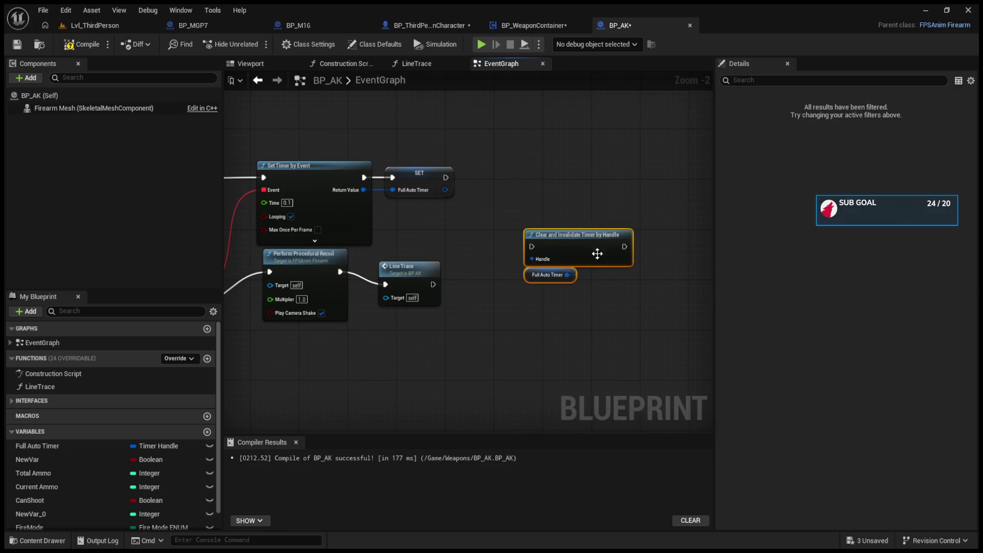
mouse_move(592, 247)
mouse_down()
mouse_move(228, 256)
mouse_move(311, 256)
mouse_up()
drag(275, 213, 314, 251)
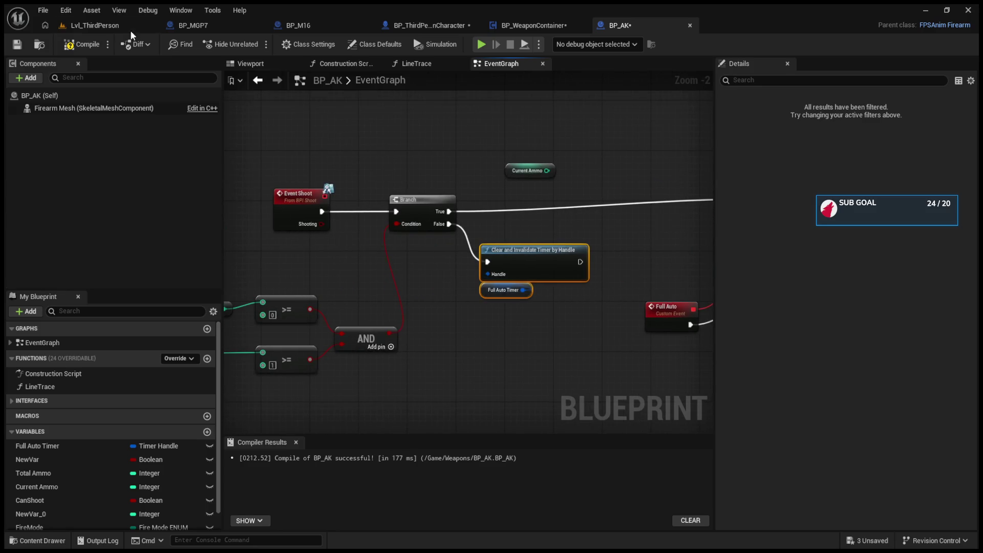
click(106, 24)
click(254, 44)
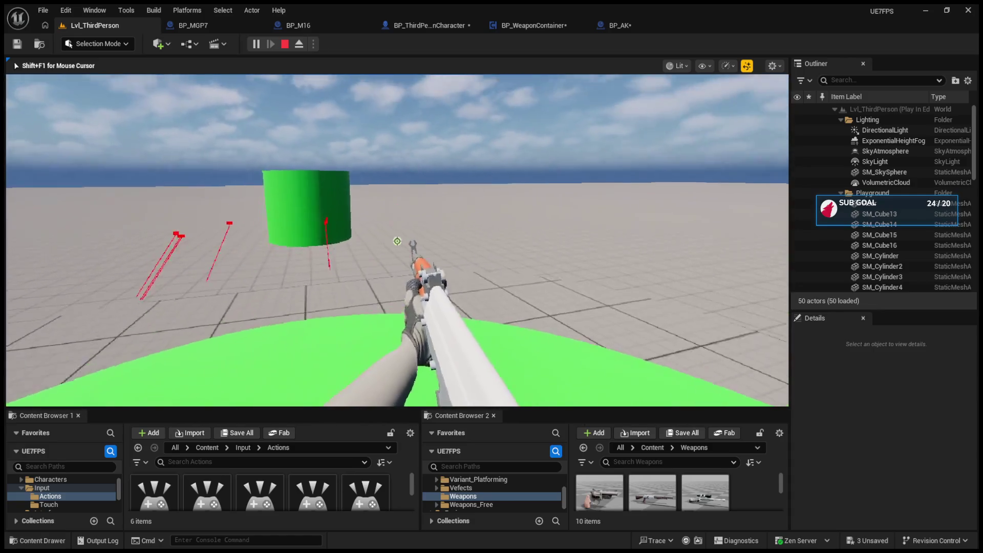
- Stop the test and feed the lower SET exec and upper SET's Is Shooting into Fire Weapon
key(Escape)
click(425, 26)
mouse_move(428, 262)
mouse_down()
mouse_move(502, 227)
mouse_move(491, 226)
mouse_up()
drag(430, 224, 500, 256)
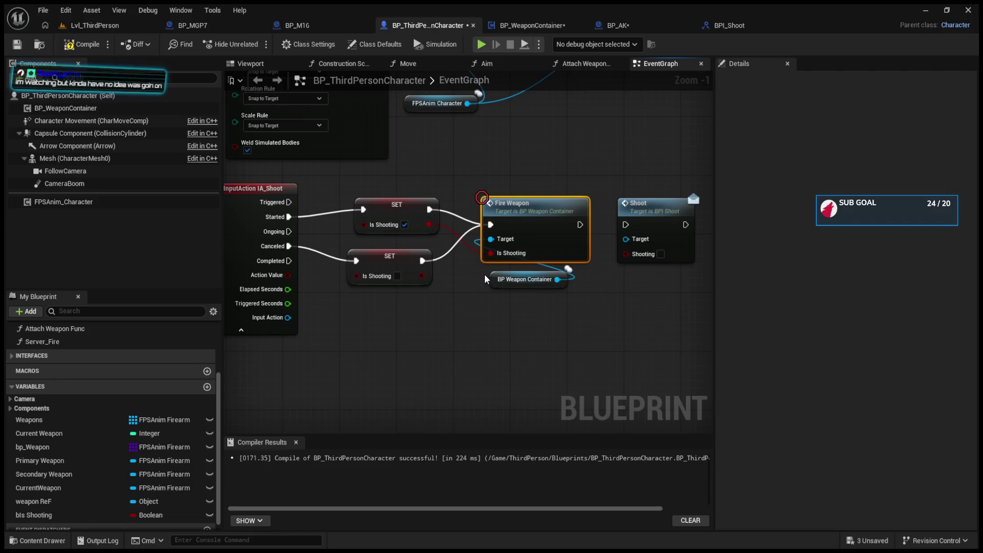
- Undo the Is Shooting link, shift the Fire Weapon nodes right, and delete the Shoot interface call
key(ctrl+z)
drag(512, 183, 629, 268)
drag(547, 221, 611, 221)
drag(522, 289, 415, 286)
click(631, 252)
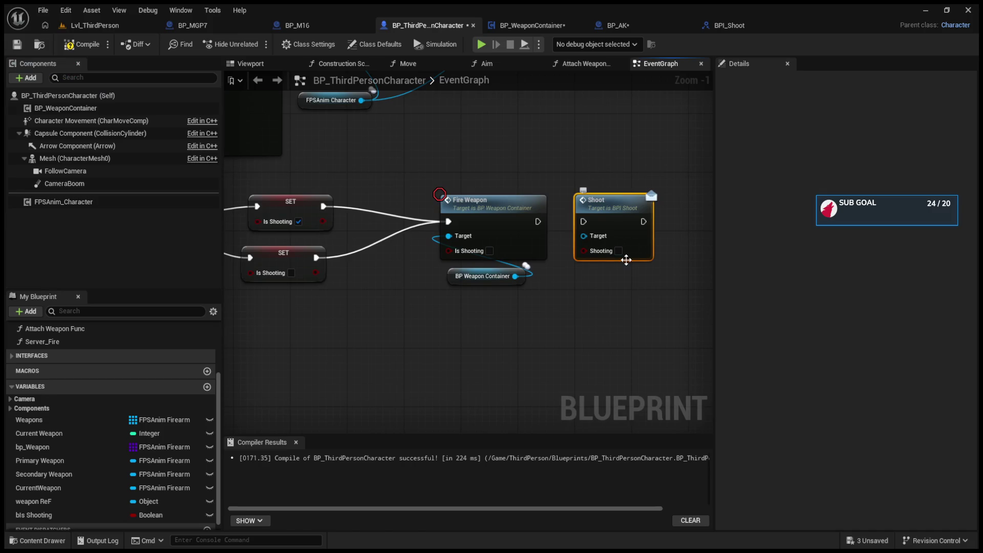
key(Delete)
- Add a bIs Shooting getter beside Fire Weapon and wire it into its Is Shooting pin
scroll(54, 487, down, 1)
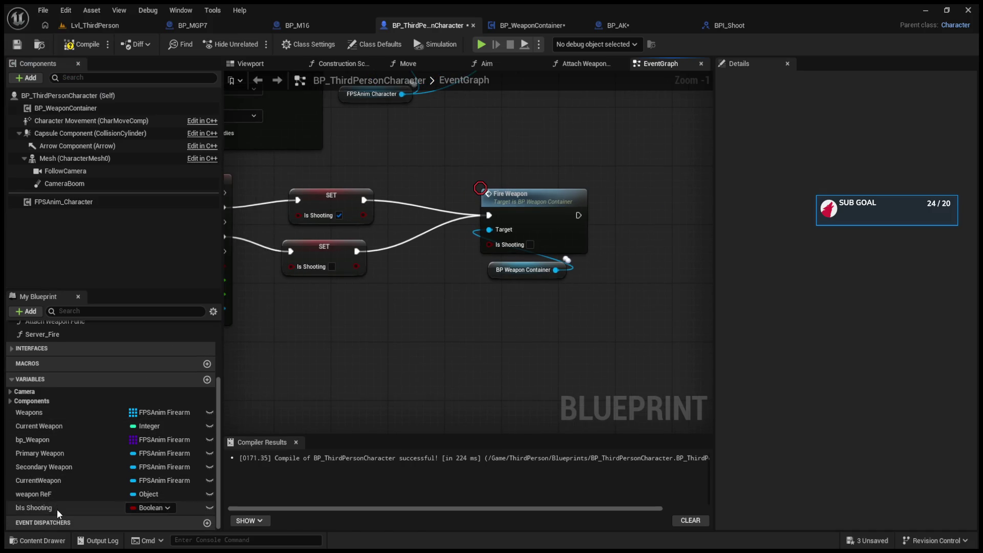
click(57, 508)
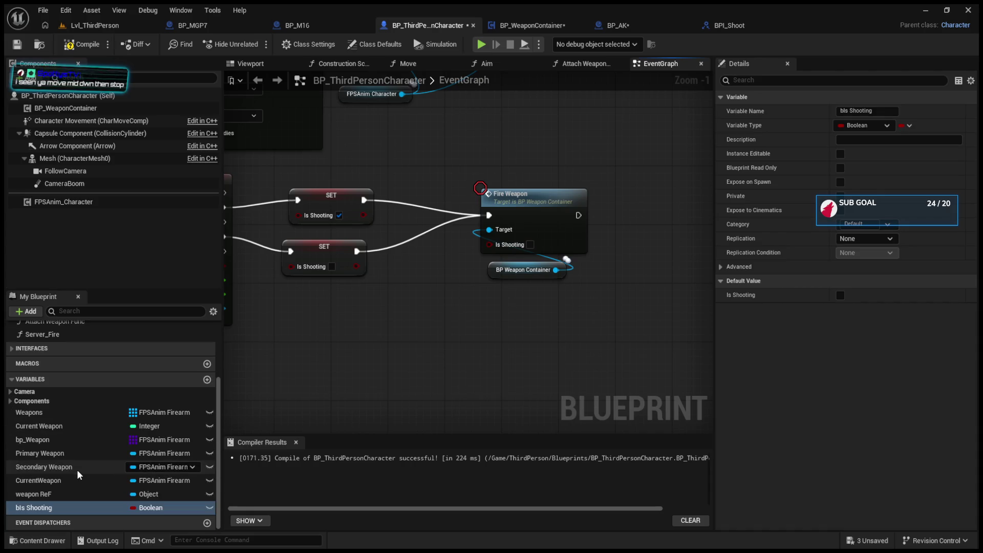
click(11, 392)
click(11, 392)
click(332, 253)
drag(345, 339, 414, 332)
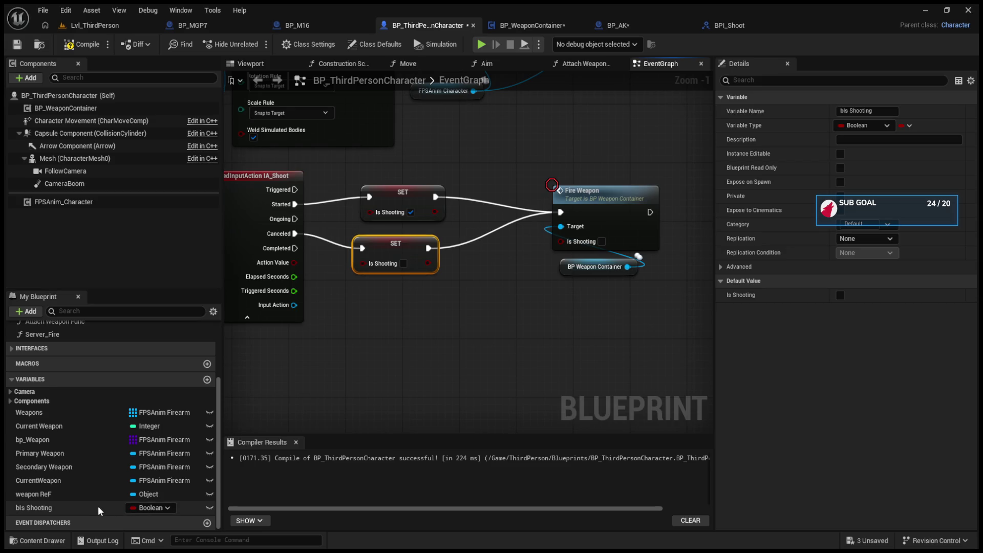
drag(31, 508, 417, 341)
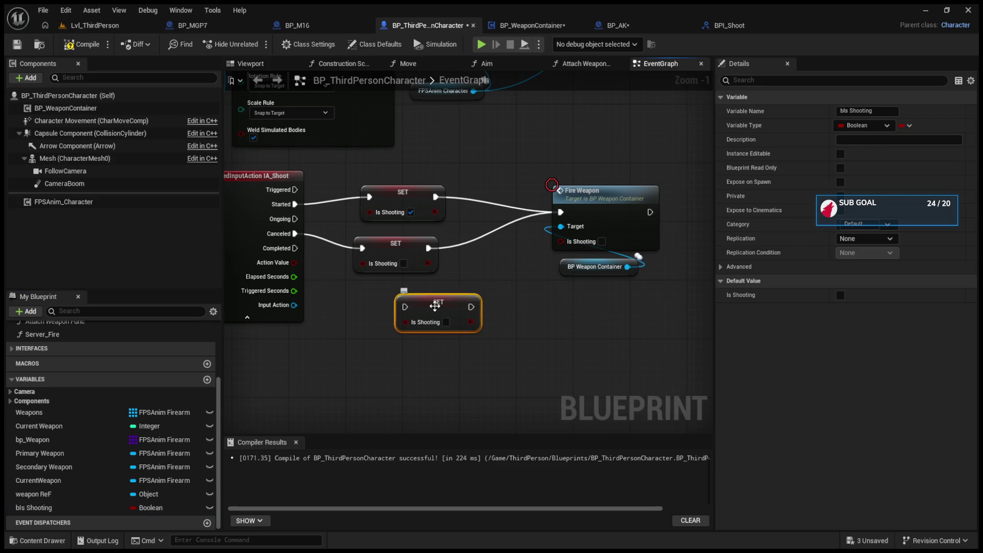
key(Delete)
click(60, 508)
mouse_move(391, 353)
mouse_down()
mouse_move(410, 376)
mouse_move(417, 355)
mouse_move(560, 241)
mouse_up()
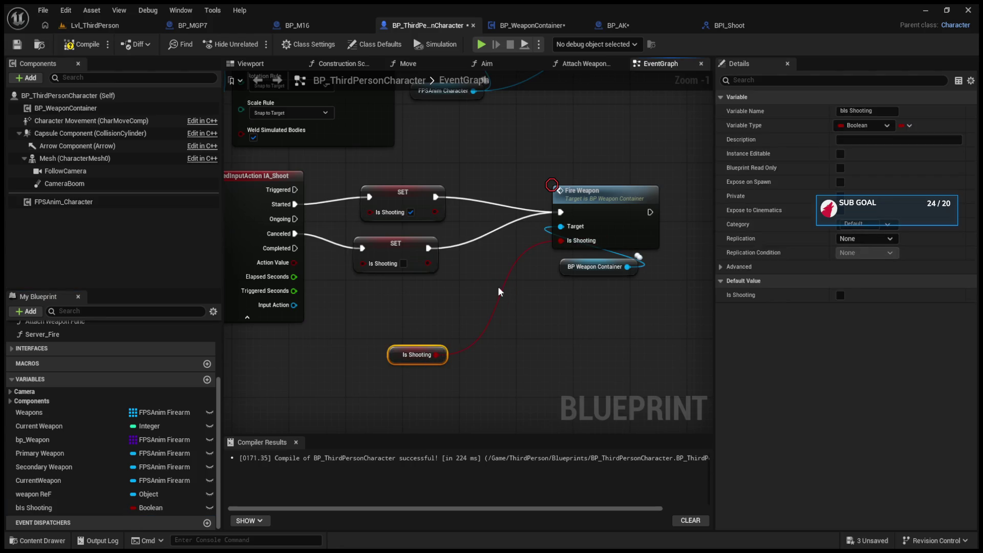
drag(423, 355, 491, 260)
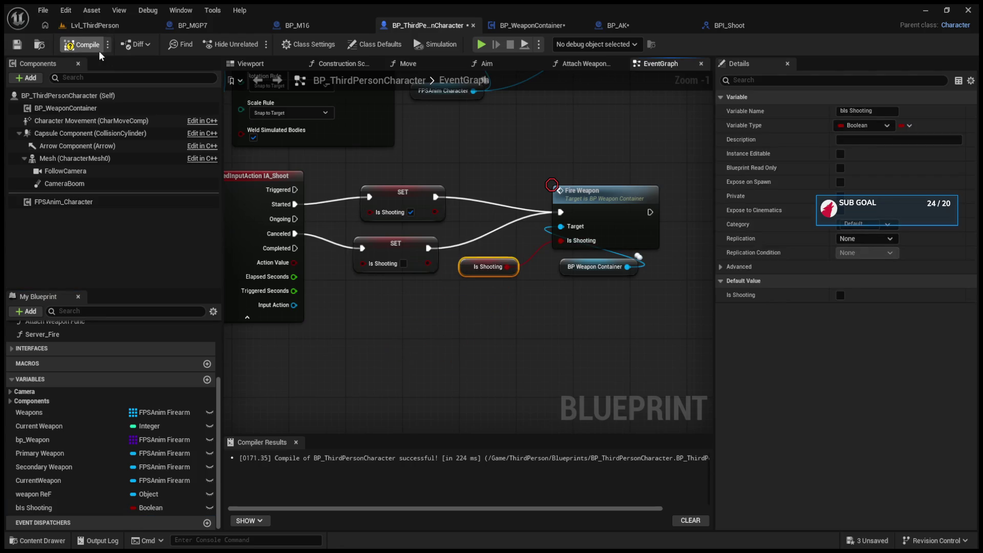
click(79, 26)
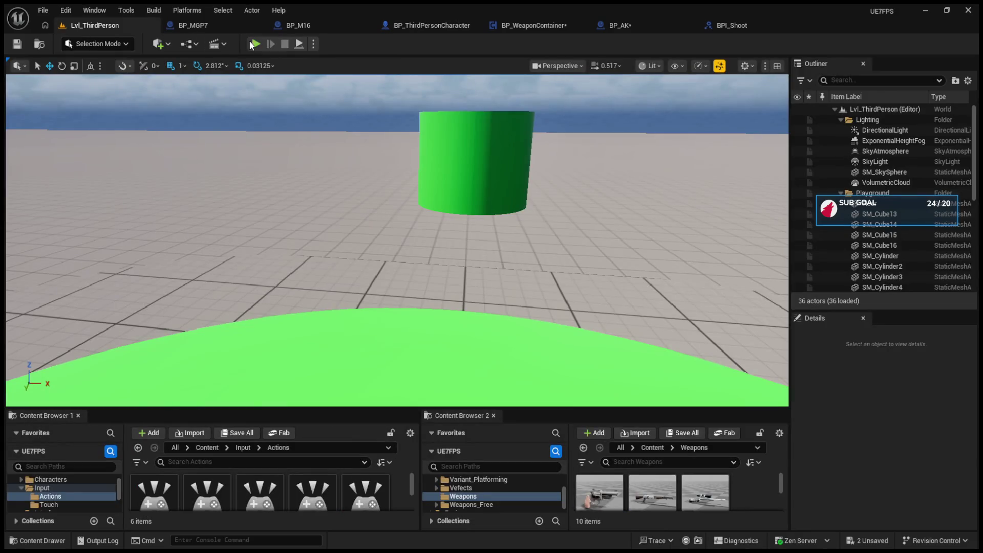
- Play-test the line-trace shooting, then inspect IA_Shoot's Pressed and Released triggers
click(255, 44)
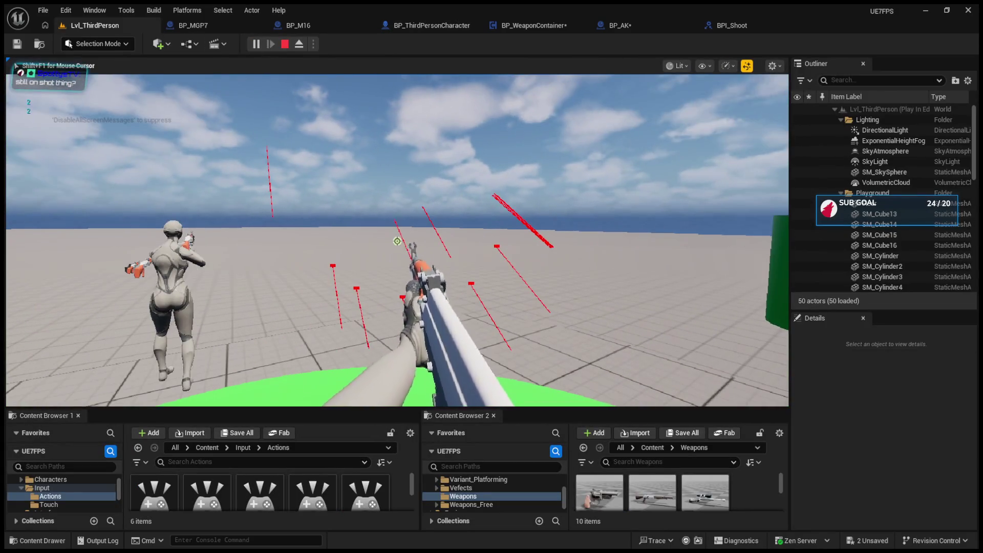
key(Escape)
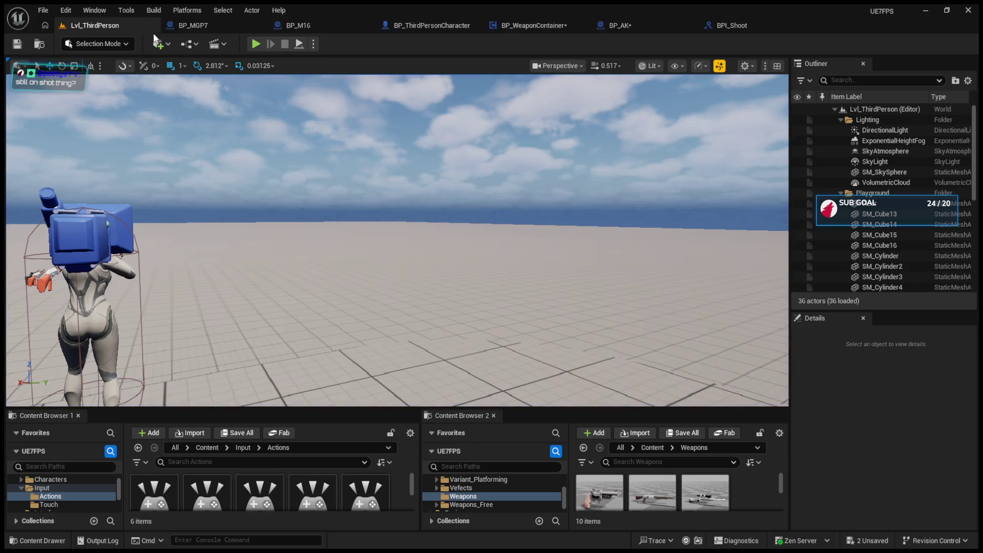
drag(288, 407, 316, 218)
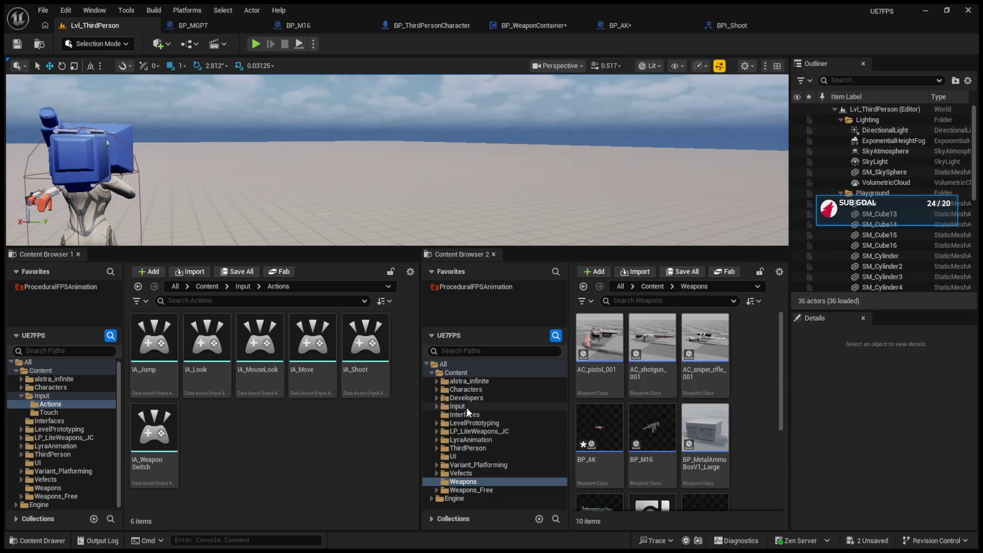
click(351, 381)
double_click(352, 380)
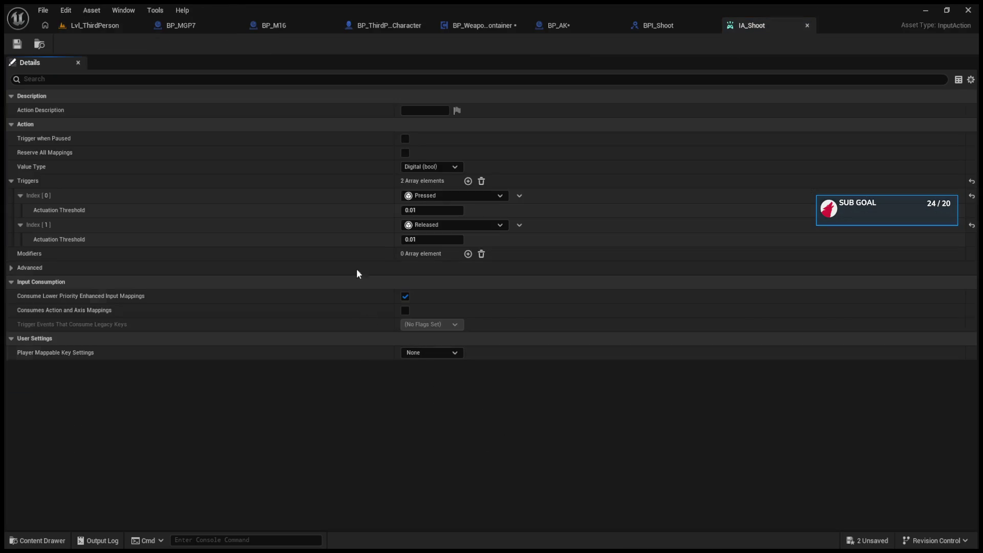
click(61, 31)
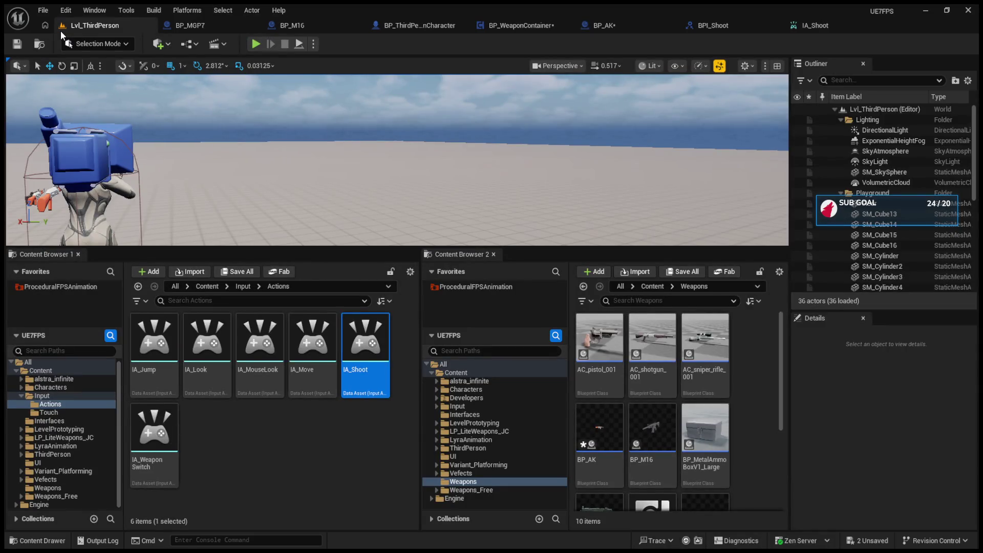
- In BP_AK's EventGraph, shift the <=, Branch and timer-clearing nodes right to make room
click(595, 31)
scroll(374, 198, down, 5)
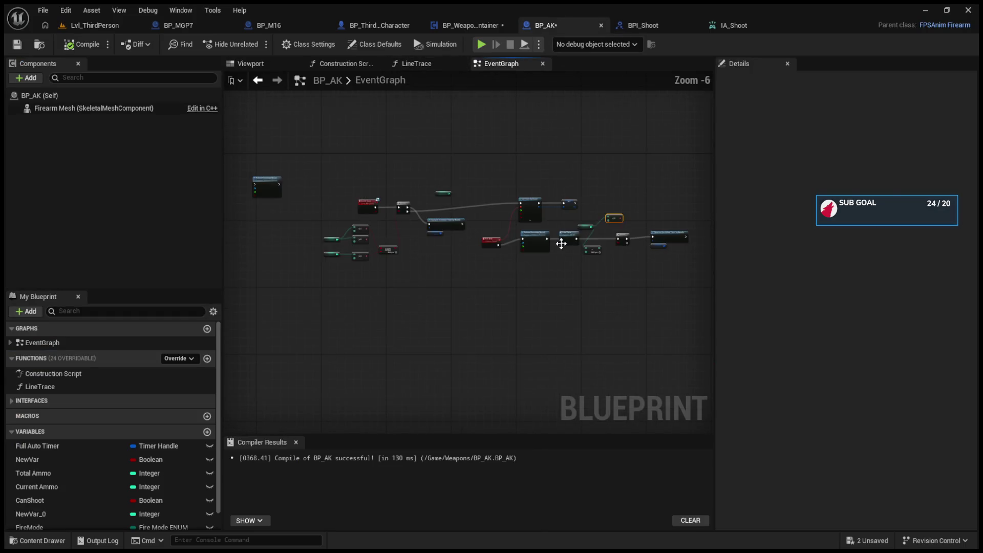
scroll(561, 244, up, 5)
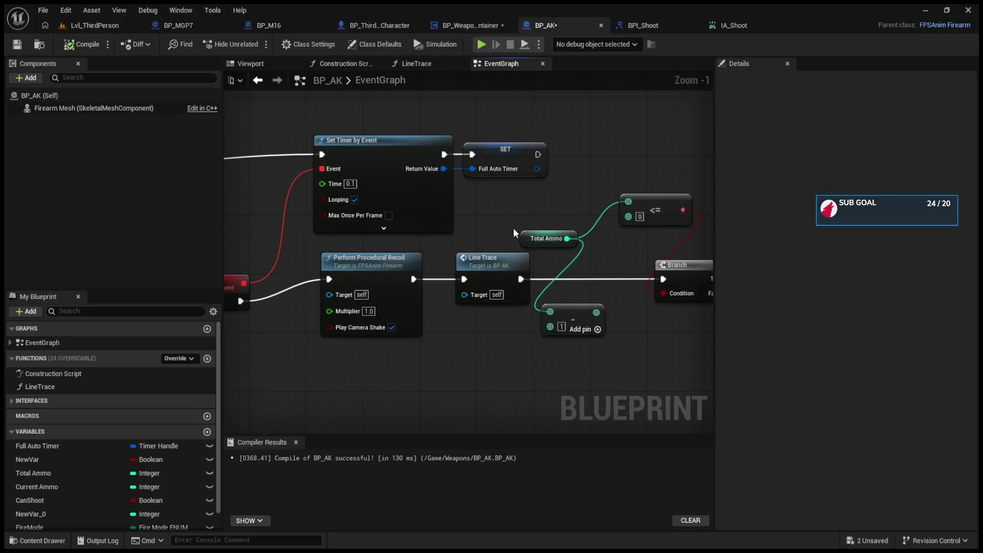
drag(524, 223, 475, 243)
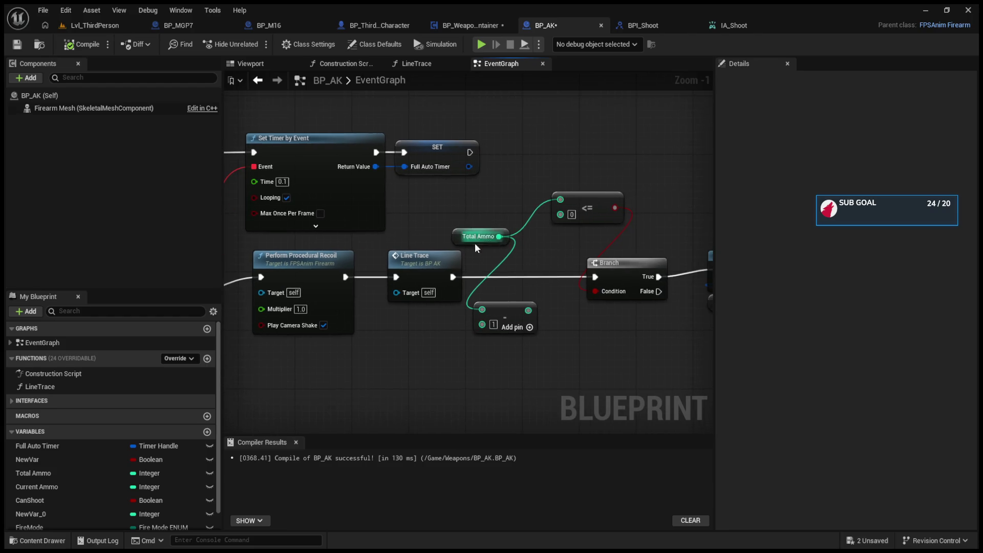
drag(688, 256, 554, 257)
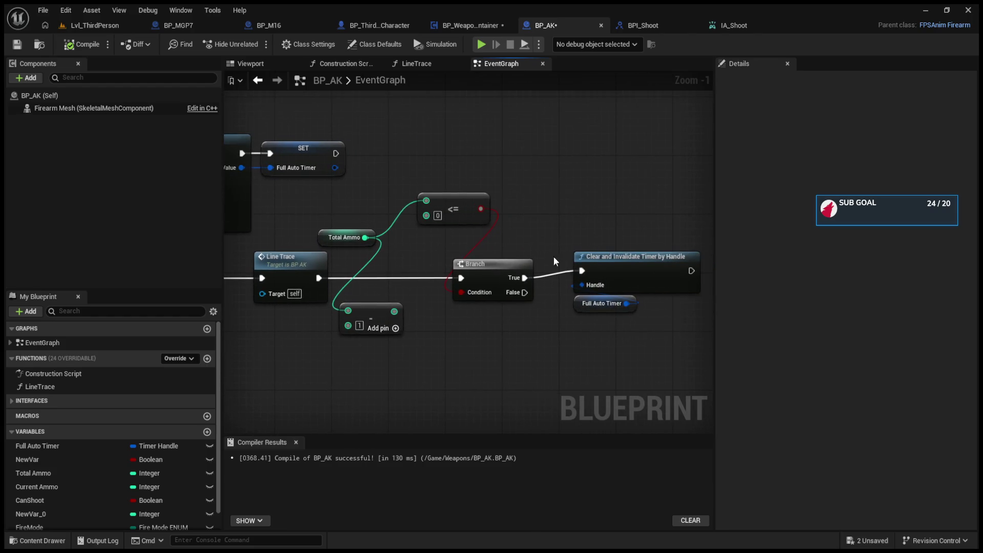
drag(409, 185, 579, 266)
drag(466, 203, 566, 211)
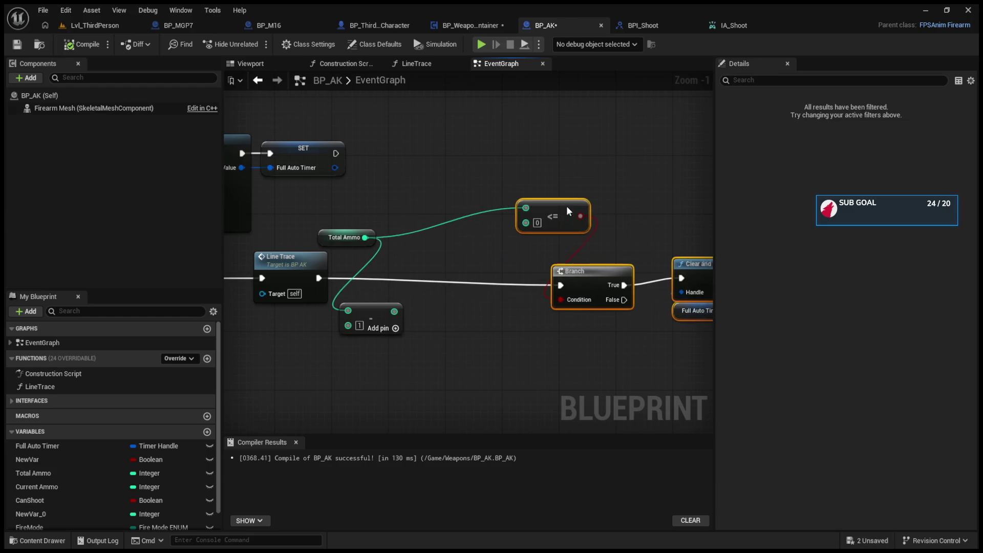
drag(371, 238, 439, 199)
- Insert a SET Total Ammo node before the Branch and feed the ammo value into it
click(404, 146)
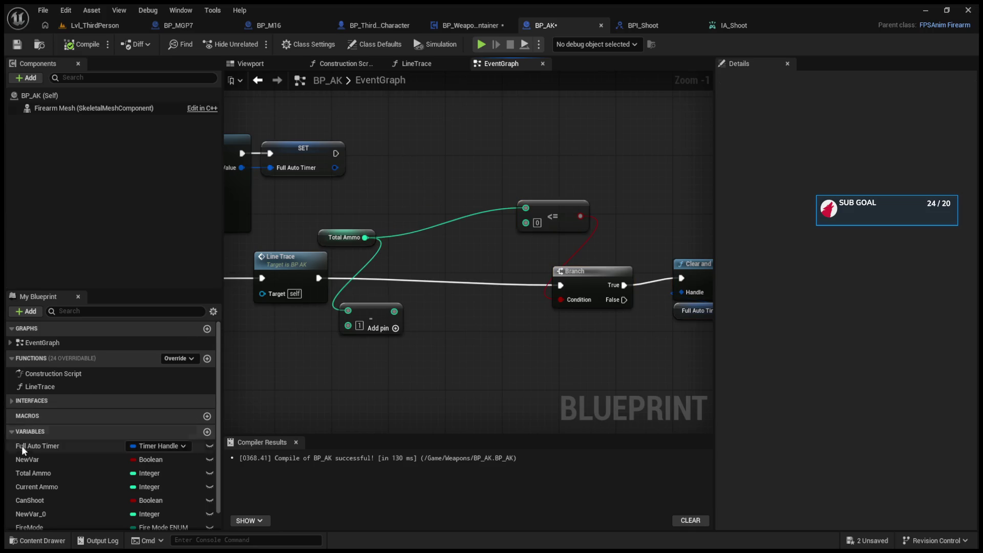
click(29, 472)
mouse_move(406, 358)
mouse_down()
mouse_move(471, 307)
mouse_move(467, 290)
mouse_up()
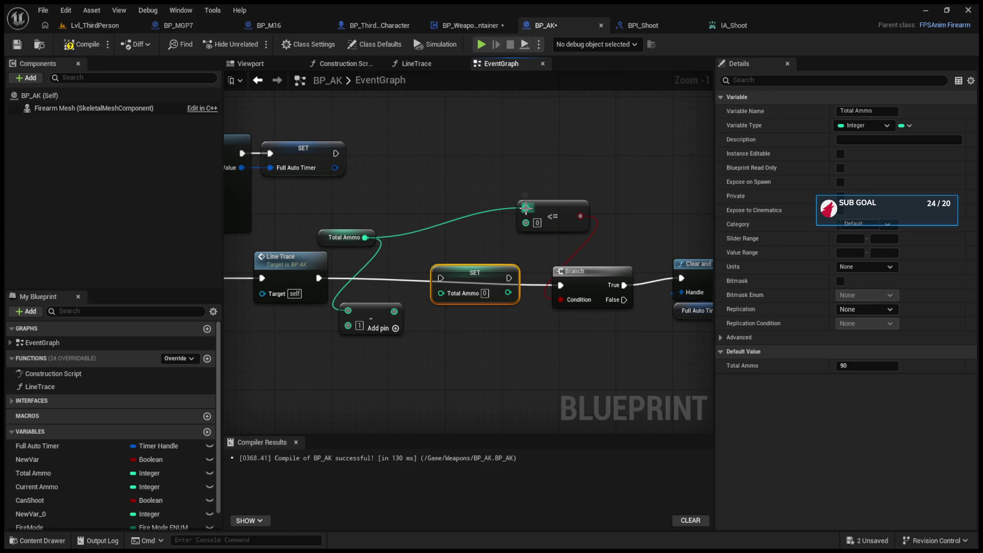
drag(526, 207, 520, 220)
mouse_move(446, 300)
mouse_down()
mouse_move(441, 293)
mouse_move(526, 208)
mouse_up()
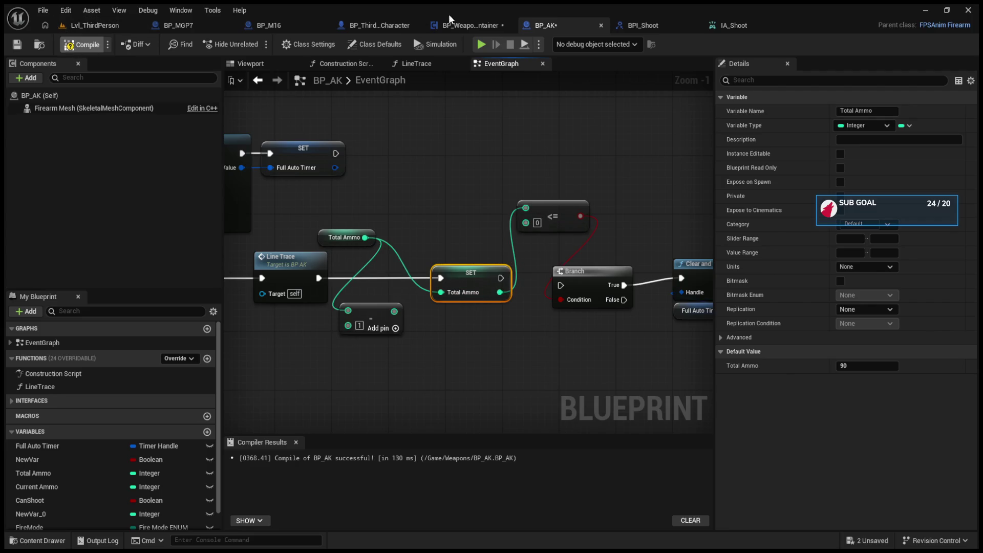
click(379, 25)
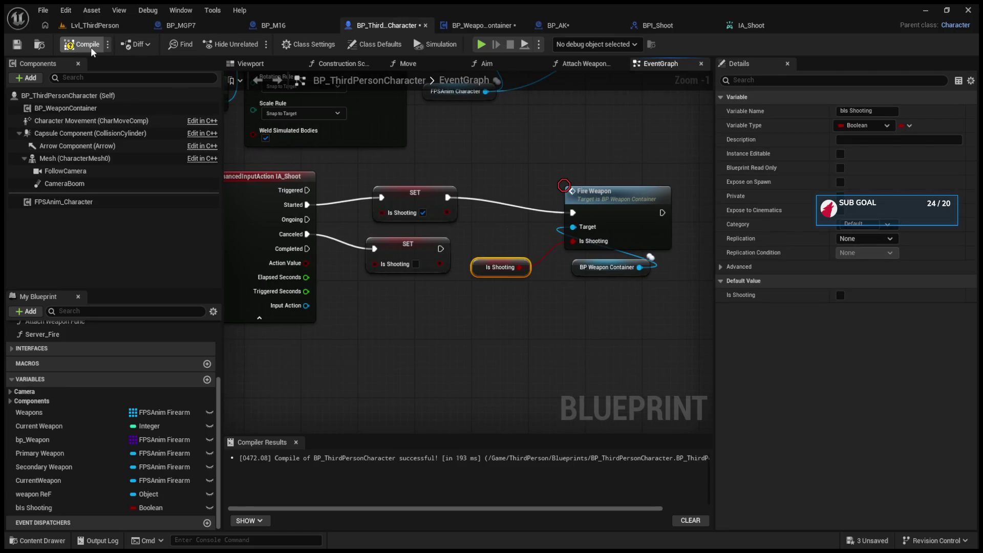
- Call Fire Weapon from the lower SET Is Shooting node on IA_Shoot's release path
drag(439, 249, 573, 212)
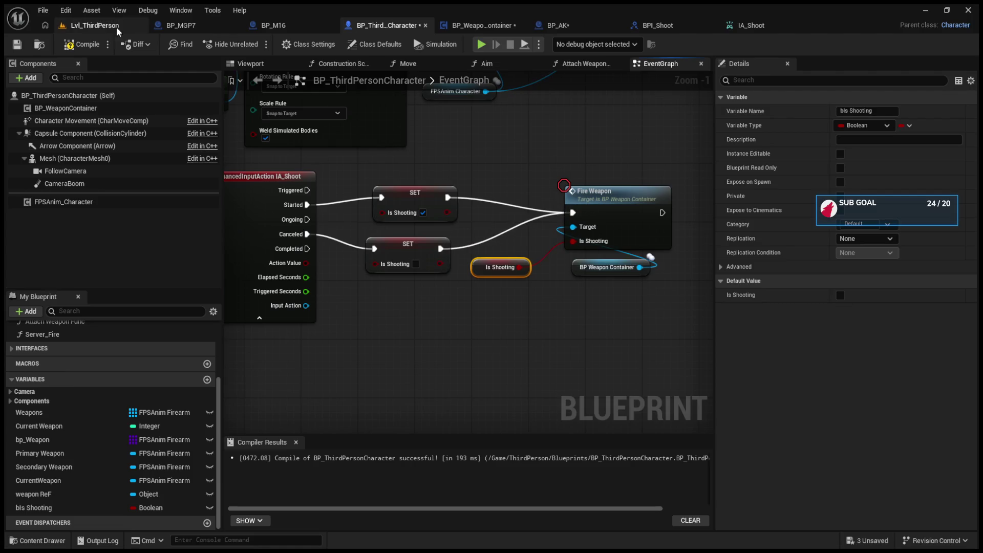
click(102, 27)
click(229, 45)
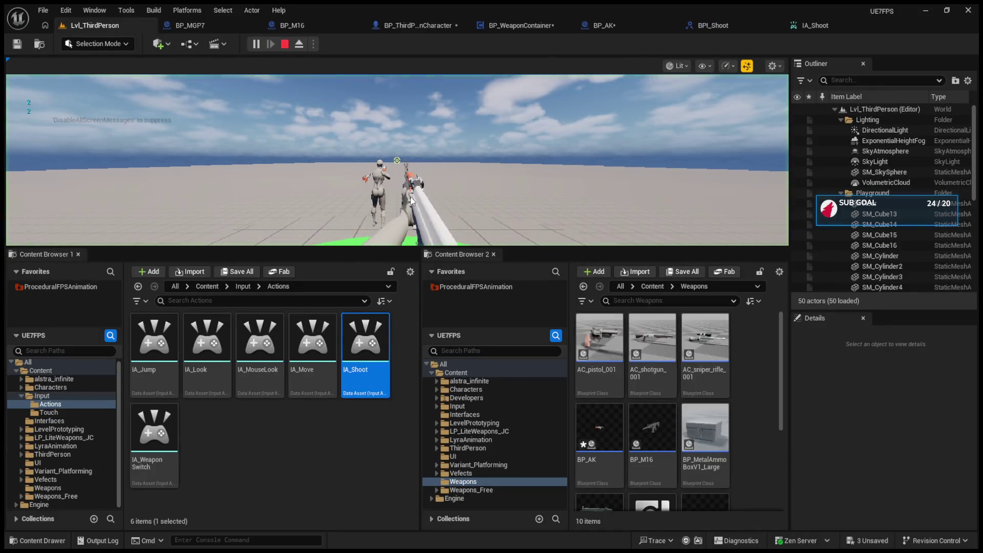
- Fire the rifle repeatedly toward the green block in the play test, then stop it
click(397, 160)
click(397, 160)
click(397, 161)
click(397, 161)
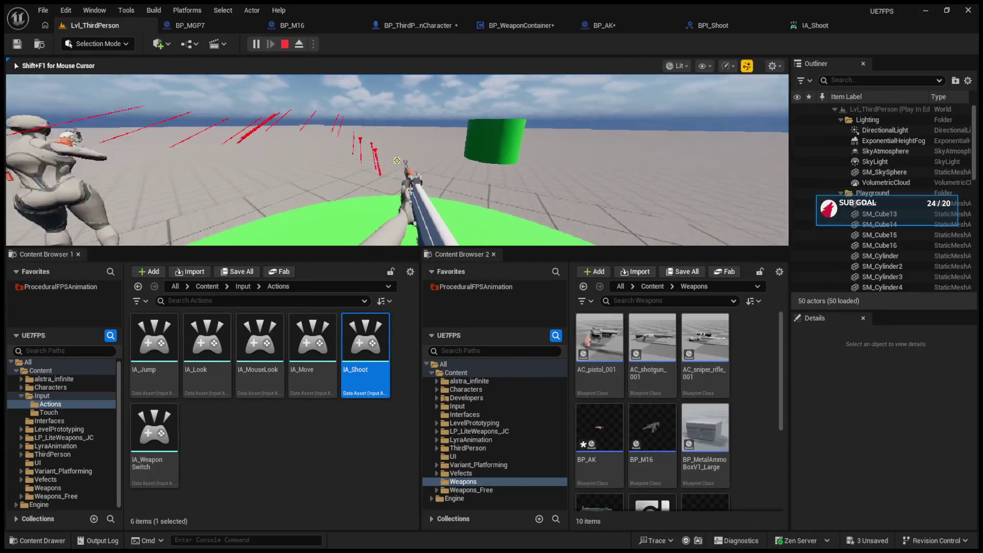
click(397, 160)
click(397, 161)
click(397, 160)
click(397, 160)
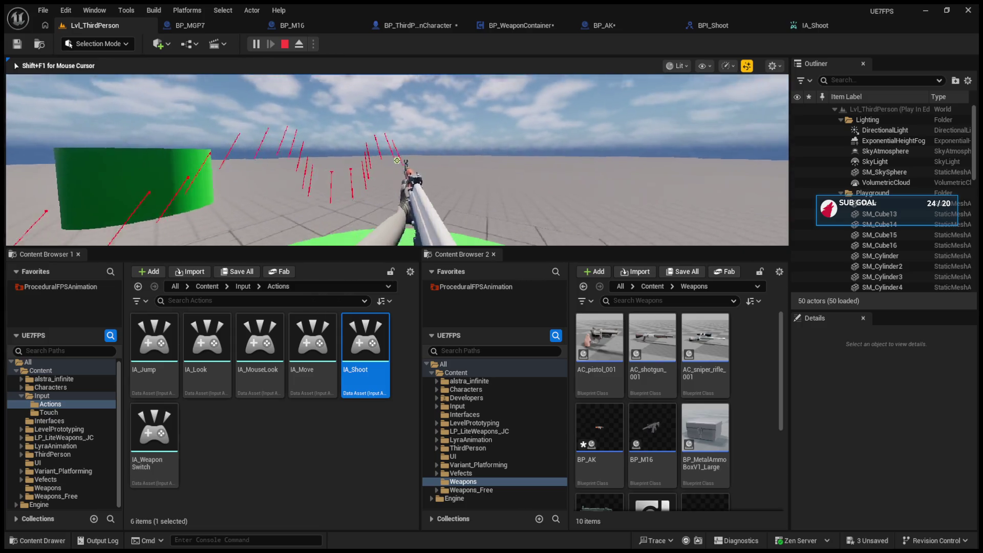
click(397, 160)
click(397, 161)
click(397, 160)
click(397, 161)
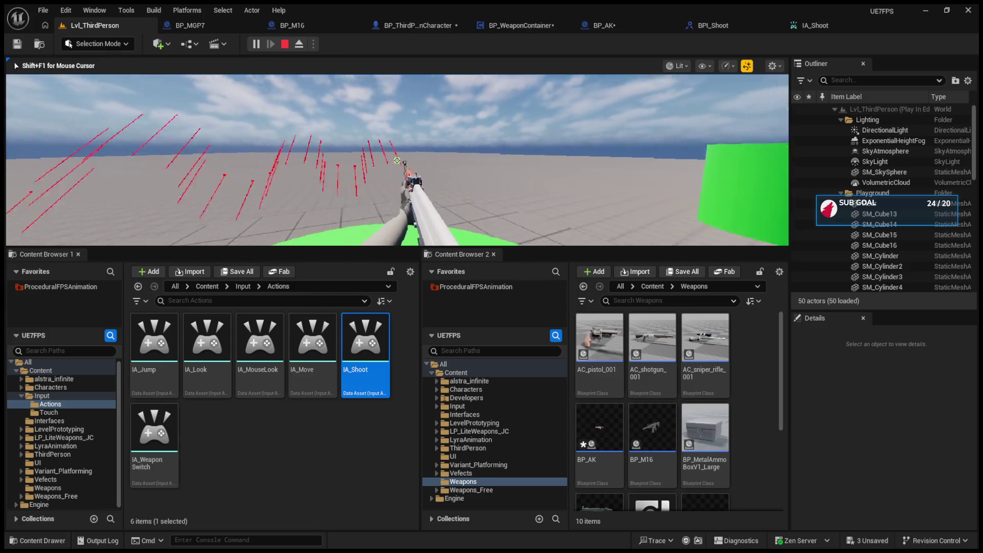
click(397, 160)
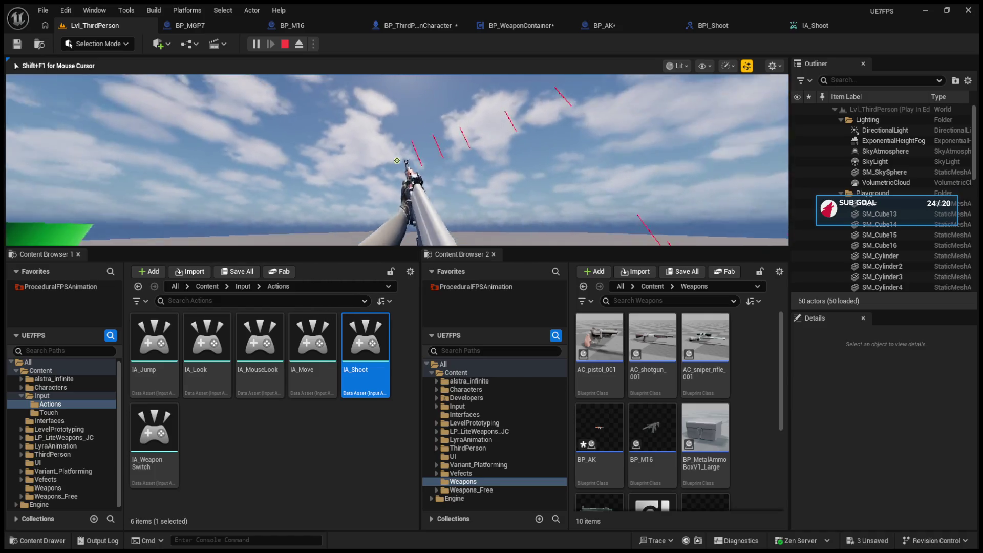
key(Escape)
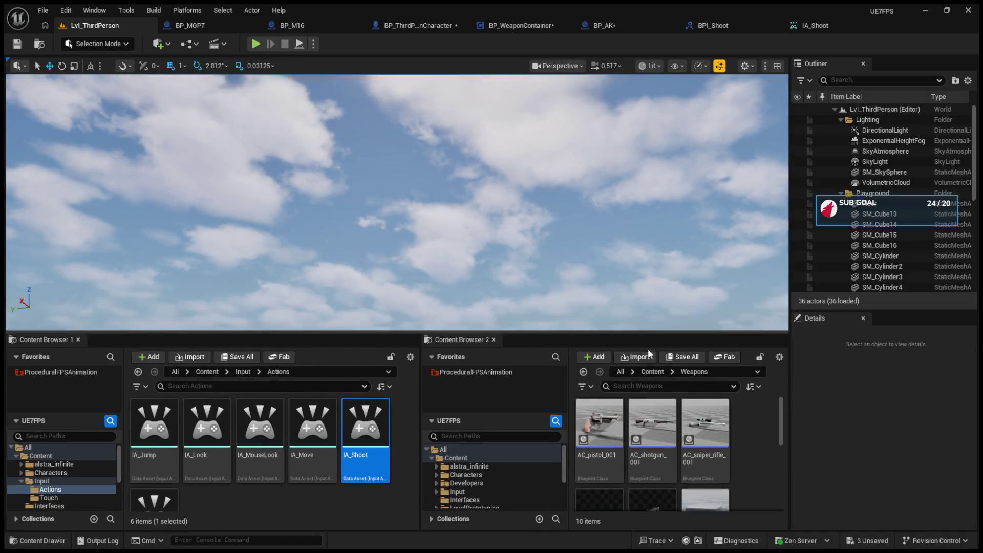
- Wire BP_AK's SET Total Ammo exec output into the Branch and play-test firing with Alt+P
click(500, 26)
click(545, 25)
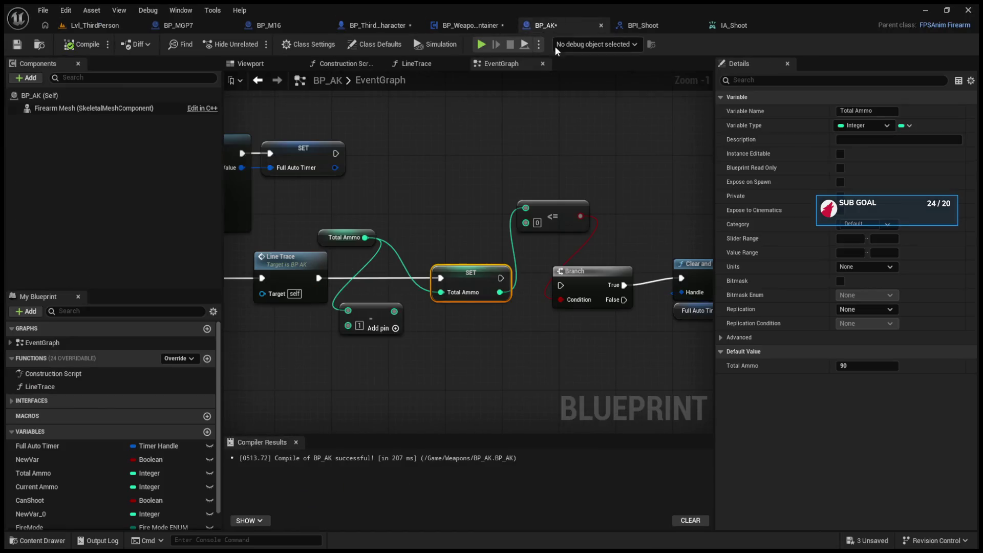
drag(501, 279, 561, 285)
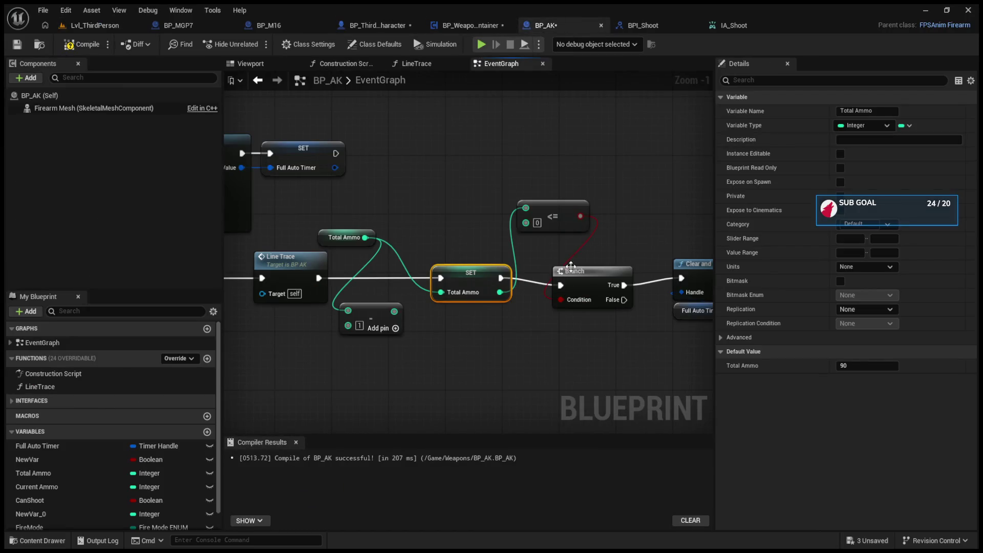
key(alt+p)
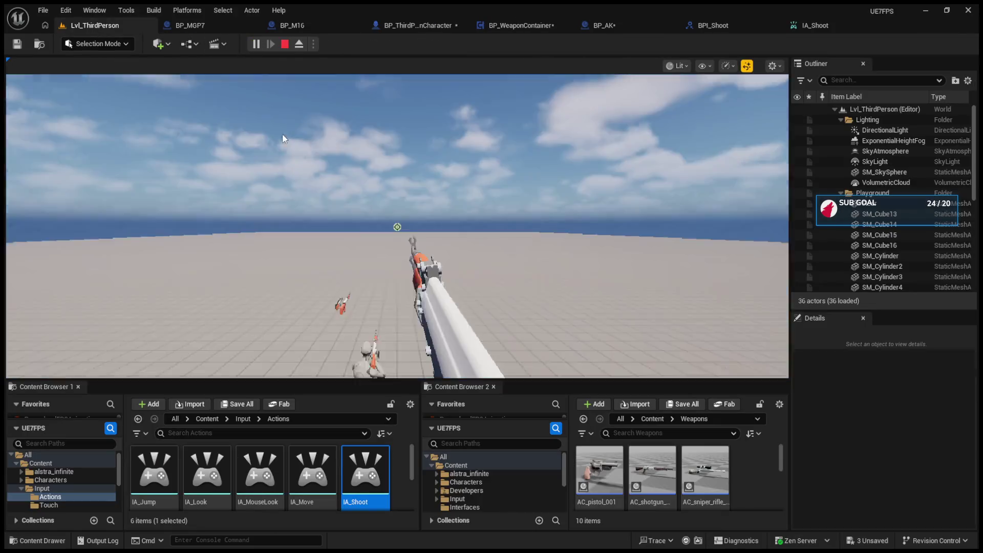
drag(397, 227, 397, 227)
key(Escape)
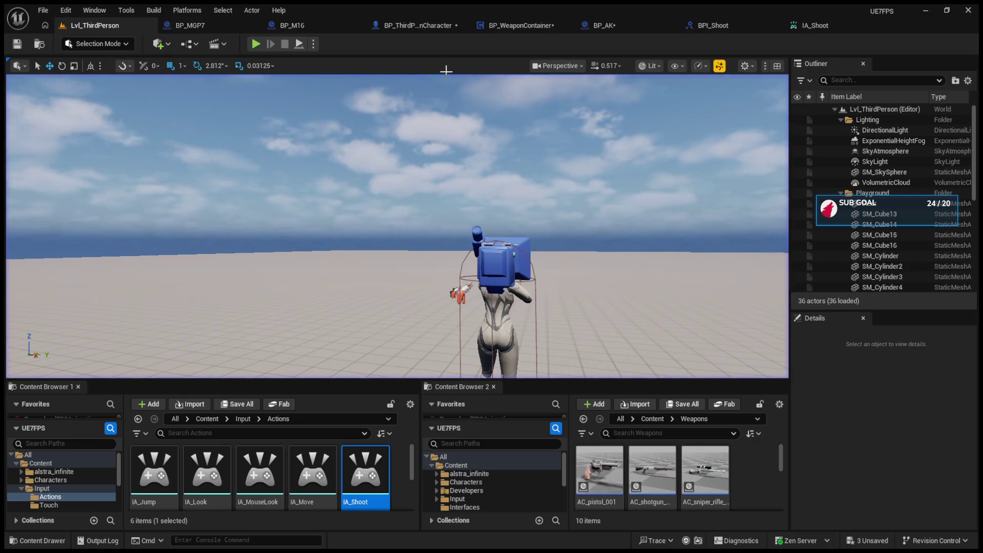
click(497, 27)
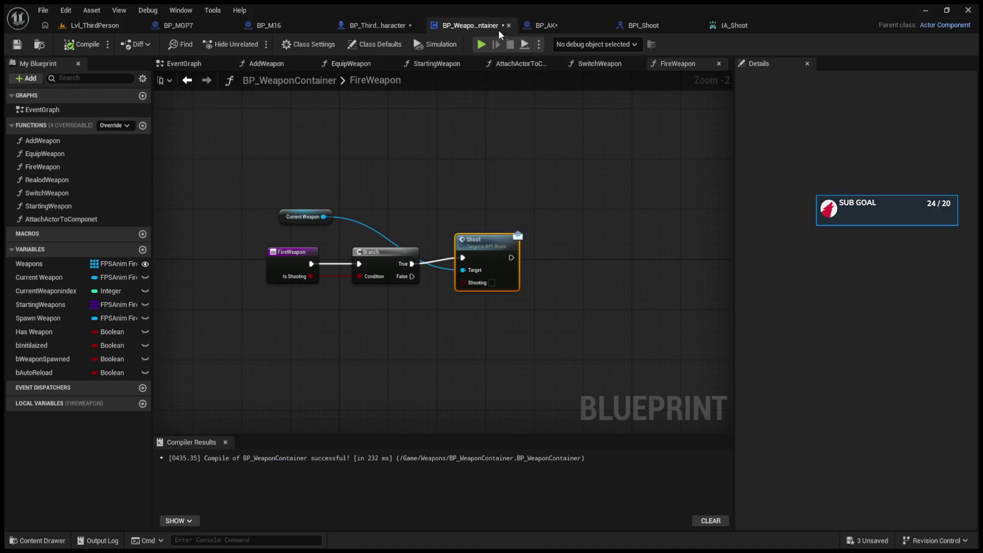
- Connect FireWeapon's Is Shooting to both the Branch Condition and Shoot's Shooting pin
drag(475, 263, 486, 264)
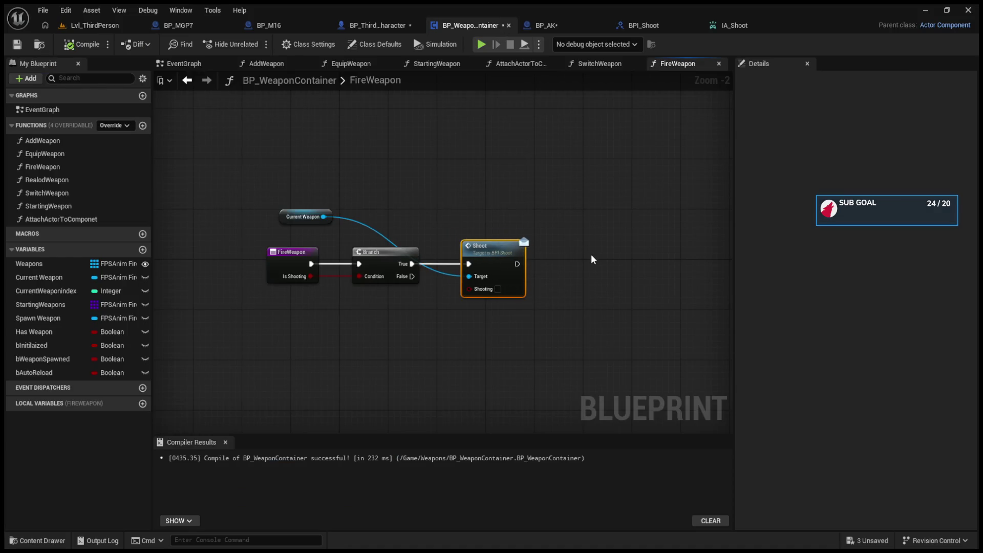
scroll(591, 260, up, 2)
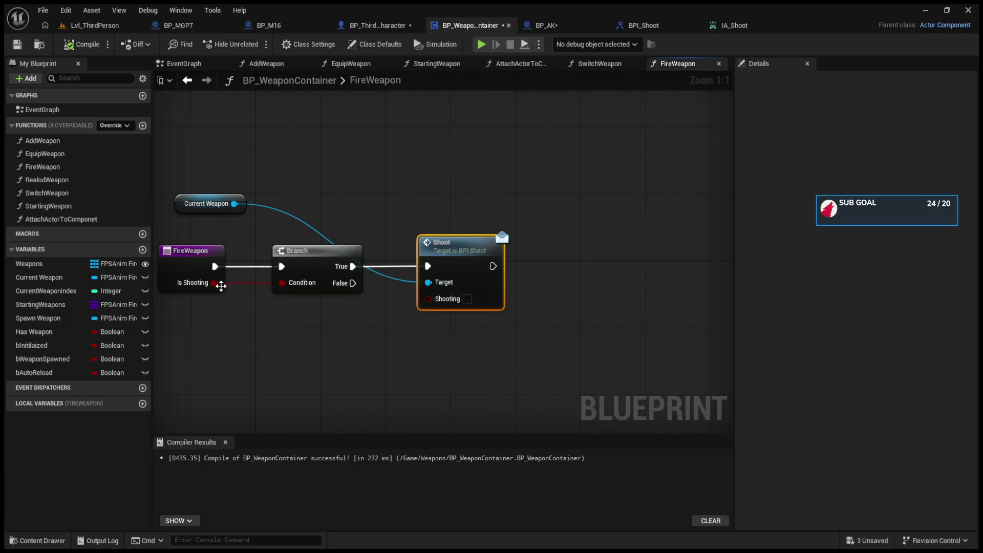
drag(213, 283, 367, 305)
drag(362, 271, 342, 265)
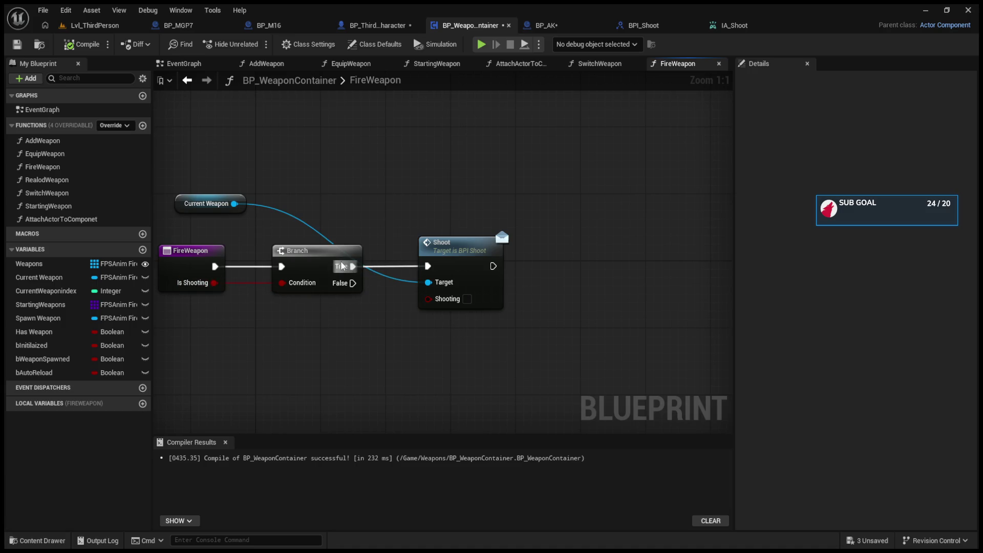
mouse_move(215, 283)
mouse_down()
mouse_move(428, 311)
mouse_move(429, 299)
mouse_up()
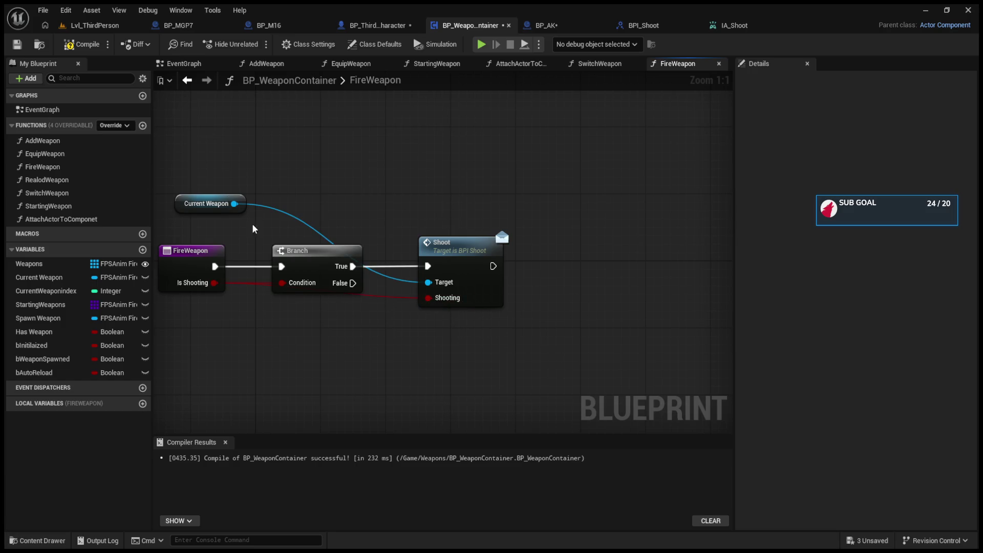
click(95, 25)
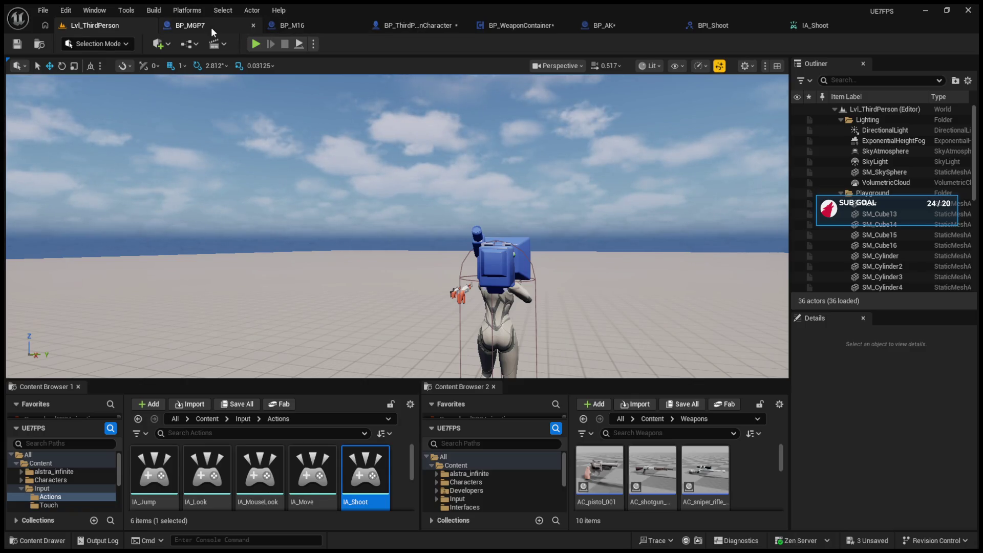
- Start a play test and fire the rifle while looking up and swinging the view
click(256, 44)
click(469, 253)
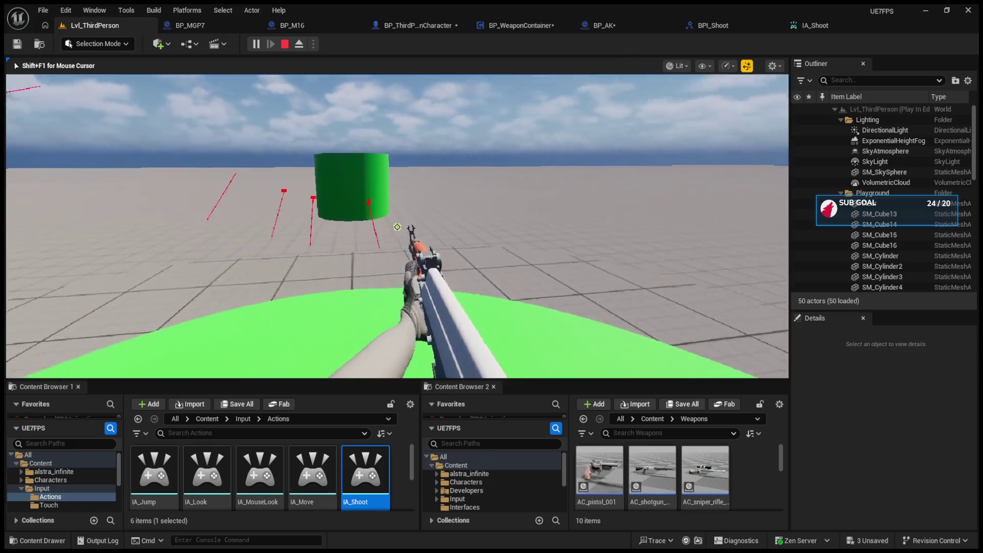
click(397, 227)
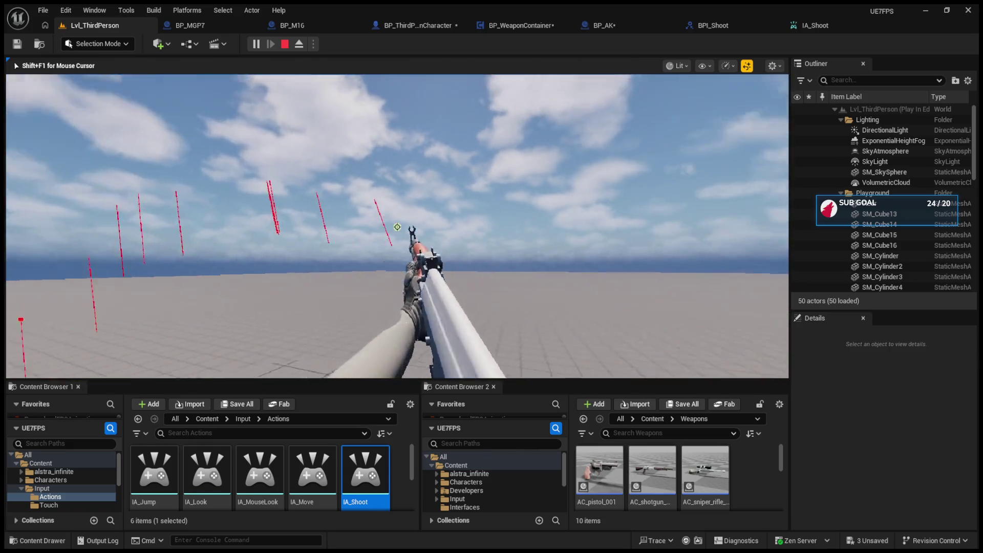
drag(397, 227, 397, 227)
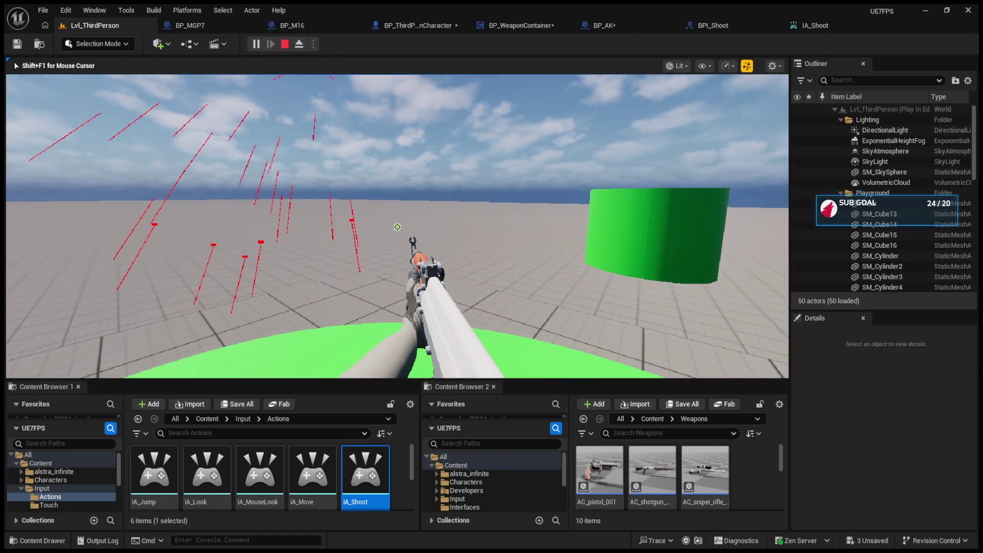
key(Escape)
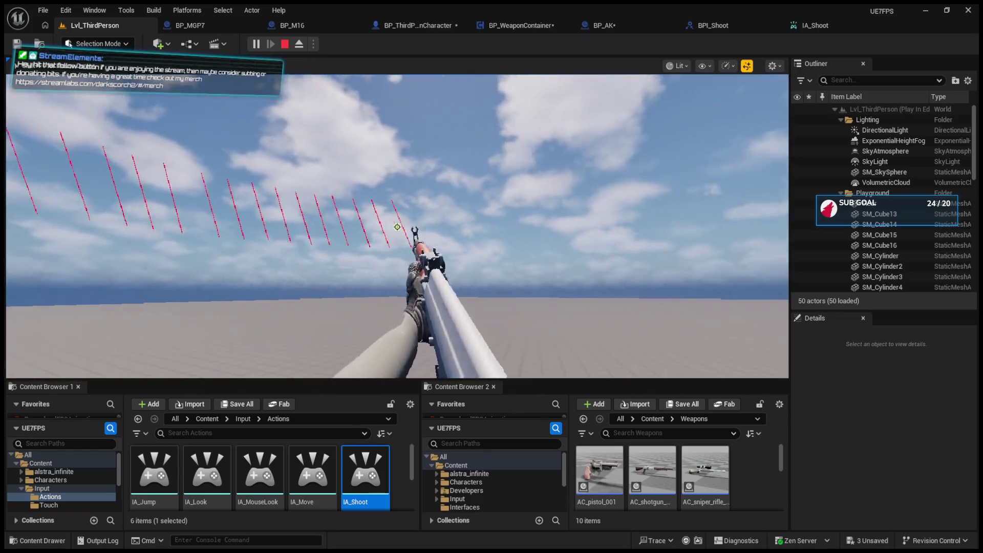
- Move the character and fire at the sky, horizon and green cylinder, then stop playing
key(d)
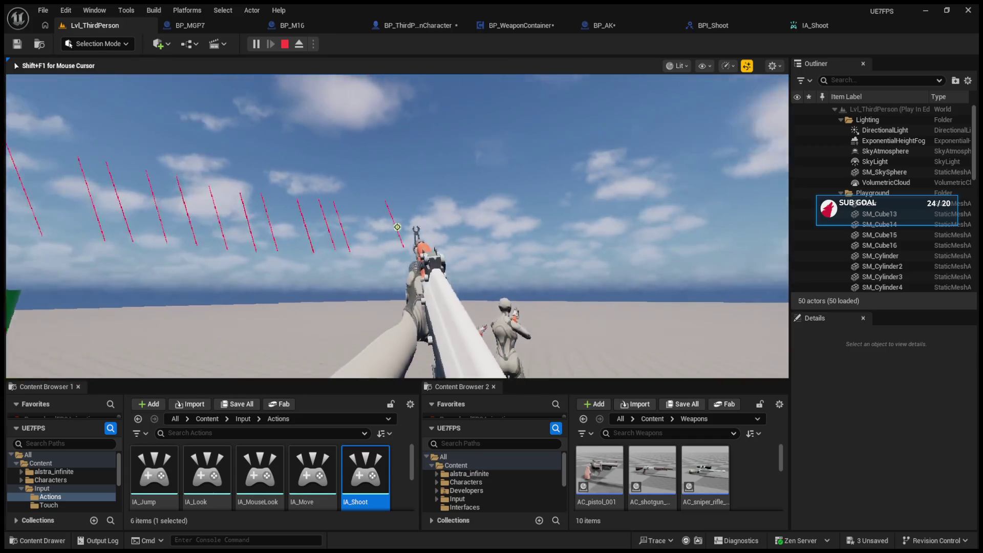
click(397, 227)
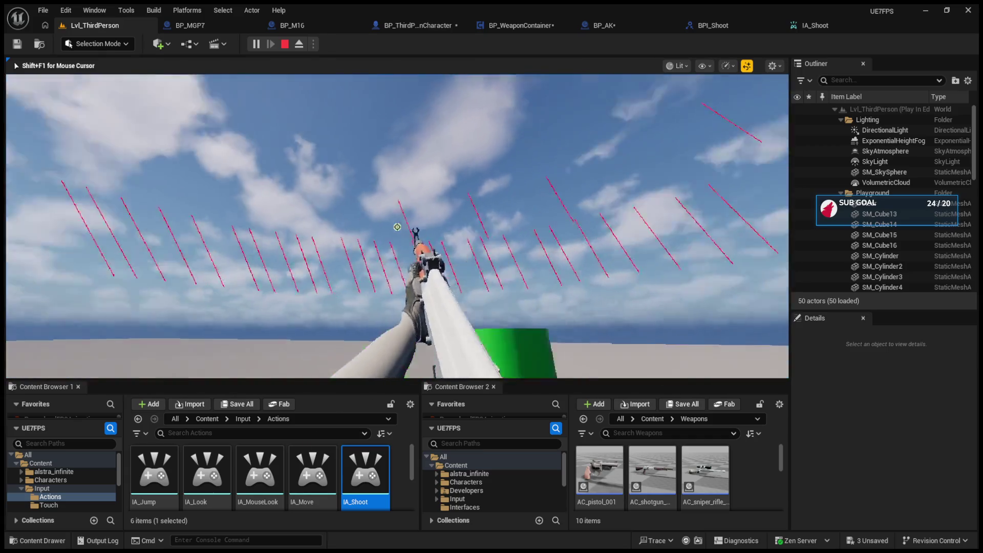
click(398, 227)
click(397, 227)
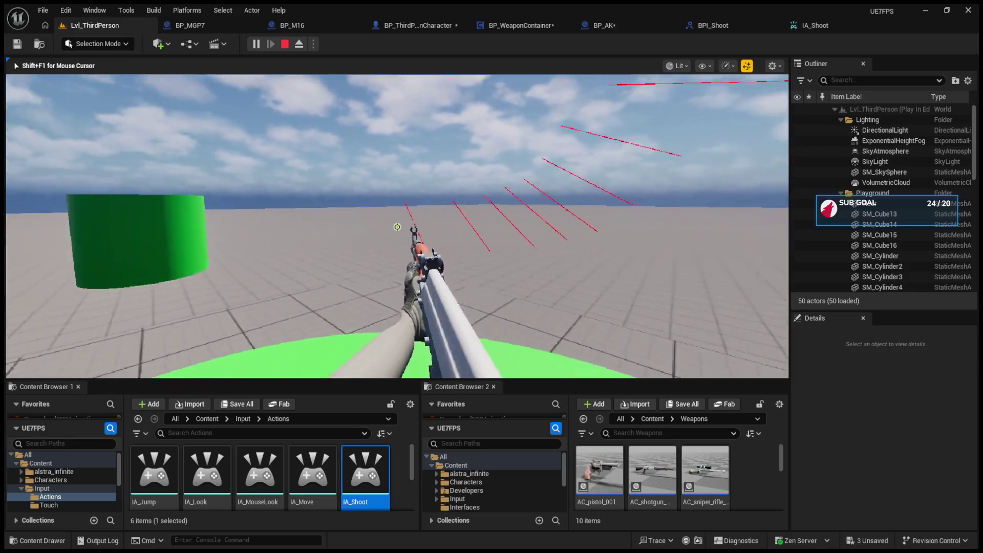
click(398, 227)
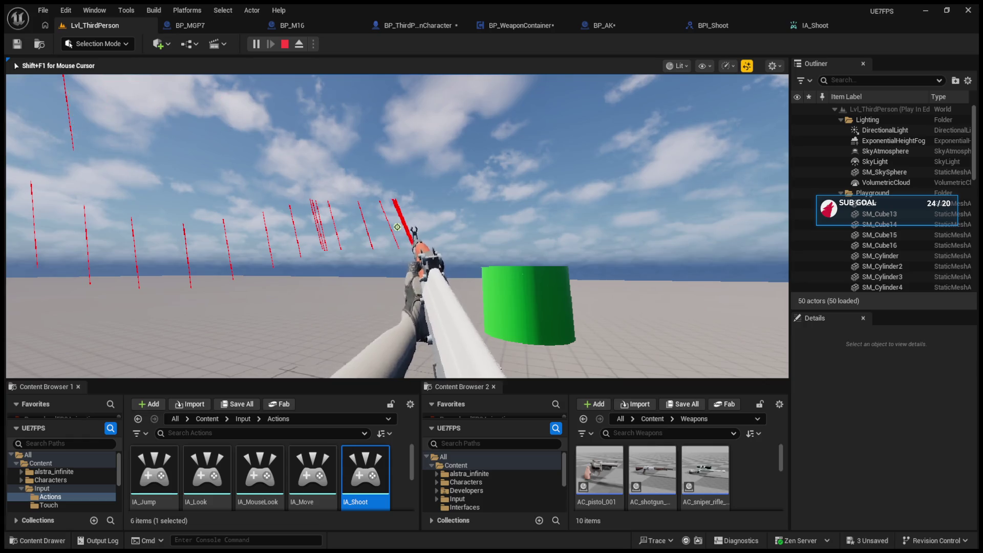
click(398, 227)
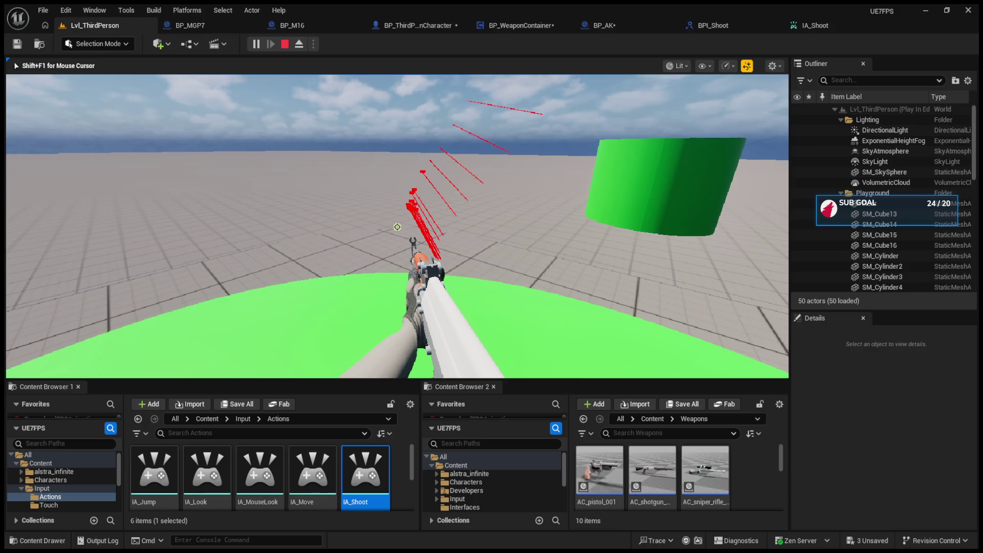
key(shift+F1)
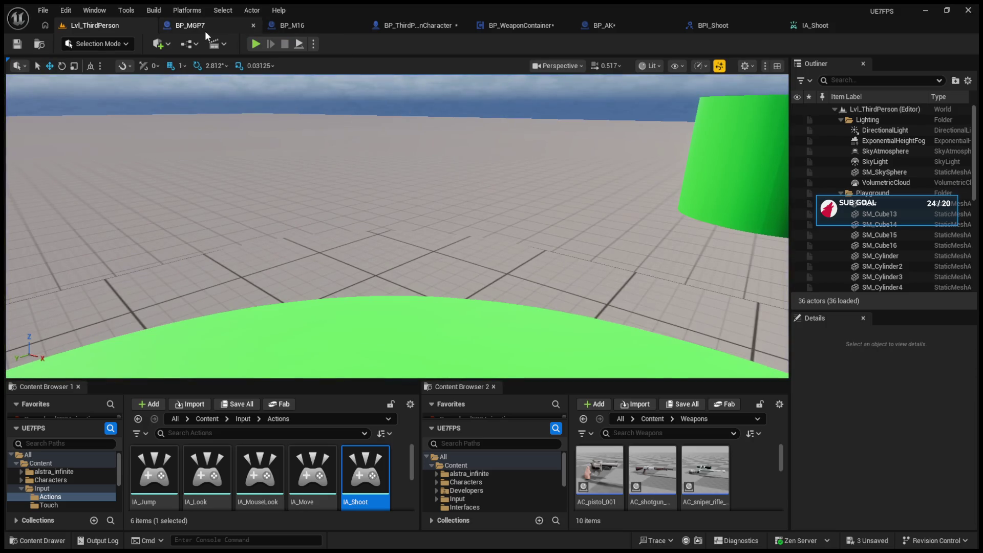
- Delete the Branch in BP_WeaponContainer's FireWeapon and wire the entry node straight into Shoot
click(307, 30)
click(469, 26)
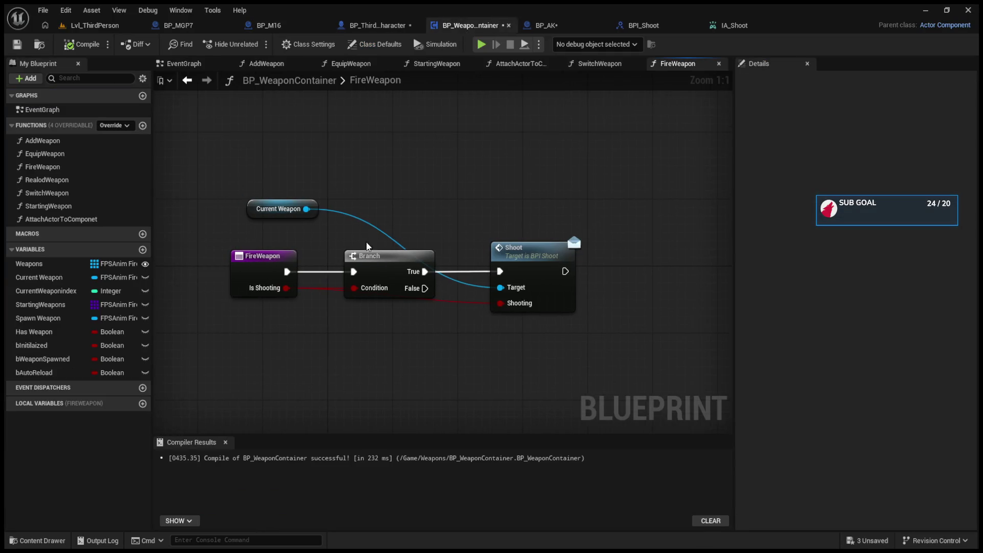
key(Delete)
mouse_move(278, 272)
mouse_down()
mouse_move(405, 276)
mouse_move(378, 286)
mouse_up()
drag(491, 274, 500, 271)
drag(361, 276, 378, 262)
double_click(382, 258)
- Tidy the Is Shooting getter and lower SET Is Shooting nodes in BP_ThirdPersonCharacter
click(364, 26)
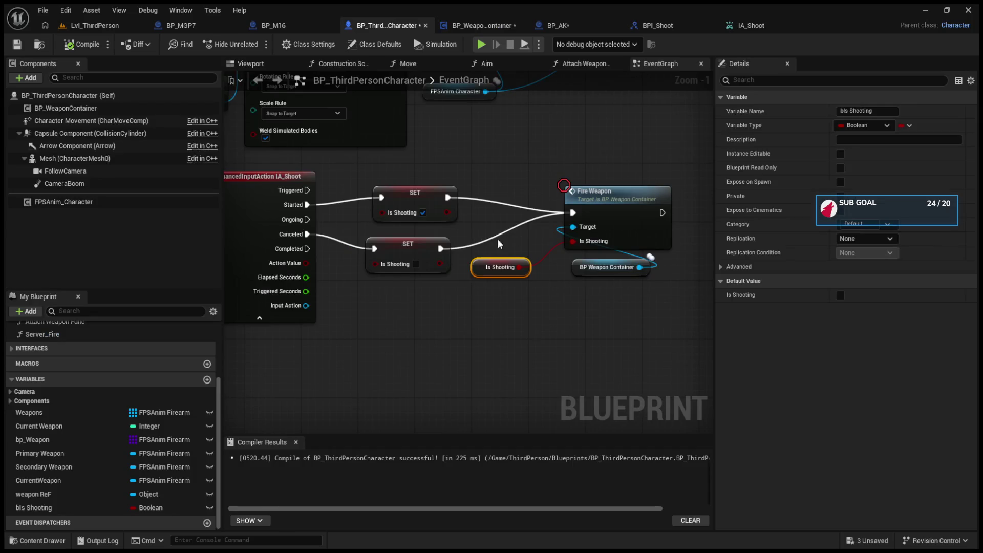
mouse_move(478, 266)
mouse_down()
mouse_move(448, 304)
mouse_move(507, 266)
mouse_up()
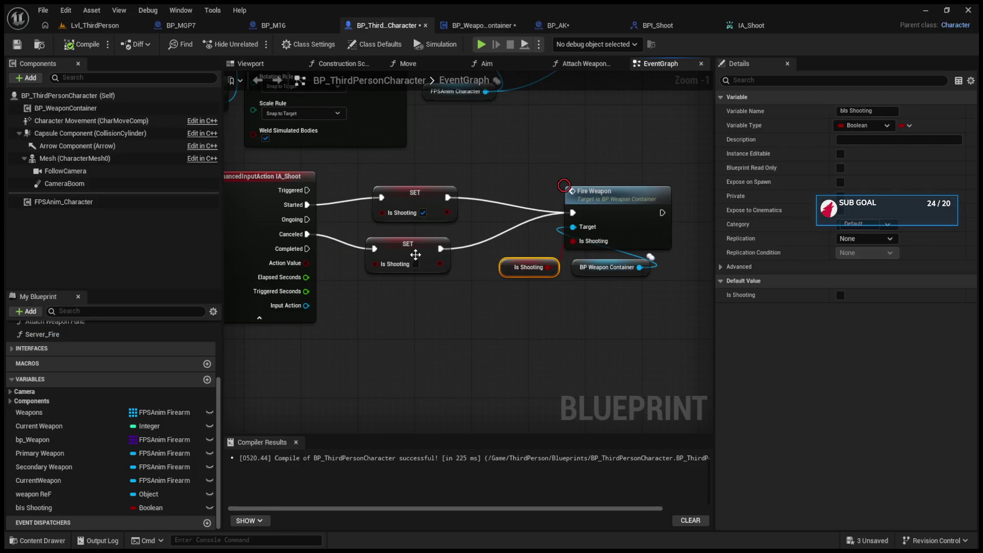
drag(416, 254, 423, 261)
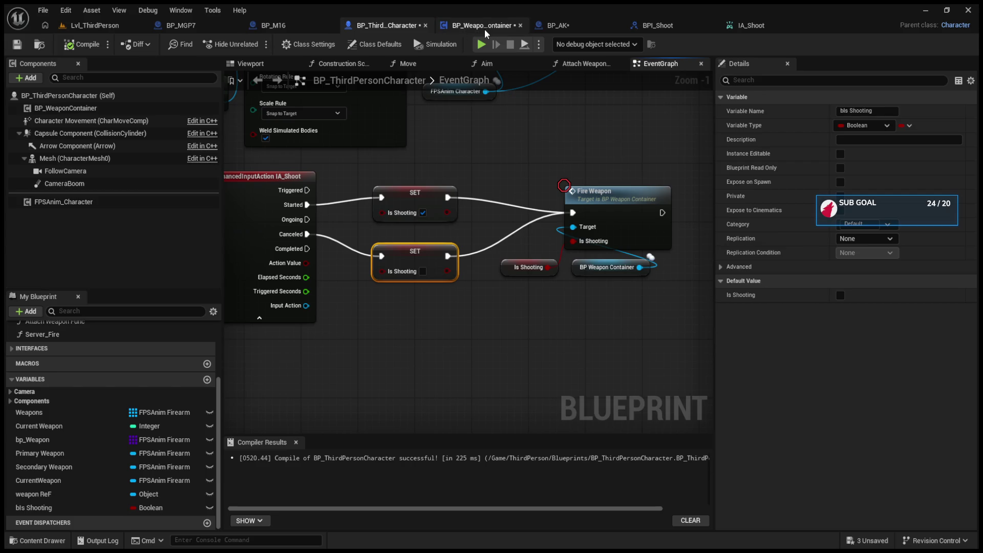
click(479, 26)
click(566, 26)
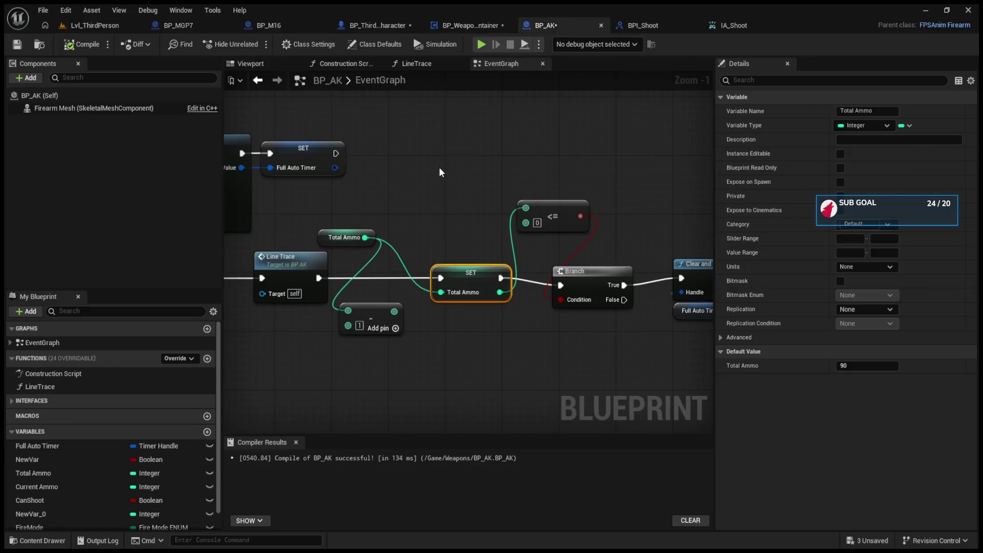
- In BP_AK, wire the Subtract result into the SET Total Ammo node
scroll(441, 205, down, 2)
scroll(441, 221, up, 2)
drag(395, 225, 446, 233)
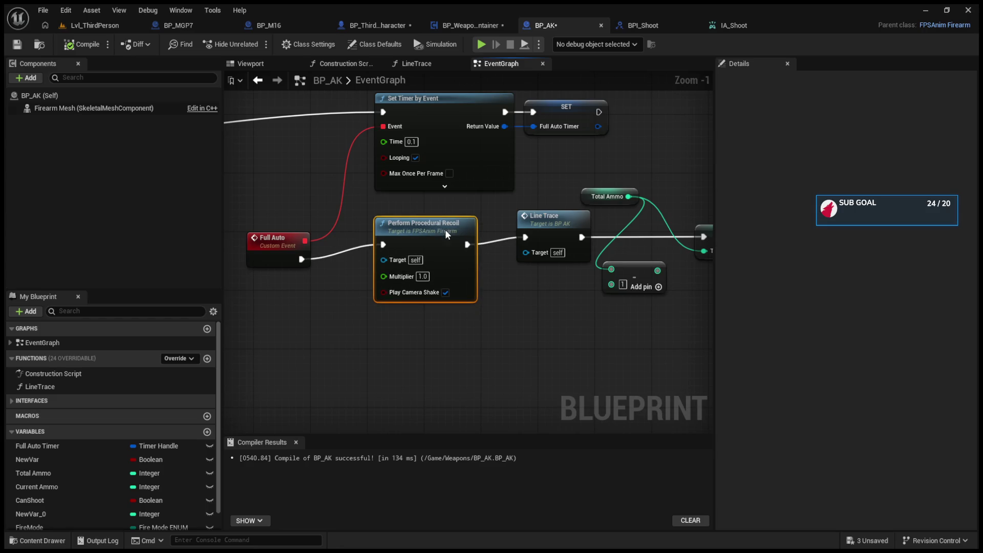
drag(538, 232, 532, 240)
drag(443, 204, 409, 204)
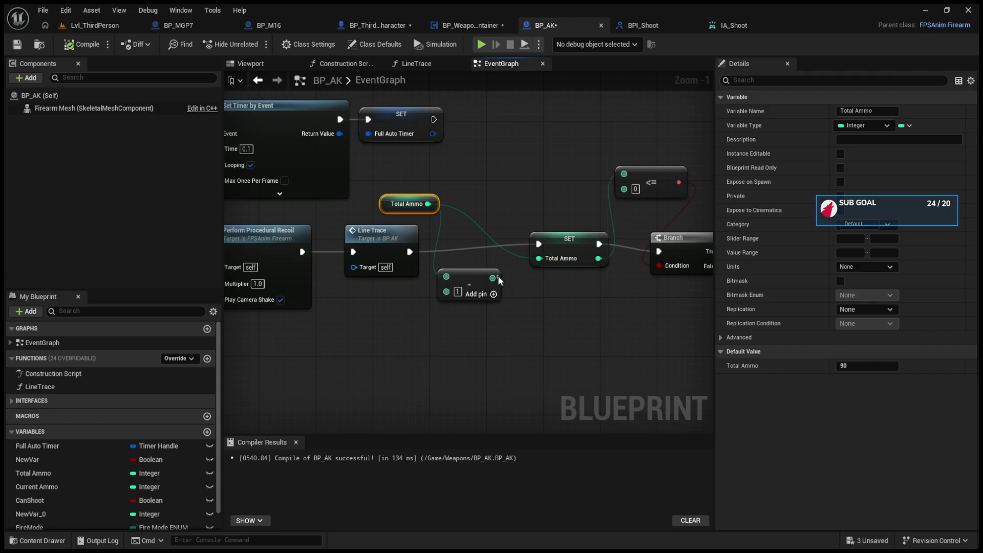
drag(541, 262, 541, 261)
click(80, 26)
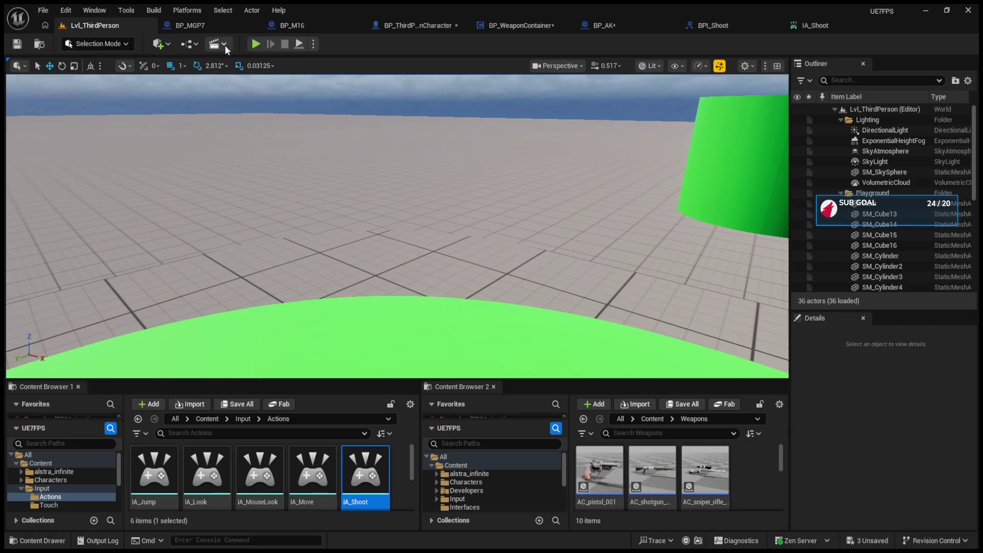
click(266, 44)
mouse_move(398, 227)
mouse_down()
mouse_move(640, 182)
mouse_move(747, 226)
mouse_move(263, 227)
mouse_move(374, 233)
mouse_move(292, 249)
mouse_move(369, 216)
mouse_move(348, 202)
mouse_up()
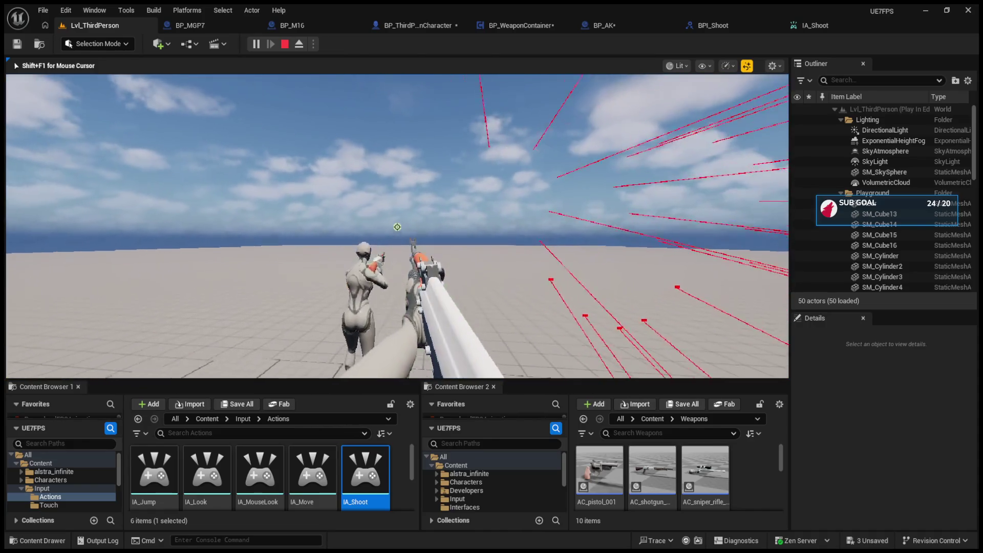
key(Escape)
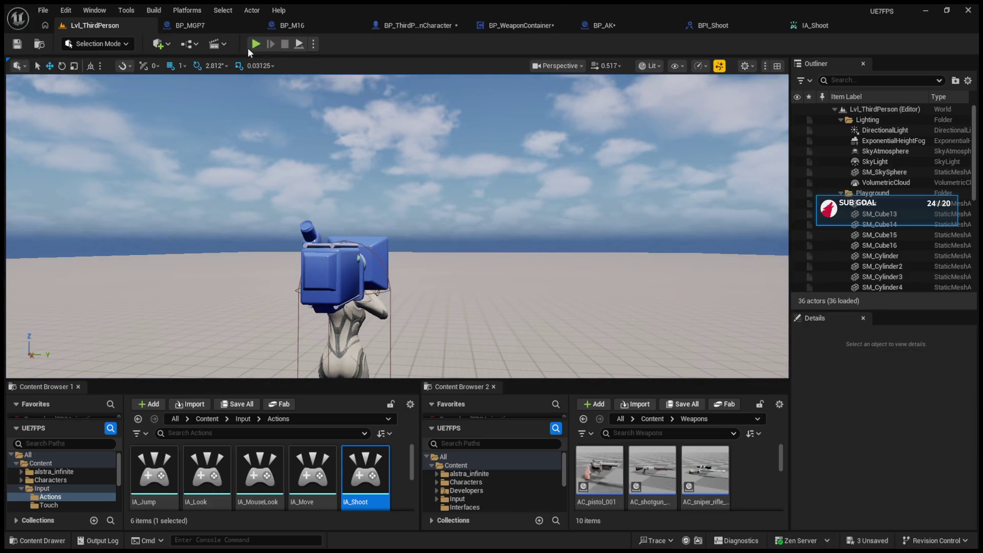
- Review the Fire Weapon function graph and BP_AK's Event Shoot node
click(425, 25)
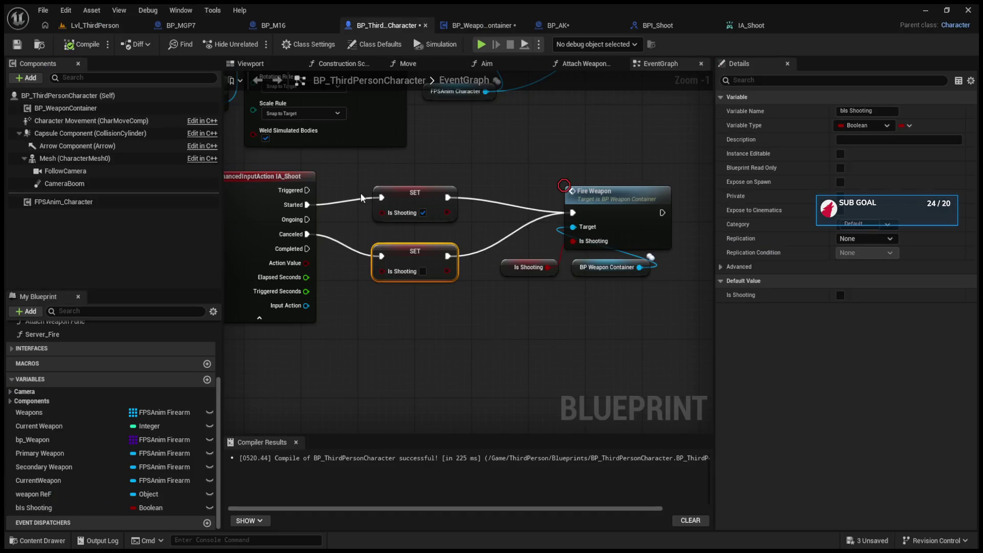
double_click(642, 200)
click(304, 264)
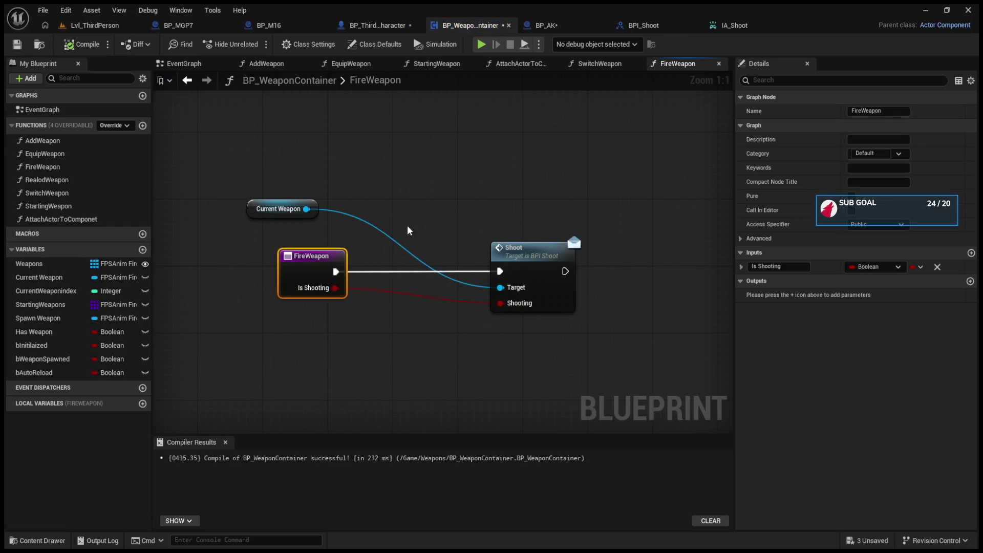
click(546, 25)
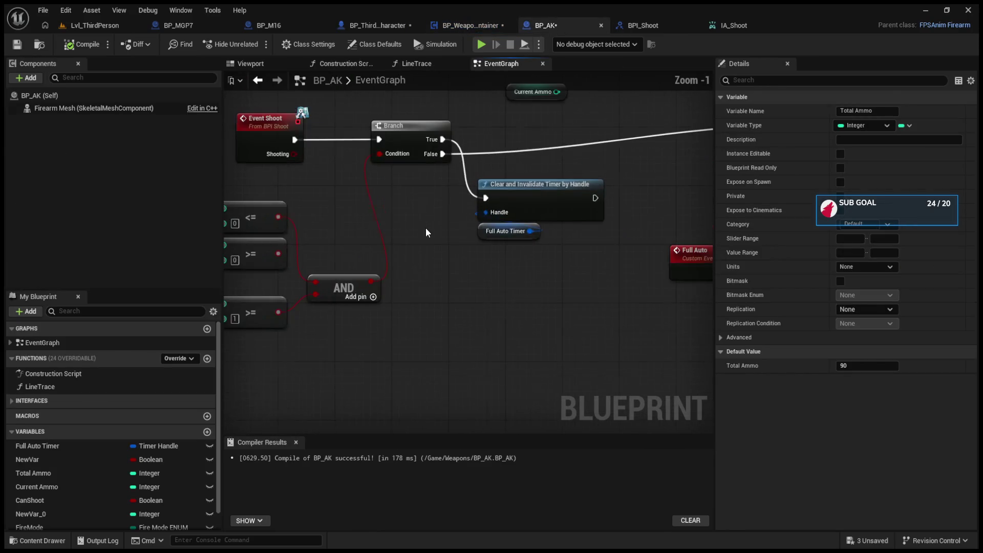
click(292, 149)
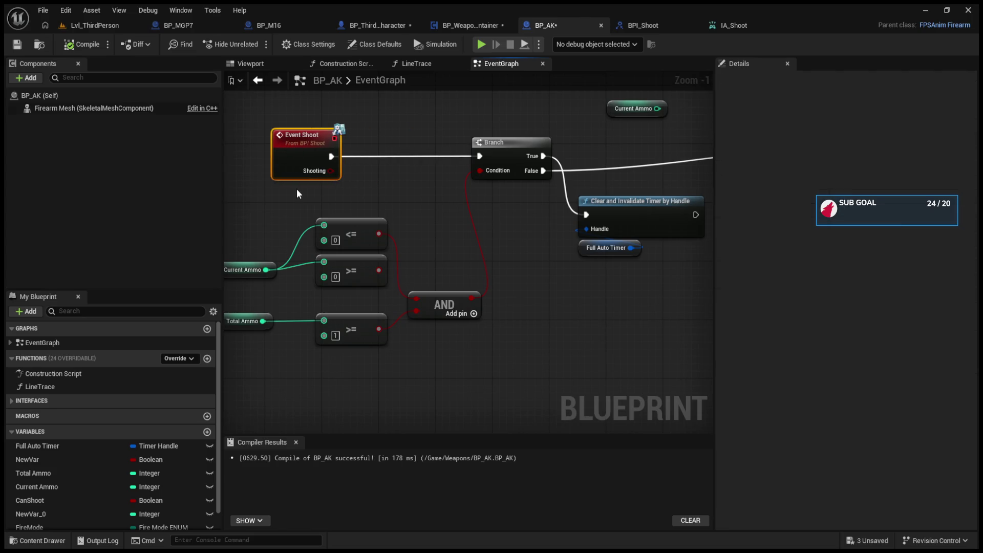
- Insert a Branch between FireWeapon and Shoot, with Is Shooting wired to its Condition
click(450, 25)
drag(283, 283, 270, 278)
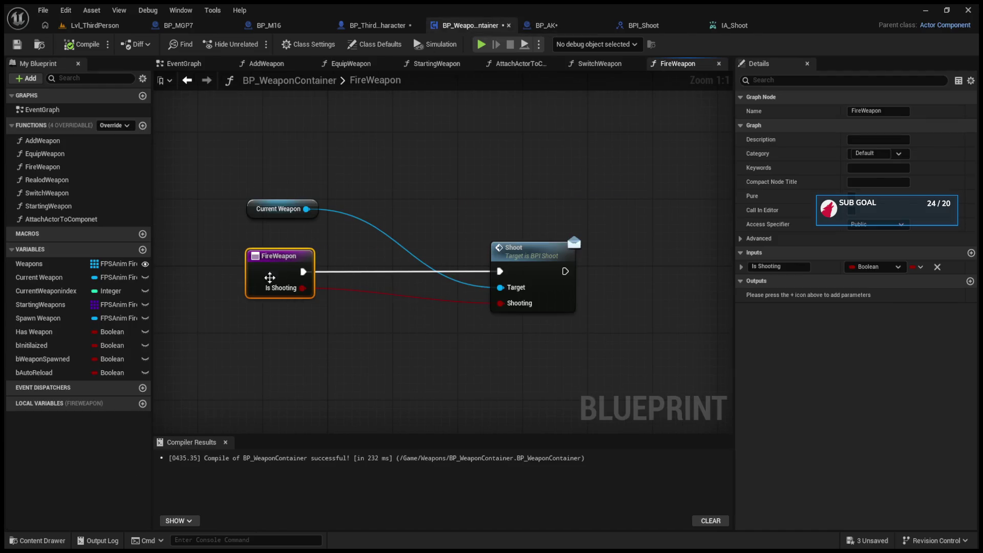
click(389, 253)
drag(434, 258, 386, 259)
mouse_move(302, 288)
mouse_down()
mouse_move(359, 288)
mouse_move(365, 272)
mouse_up()
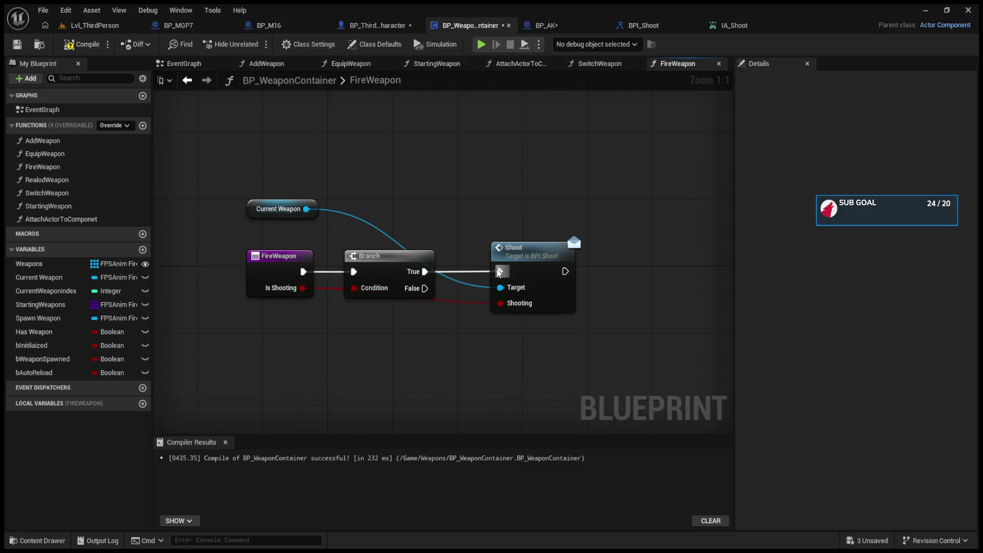
drag(546, 262, 578, 262)
drag(381, 257, 389, 246)
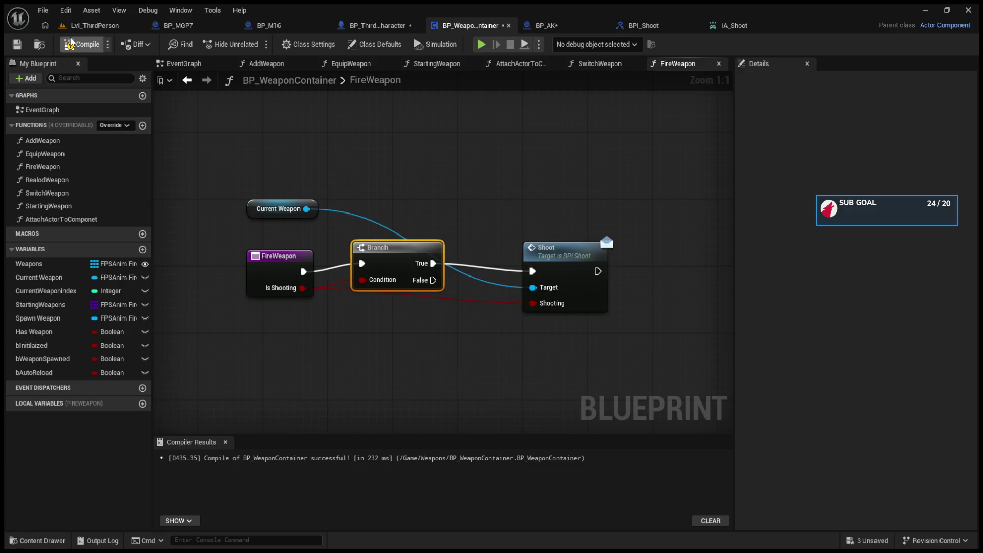
click(88, 27)
- Play-test the rifle, firing at the green cylinder and across the scene, then stop
click(256, 44)
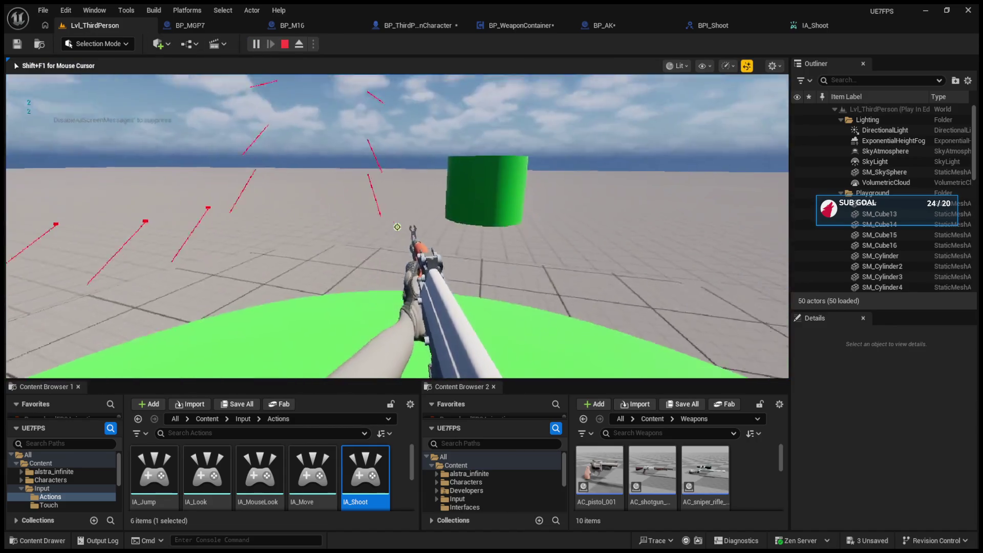
click(397, 227)
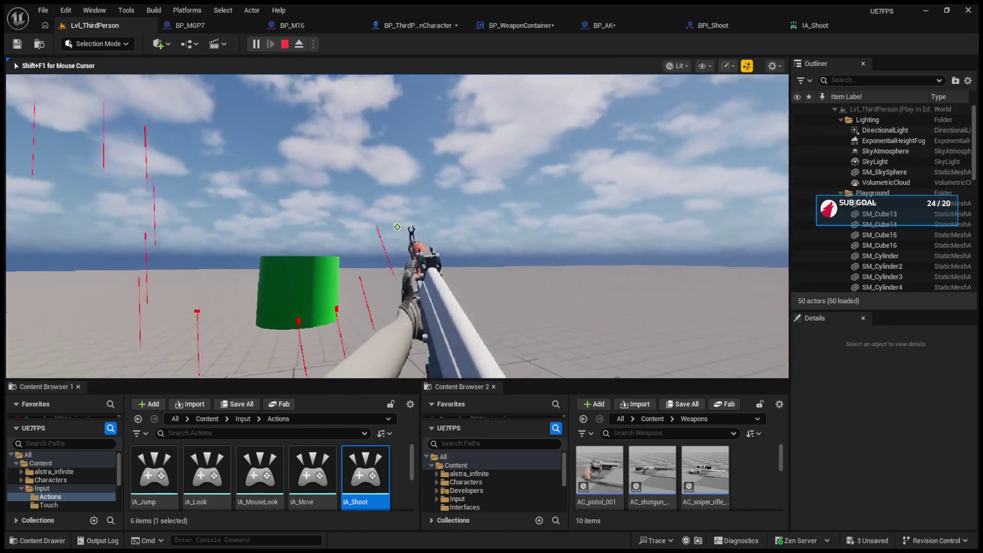
click(398, 226)
click(398, 227)
click(398, 227)
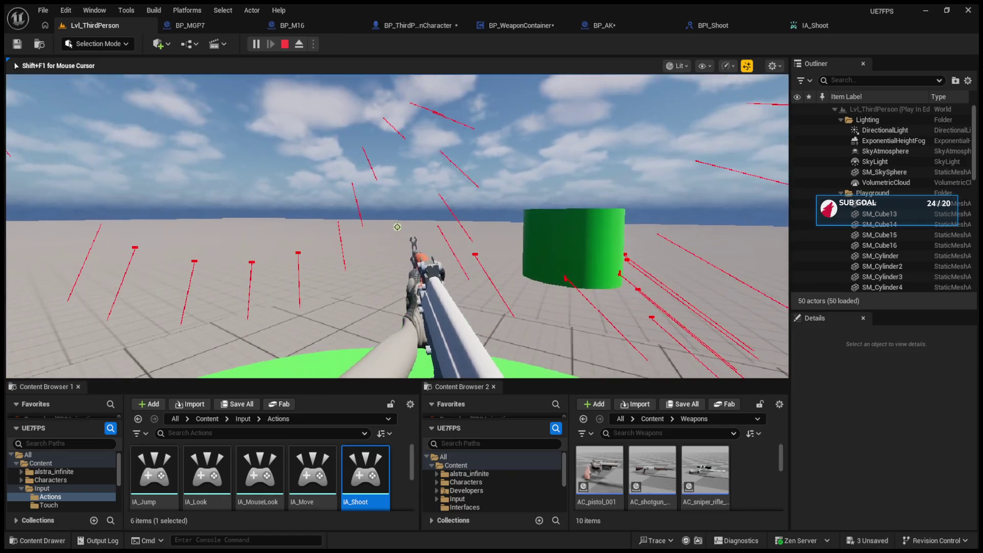
key(Escape)
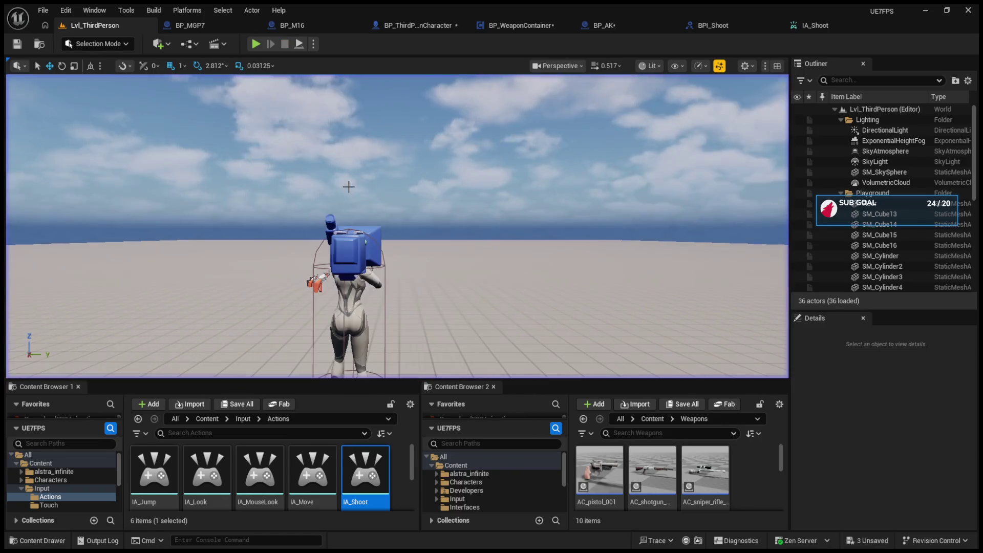
- Shift BP_AK's Event Shoot node right and review the IA_Shoot and BPI_Shoot assets
click(594, 26)
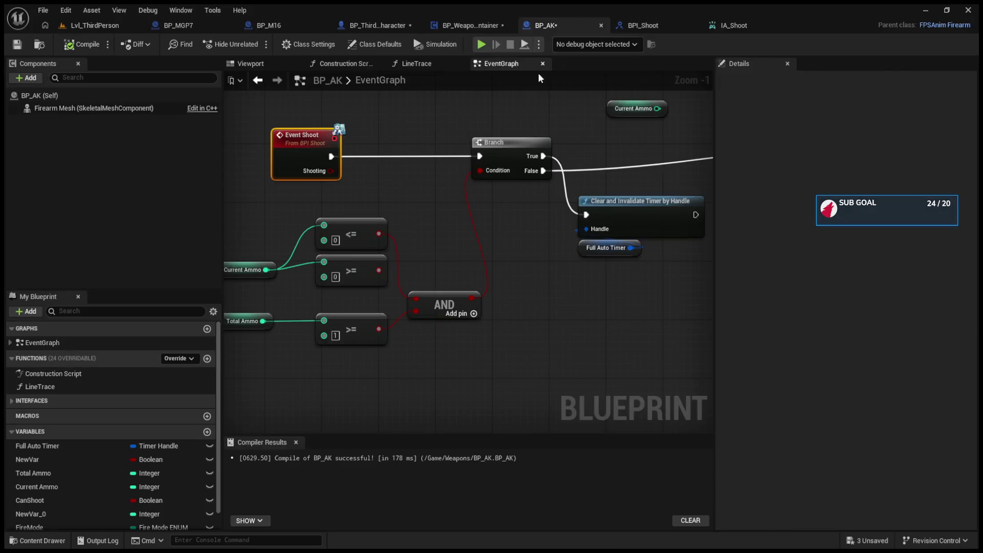
drag(296, 146, 346, 146)
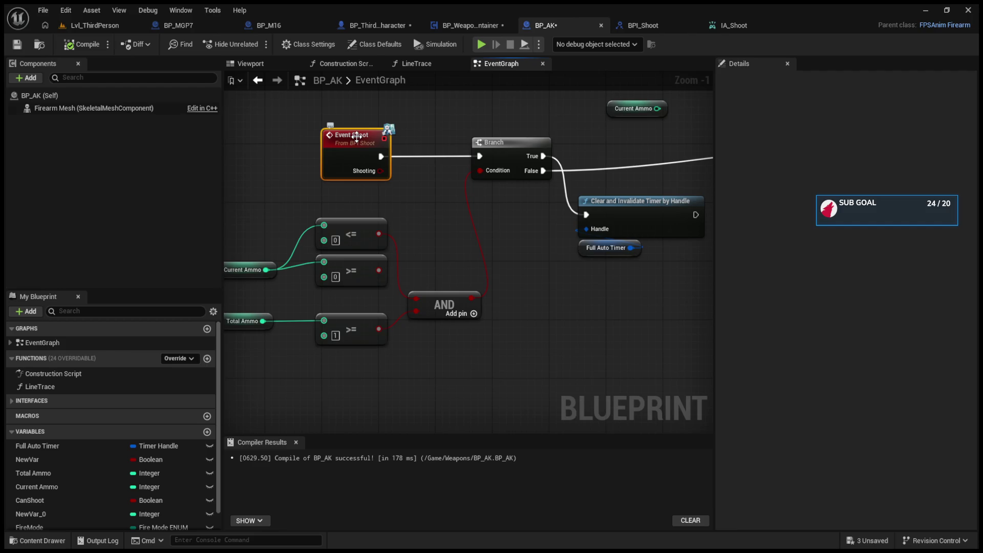
click(737, 26)
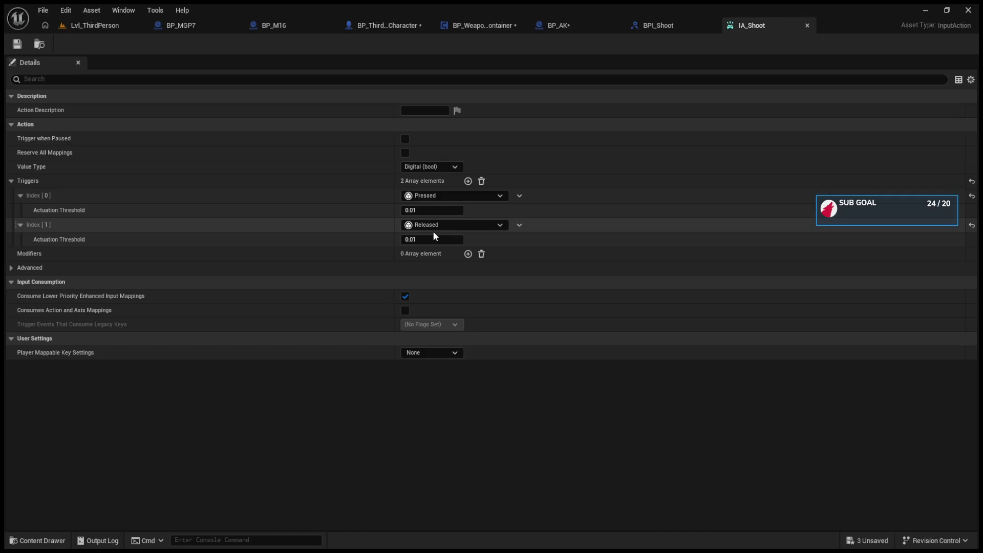
click(660, 24)
click(561, 26)
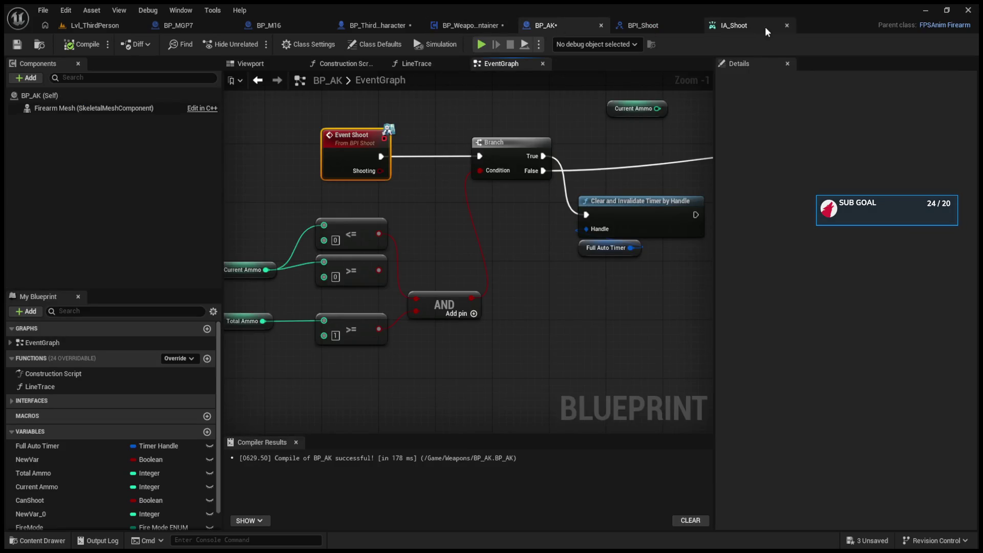
- Replace IA_Shoot's existing triggers with a single Hold trigger
click(736, 25)
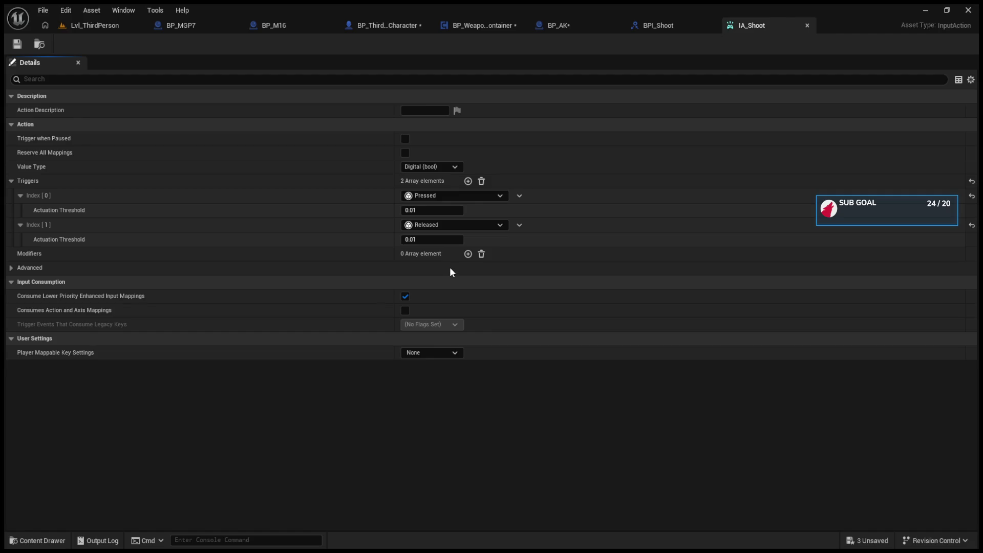
key(ctrl+z)
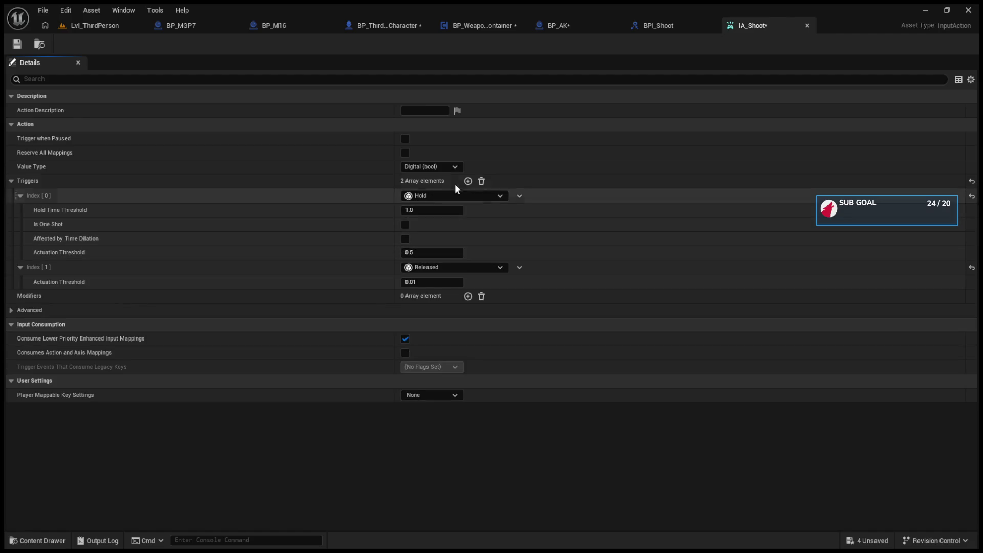
click(481, 181)
click(468, 181)
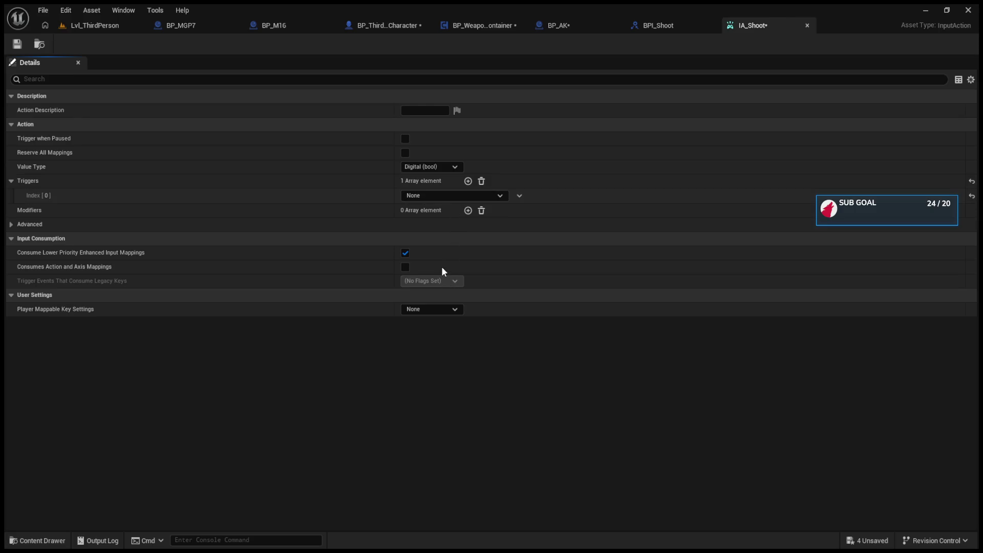
key(ctrl+z)
click(426, 211)
- Set the Hold Time Threshold to 0.01, save IA_Shoot, and start playing the level
key(BackSpace)
text(0.01)
key(Return)
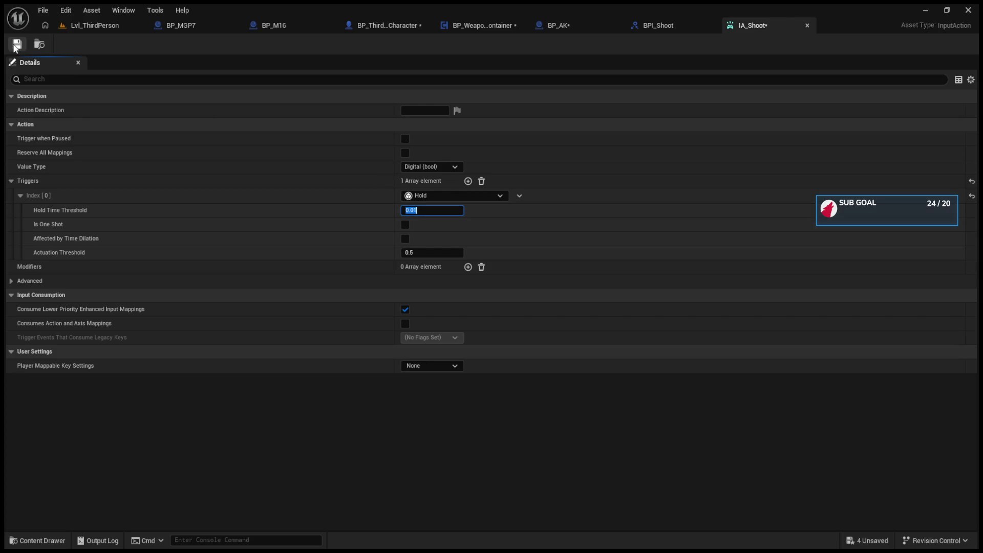
click(14, 45)
click(95, 25)
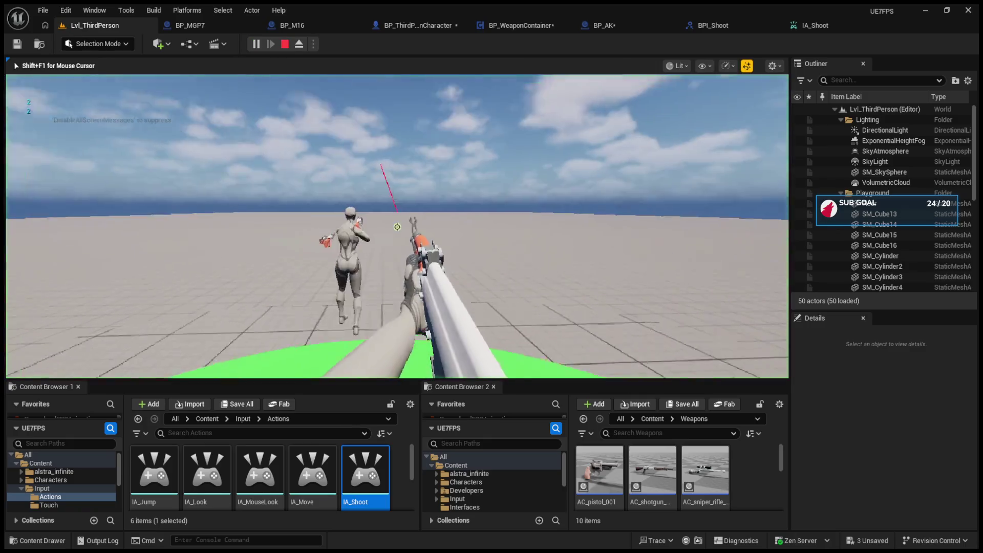
- Test-fire the rifle in the running game, then stop the play session
click(398, 227)
key(Escape)
click(841, 20)
- In BP_WeaponContainer's FireWeapon, delete the Branch and wire execution directly to Shoot
click(582, 23)
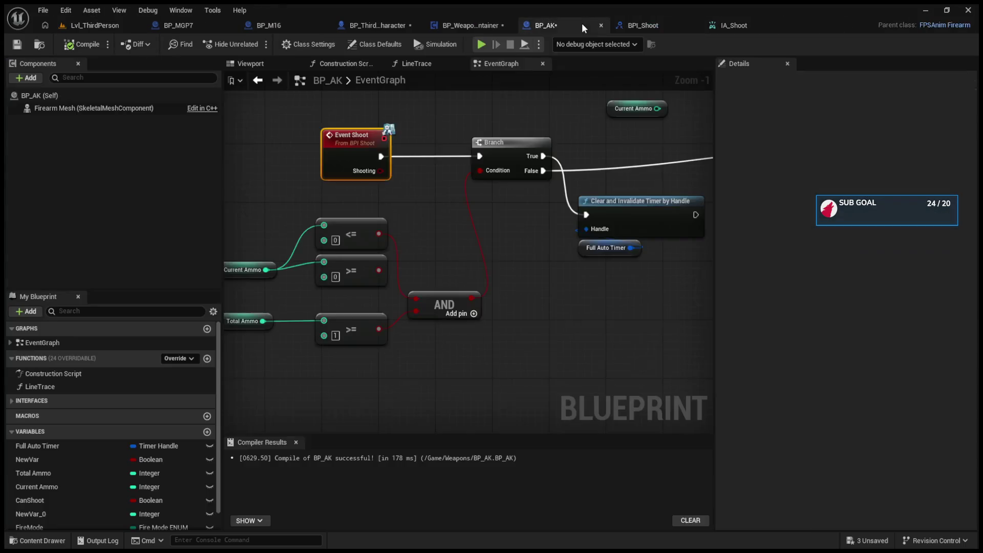
click(461, 27)
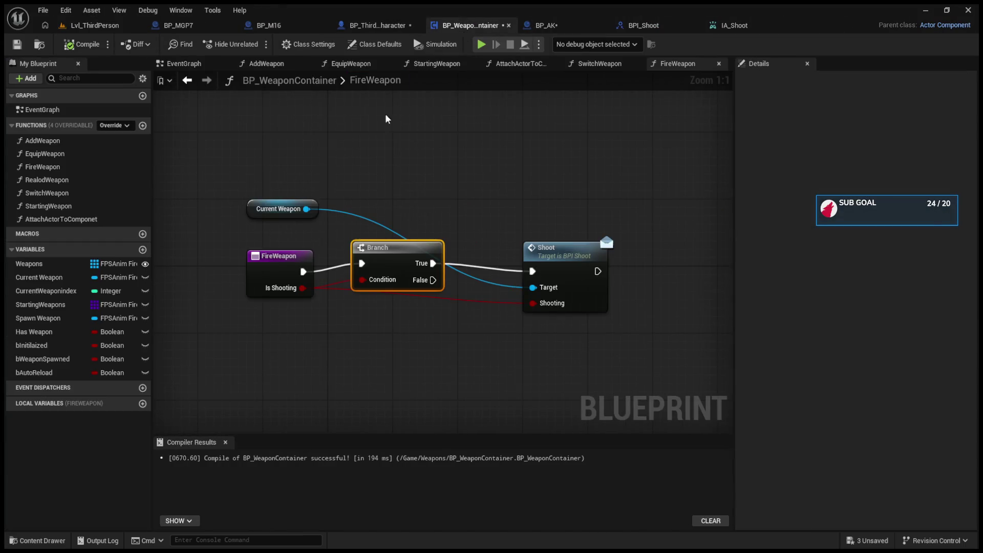
key(Delete)
drag(303, 272, 533, 272)
click(287, 256)
double_click(528, 264)
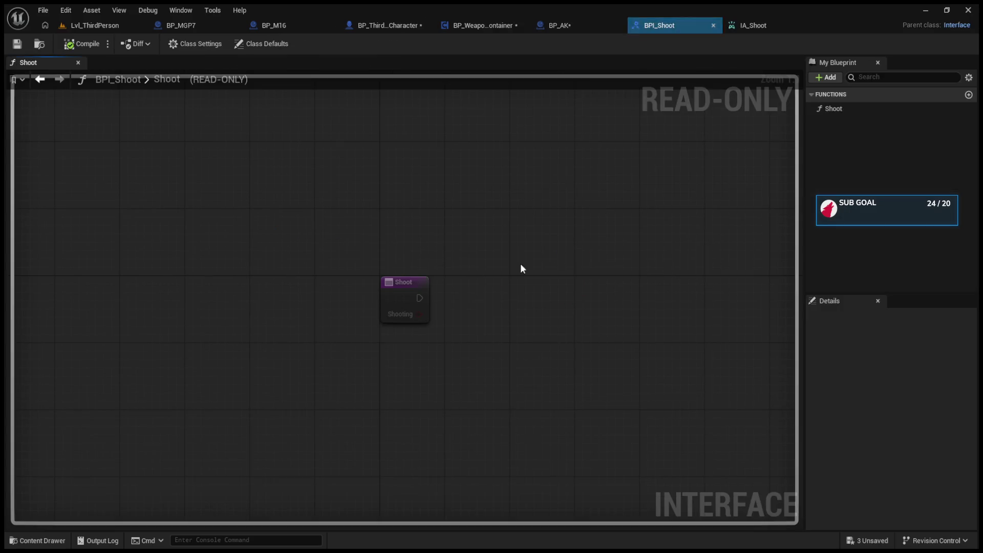
- In BP_AK, gate Event Shoot behind a Shooting Branch whose False clears the timer, then compile
click(586, 25)
mouse_move(381, 130)
mouse_down()
mouse_move(483, 149)
mouse_move(461, 198)
mouse_move(304, 190)
mouse_up()
click(341, 197)
click(475, 152)
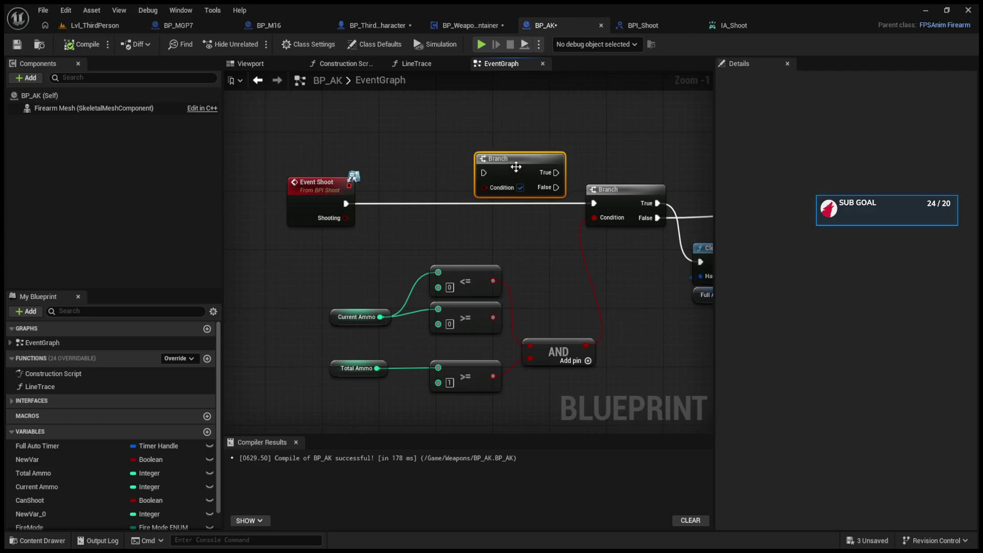
drag(516, 167, 470, 190)
drag(346, 203, 438, 196)
drag(370, 220, 438, 212)
key(q)
drag(501, 203, 594, 203)
drag(435, 210, 630, 254)
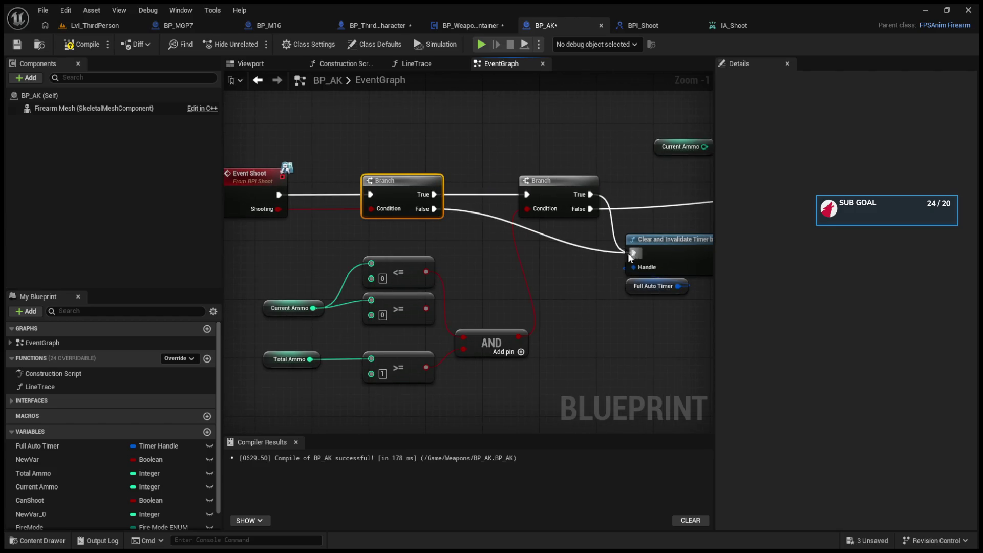
click(87, 50)
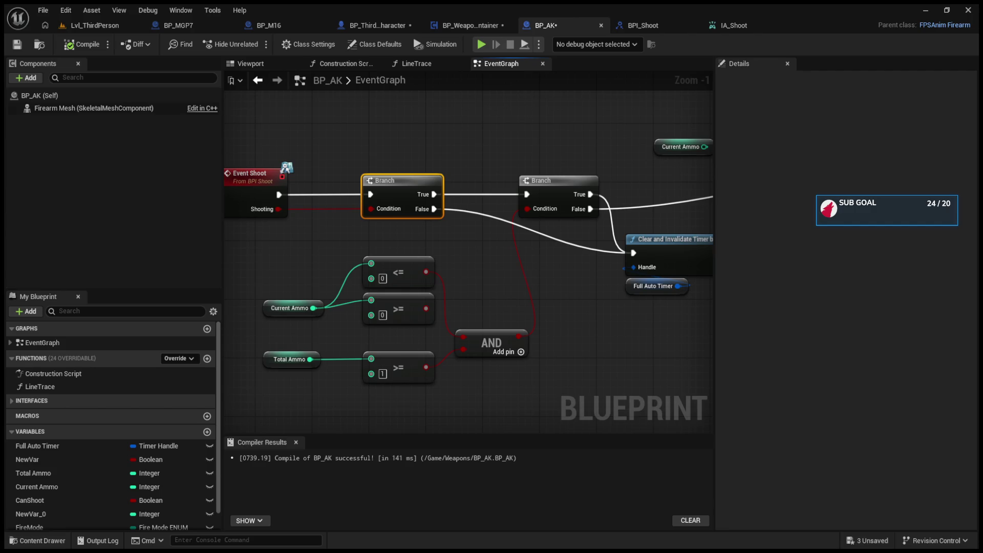
click(405, 25)
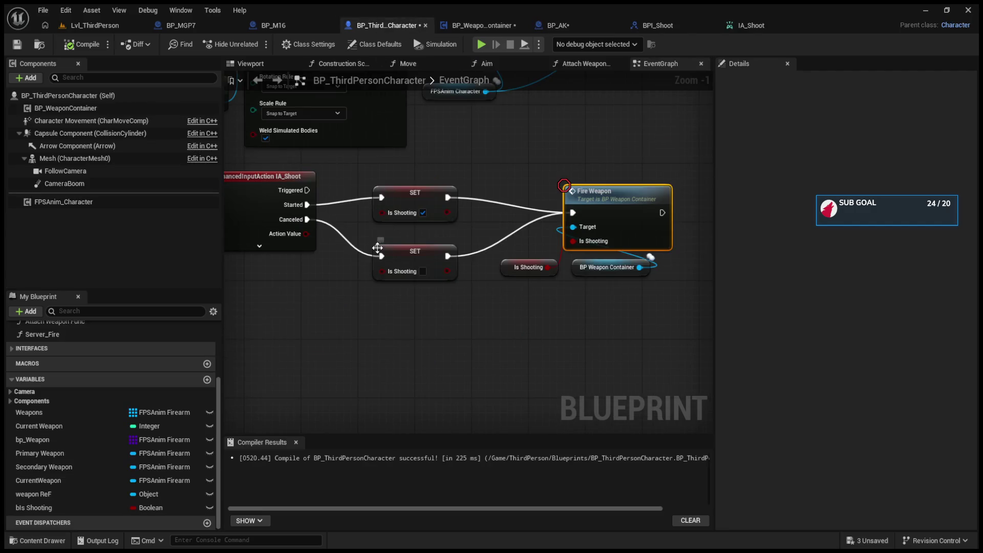
- In BP_ThirdPersonCharacter, drive shooting from IA_Shoot's Triggered pin instead of Started, and compile
click(283, 247)
drag(307, 204, 307, 190)
click(82, 44)
- Playtest the level, firing the rifle while turning, then stop the session
click(95, 25)
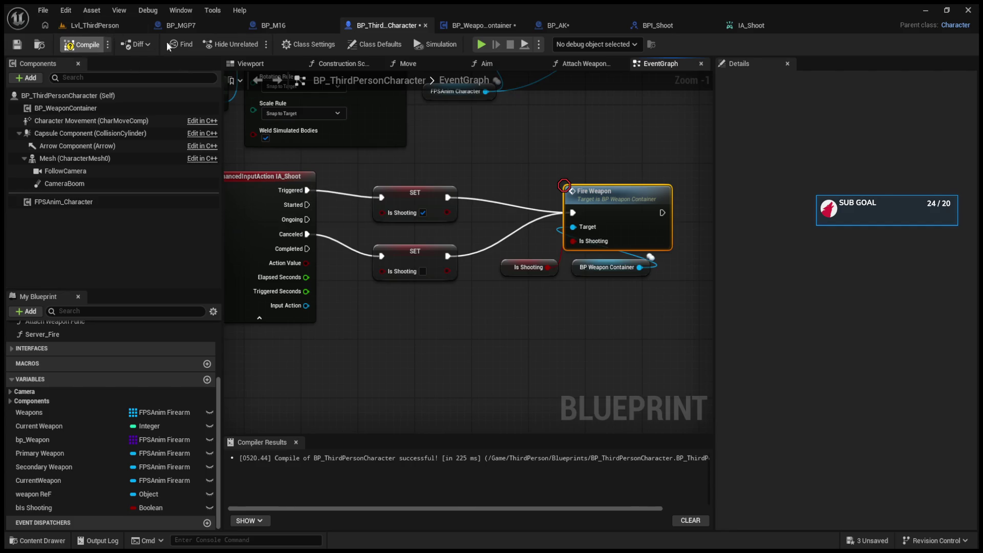
click(263, 44)
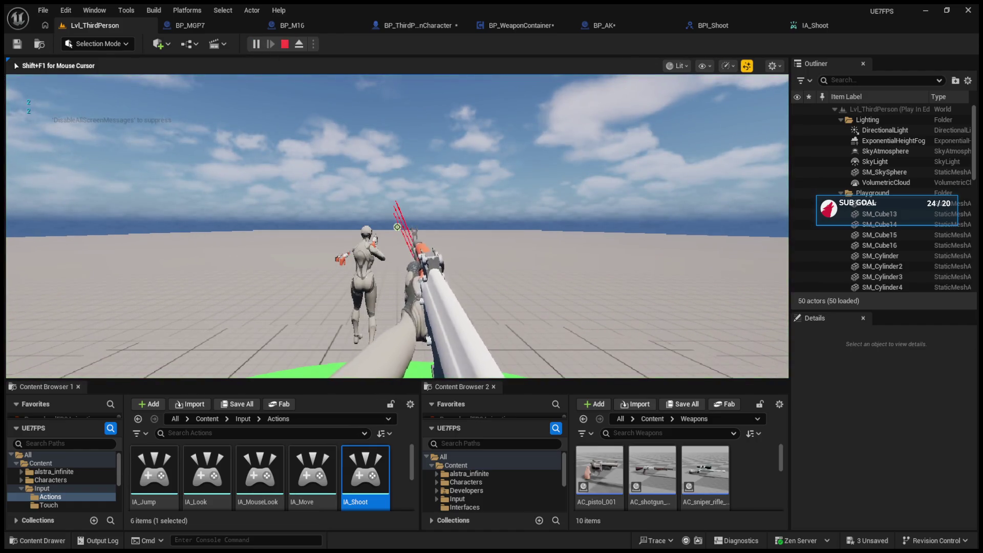
click(398, 227)
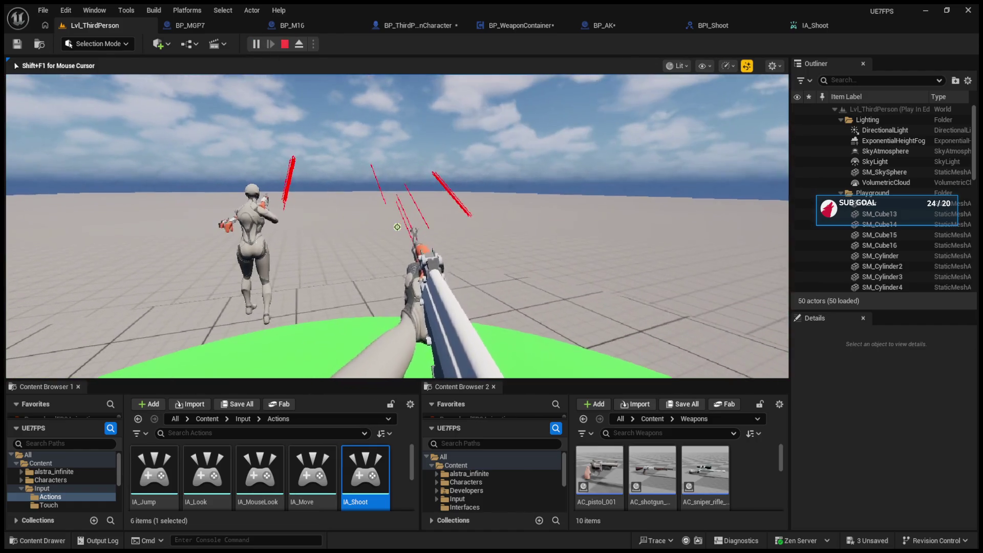
click(397, 226)
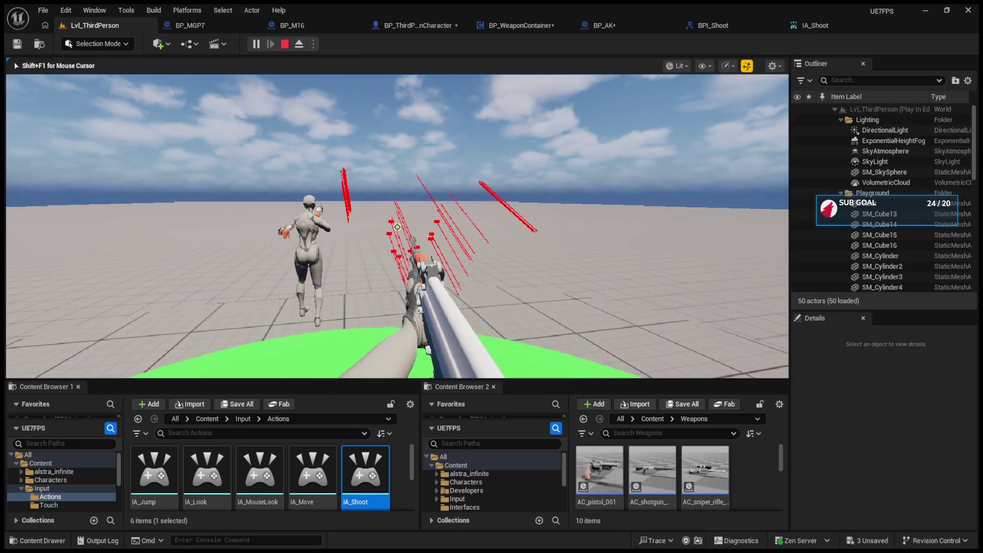
key(Escape)
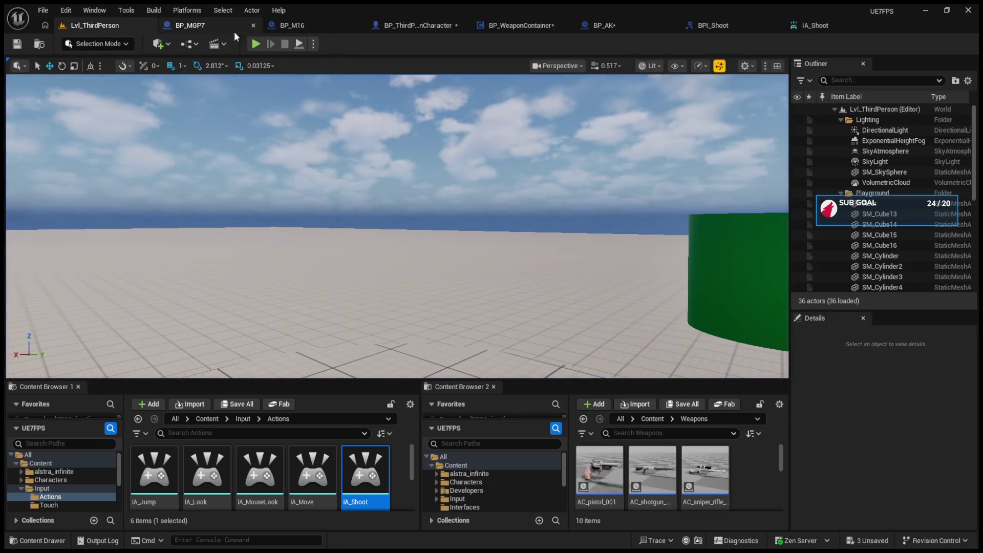
- Add a Released trigger with 0.1 threshold to IA_Shoot, save, and play the level
click(787, 24)
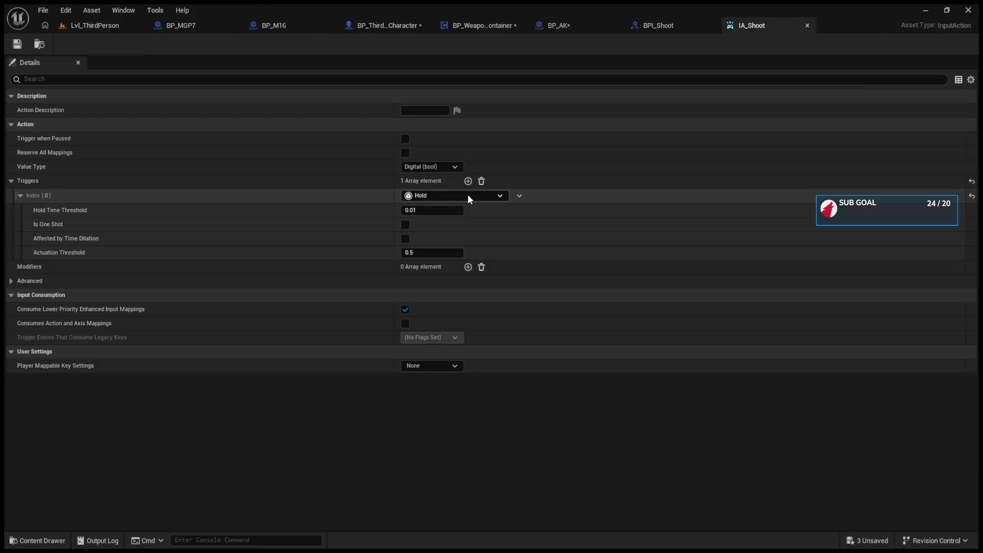
click(468, 181)
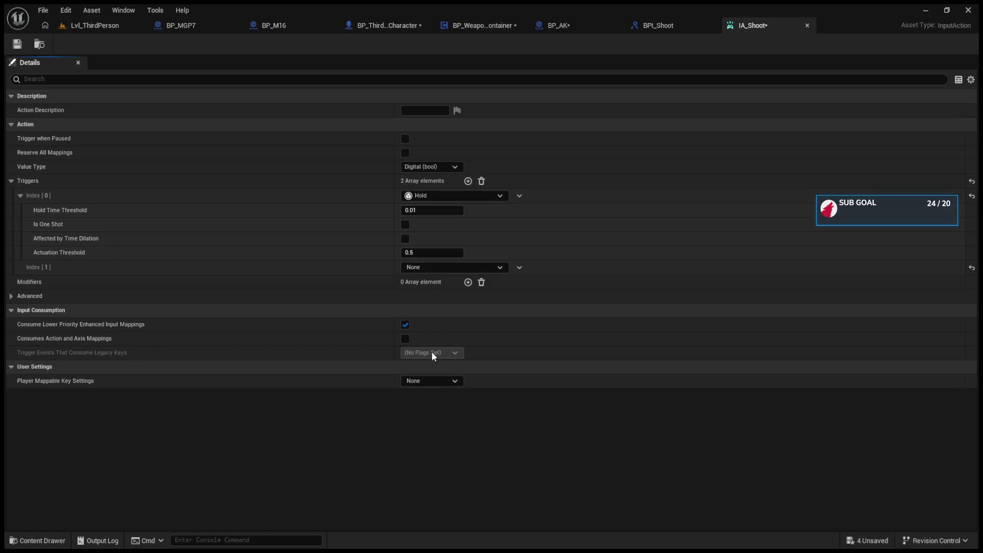
click(439, 282)
text(0.1)
click(17, 44)
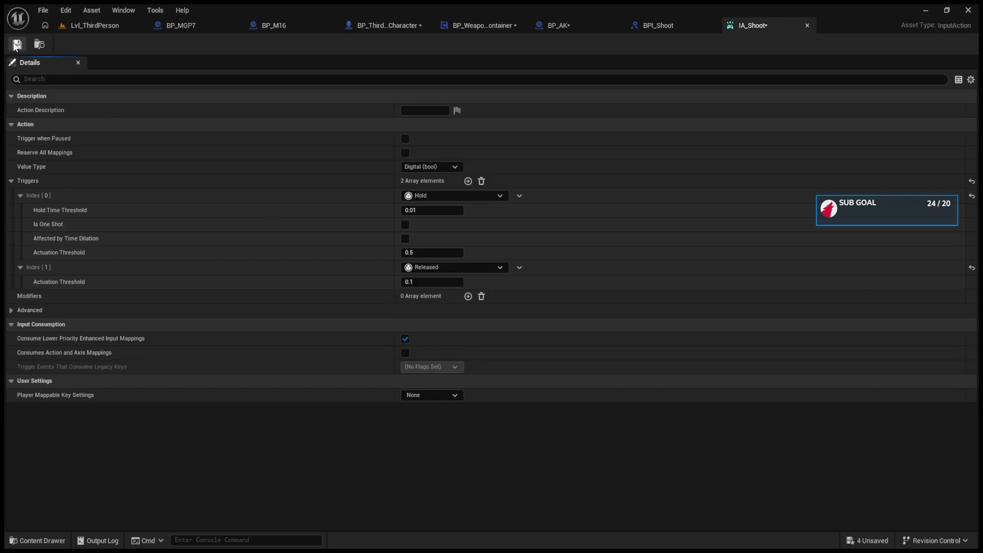
click(95, 25)
click(254, 45)
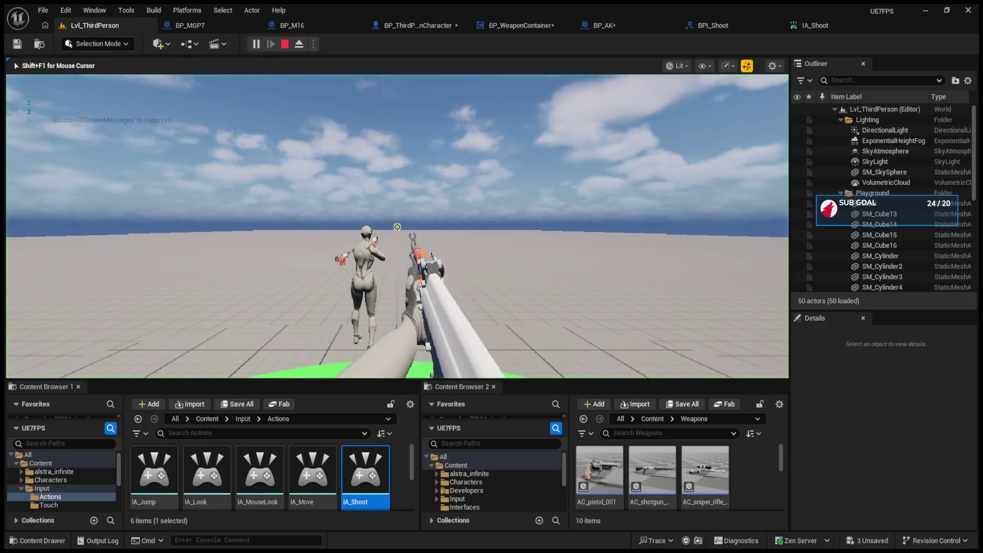
- Finish the firing test, then reconnect shooting from IA_Shoot's Triggered pin back to Started
click(397, 227)
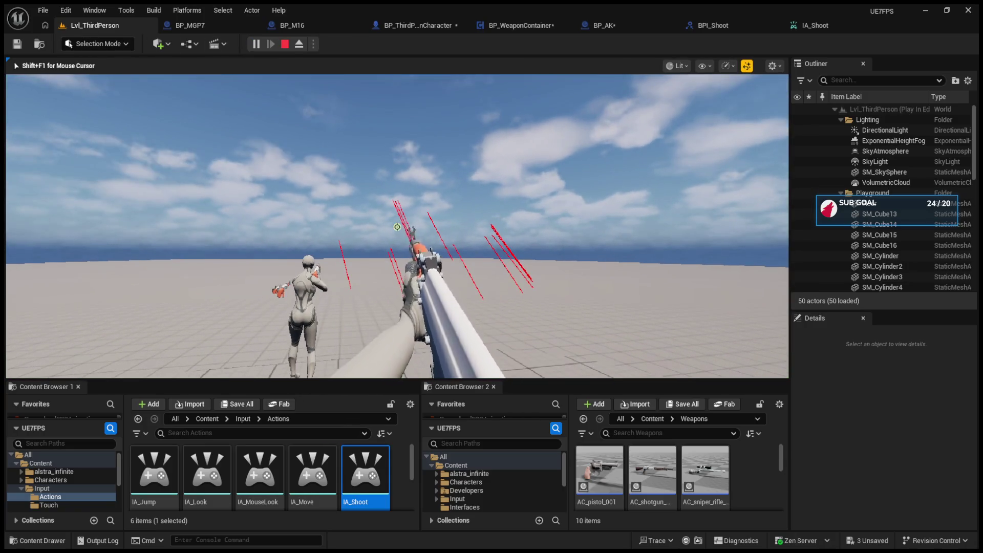
click(398, 227)
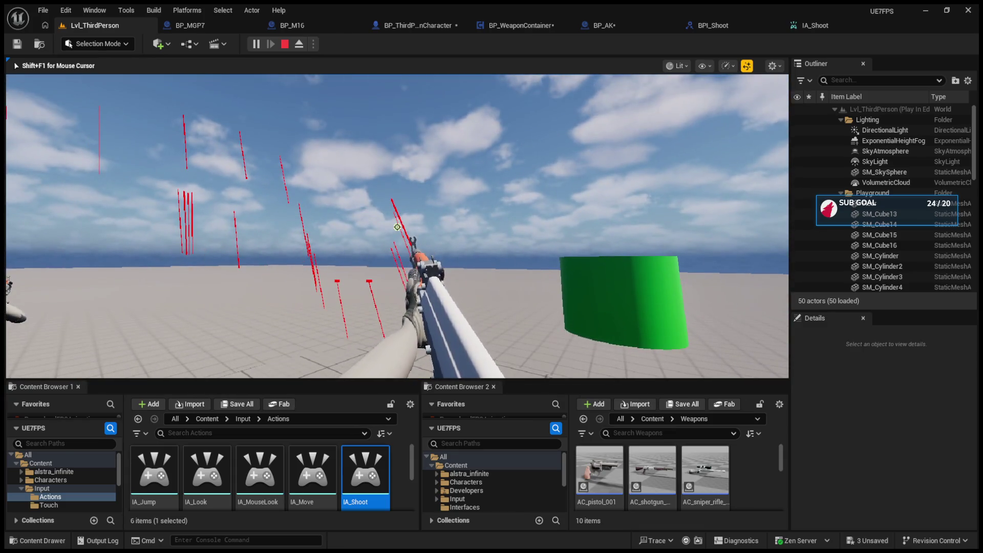
key(Escape)
click(408, 24)
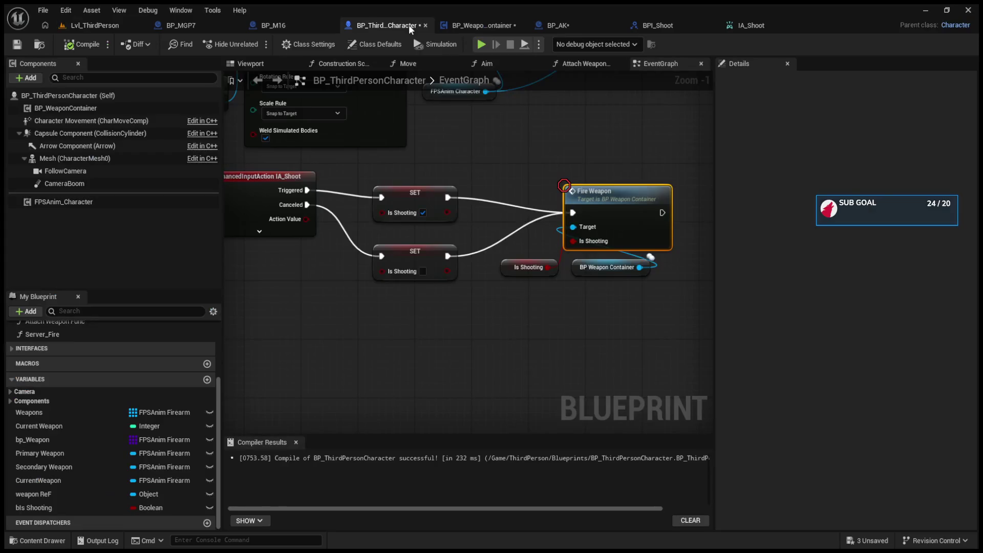
click(259, 231)
drag(307, 190, 307, 205)
- Playtest the level again, firing the rifle at the floor and toward the horizon
click(115, 28)
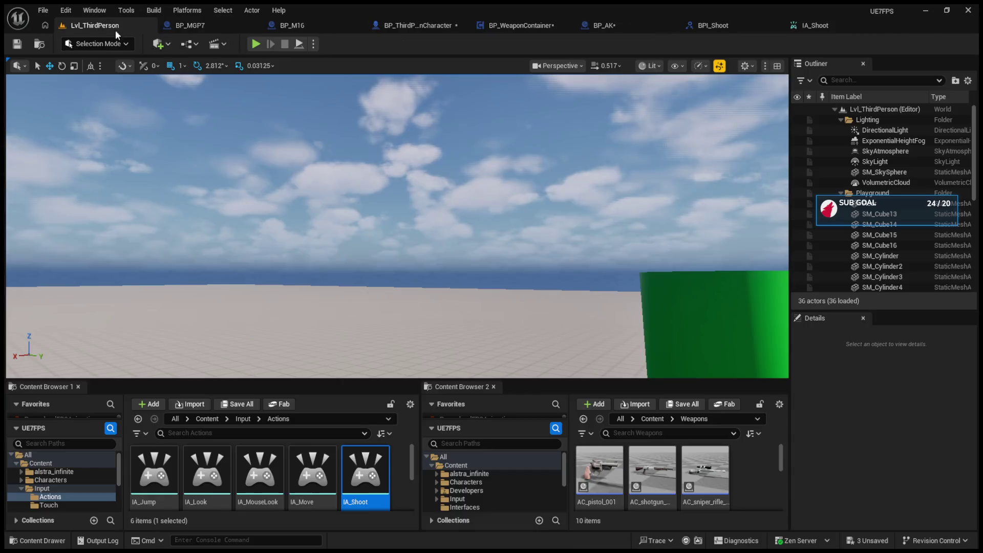
click(257, 44)
click(351, 248)
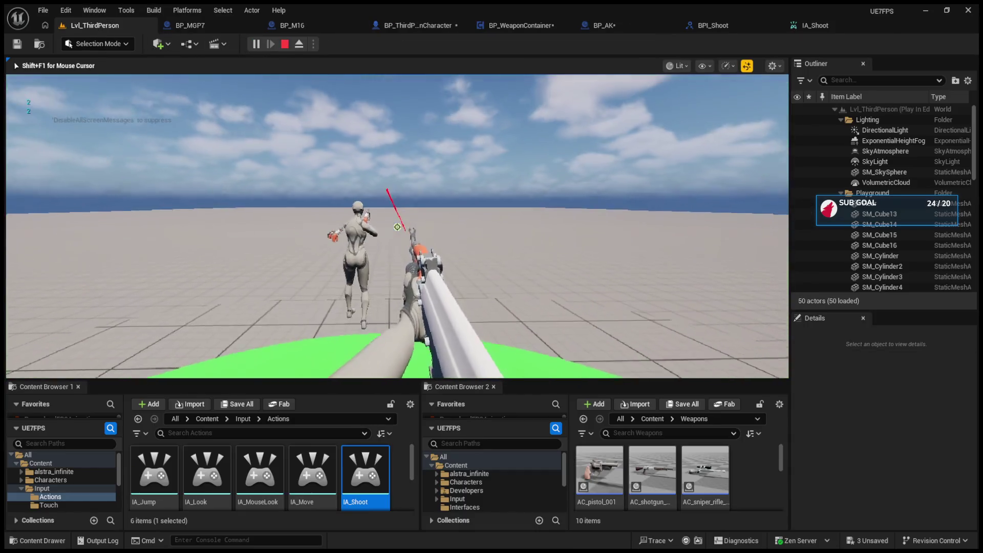
click(352, 248)
click(351, 248)
click(351, 248)
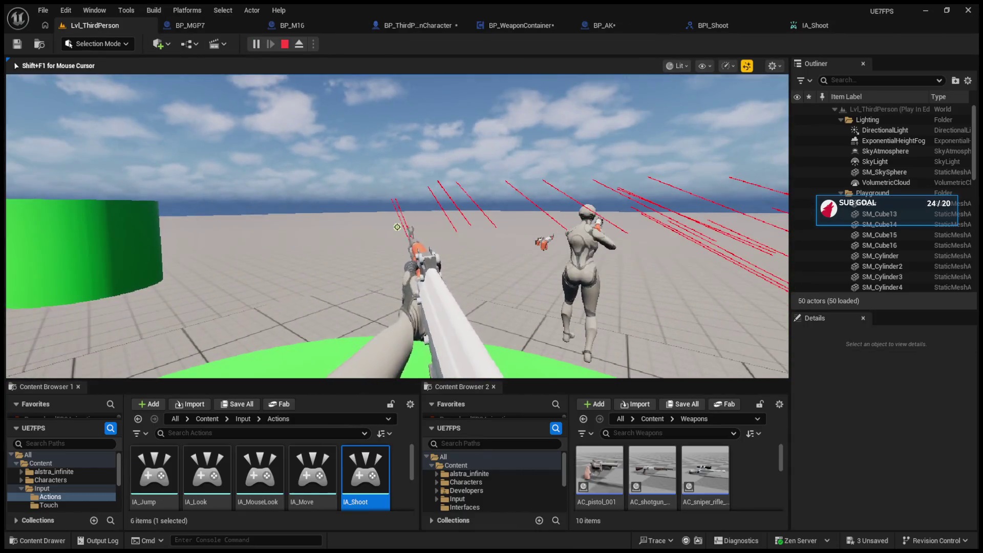
click(397, 226)
click(398, 227)
click(398, 227)
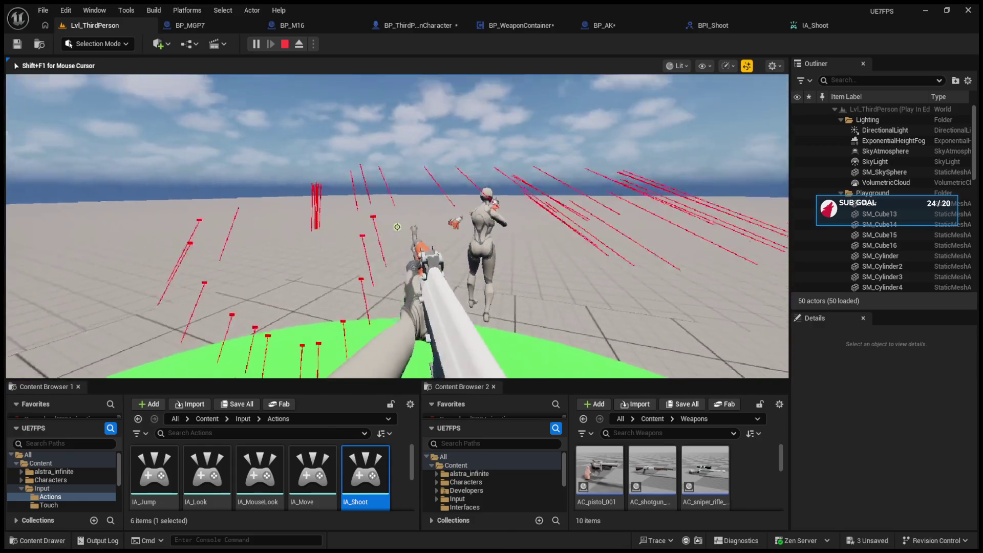
click(398, 227)
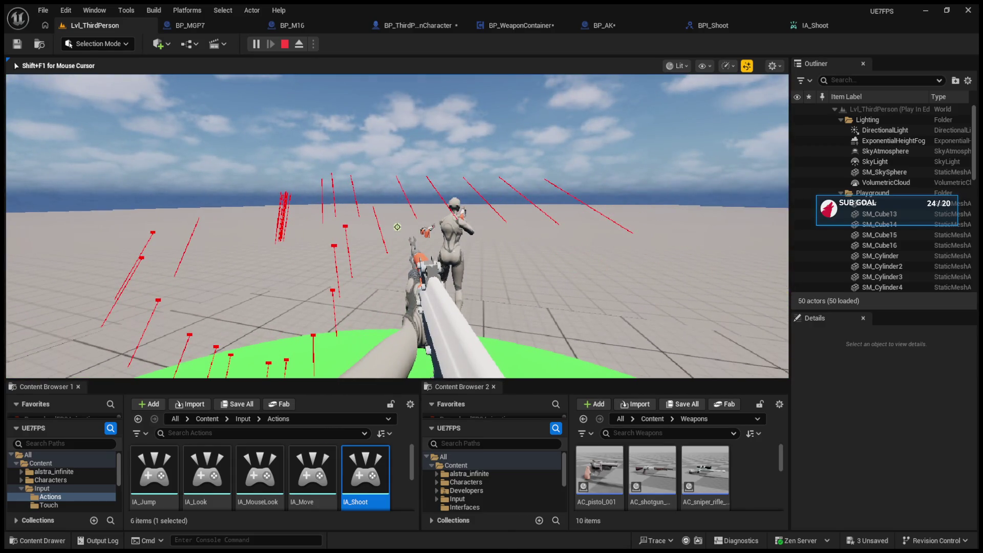
key(F8)
- Clear IA_Shoot's triggers, add a Pressed trigger at 0.5 threshold, and add an empty second trigger
click(792, 32)
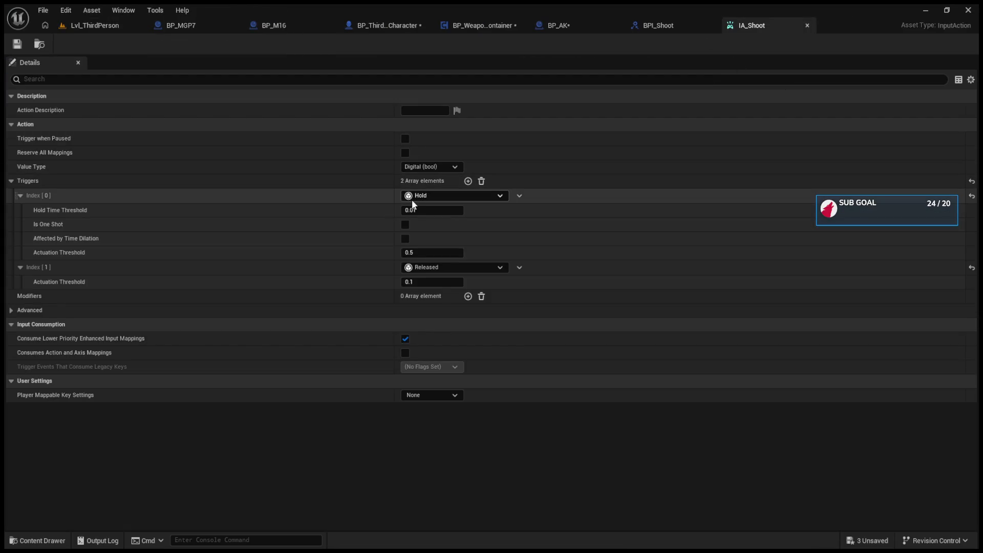
click(972, 184)
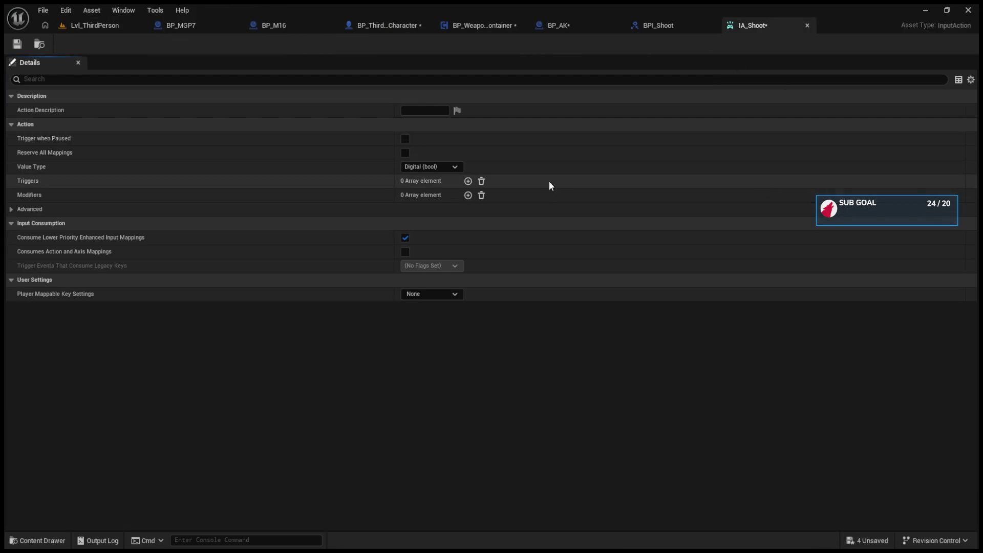
click(468, 182)
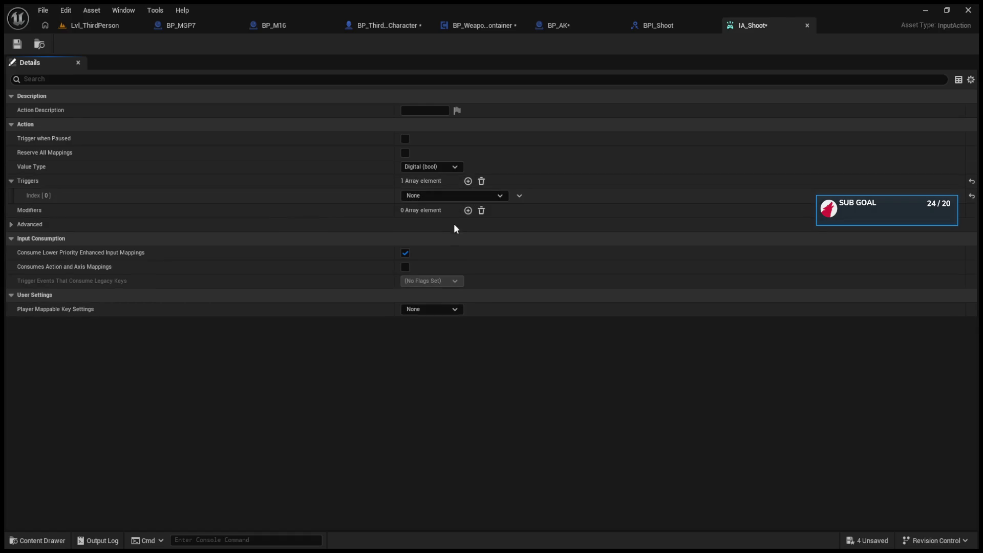
click(455, 195)
click(438, 253)
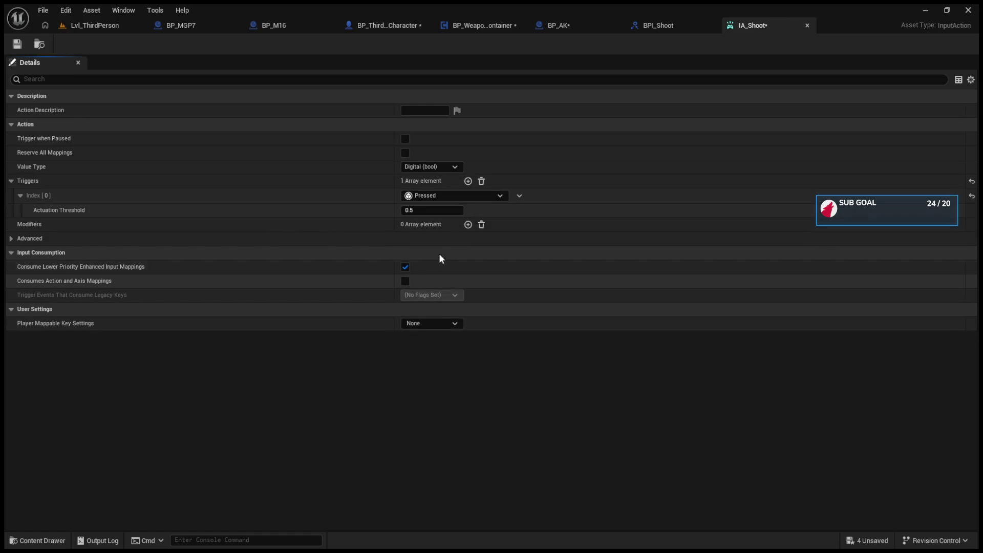
click(468, 181)
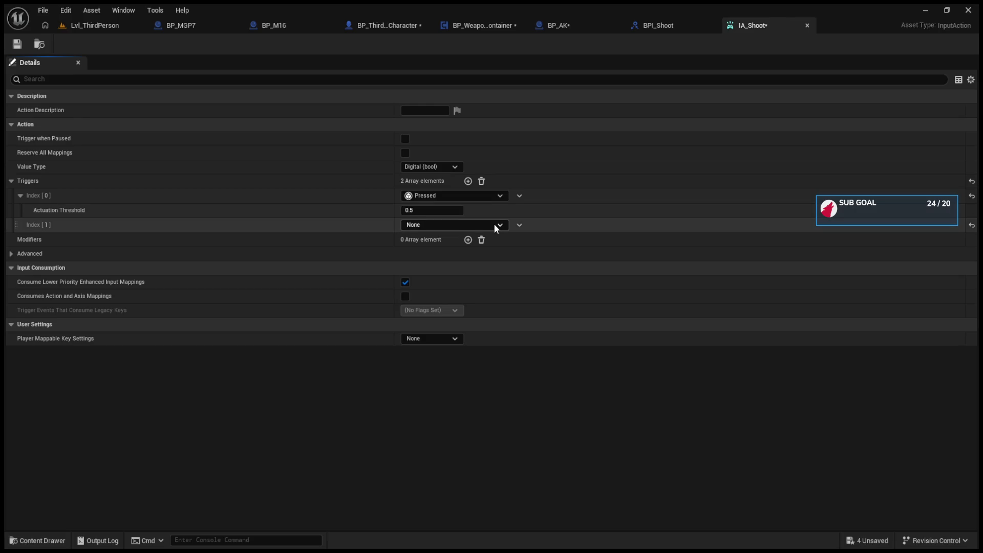
- Set IA_Shoot's second trigger to Released, both thresholds to 0.1, and save
click(453, 338)
click(435, 235)
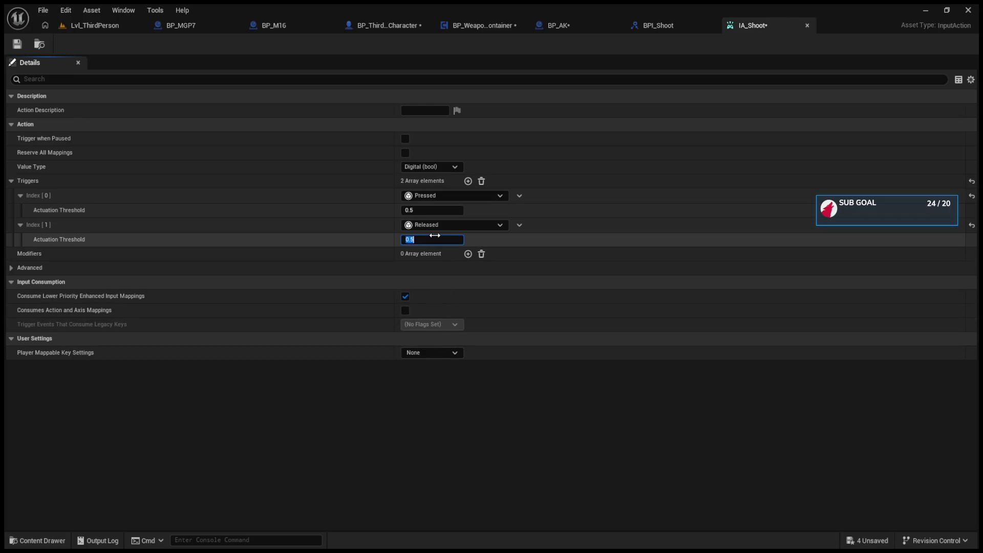
text(.1)
key(Return)
click(429, 206)
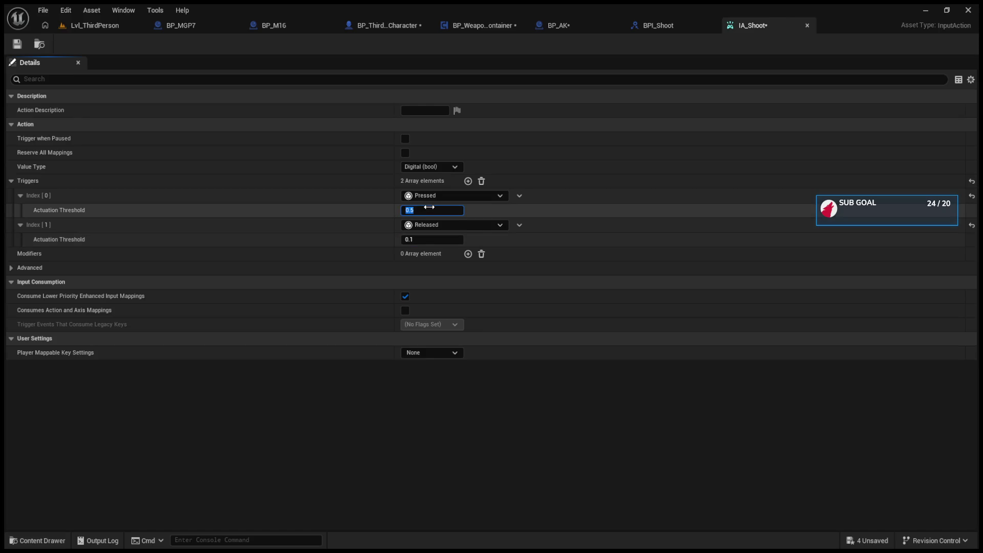
text(.1)
click(17, 45)
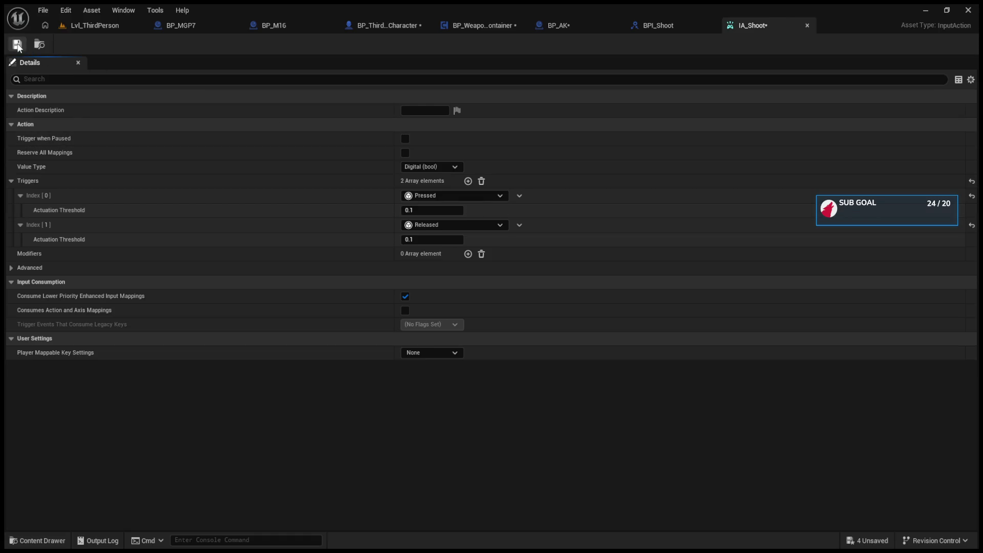
- Look over the BP_WeaponContainer and BP_AK blueprints, then return to IA_Shoot
click(505, 25)
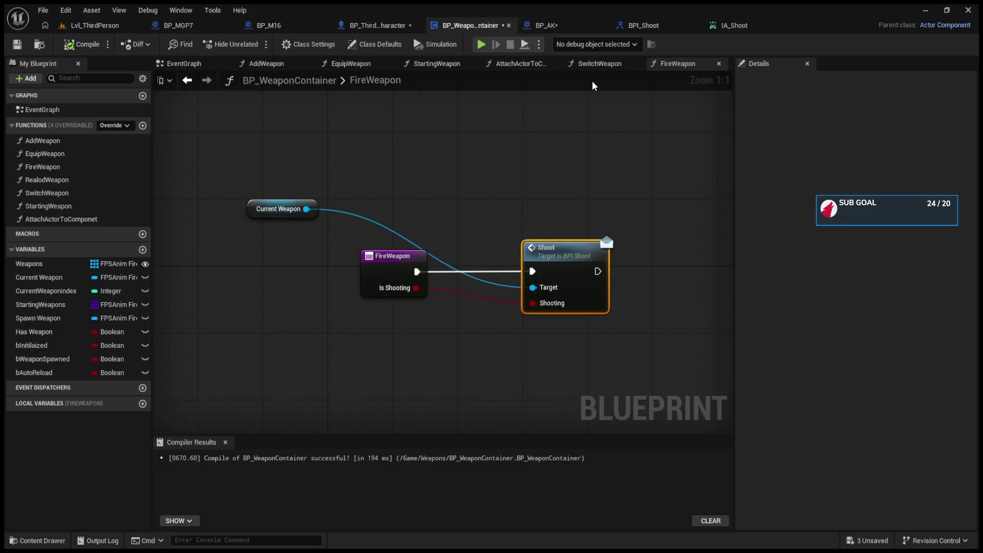
click(546, 25)
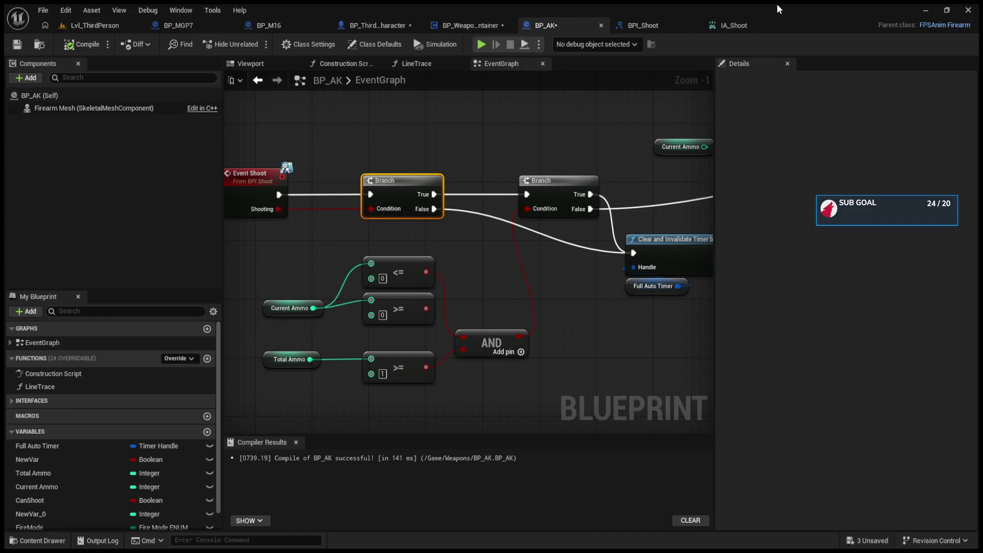
click(770, 25)
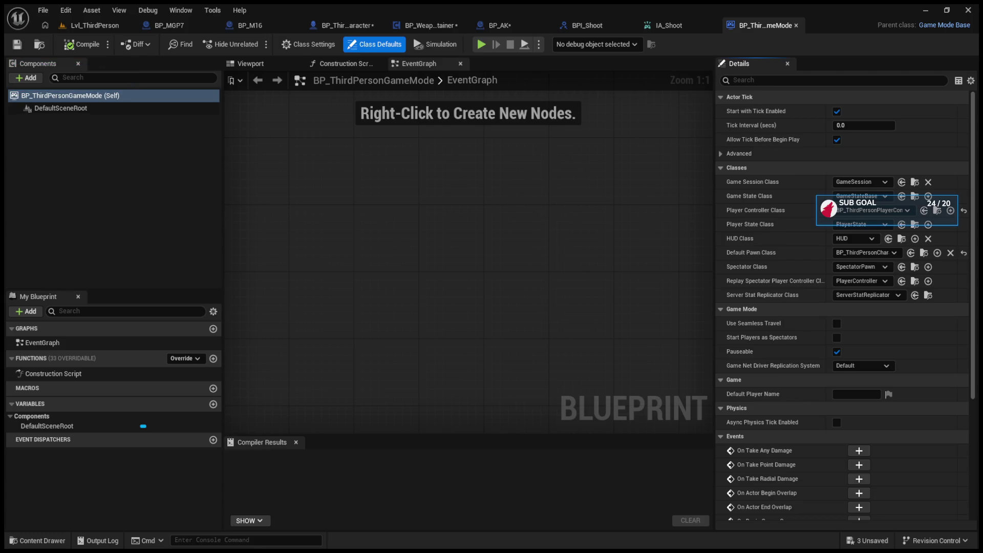
- Paste an Event Receive Controller Changed node into BP_ThirdPersonCharacter's event graph below BeginPlay
click(431, 25)
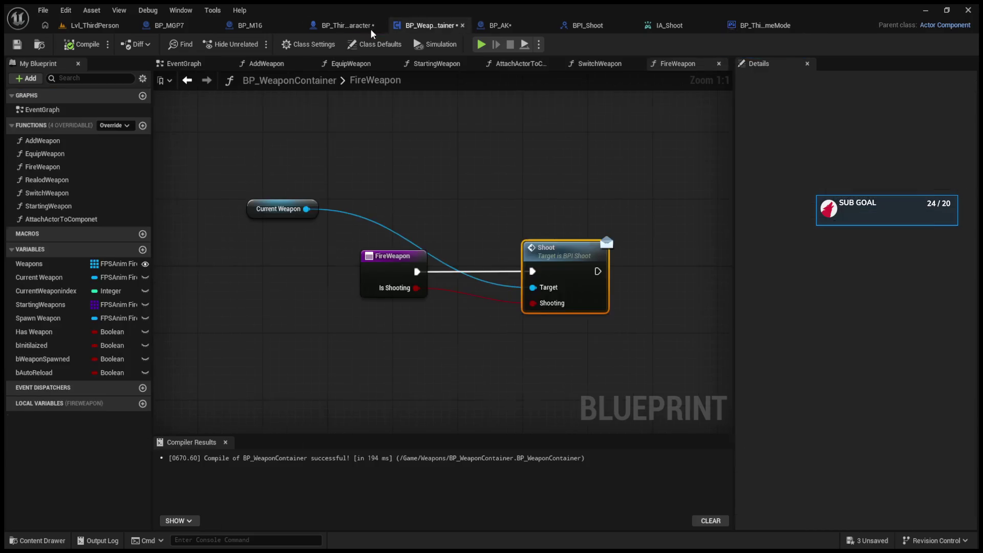
click(355, 26)
scroll(493, 237, up, 5)
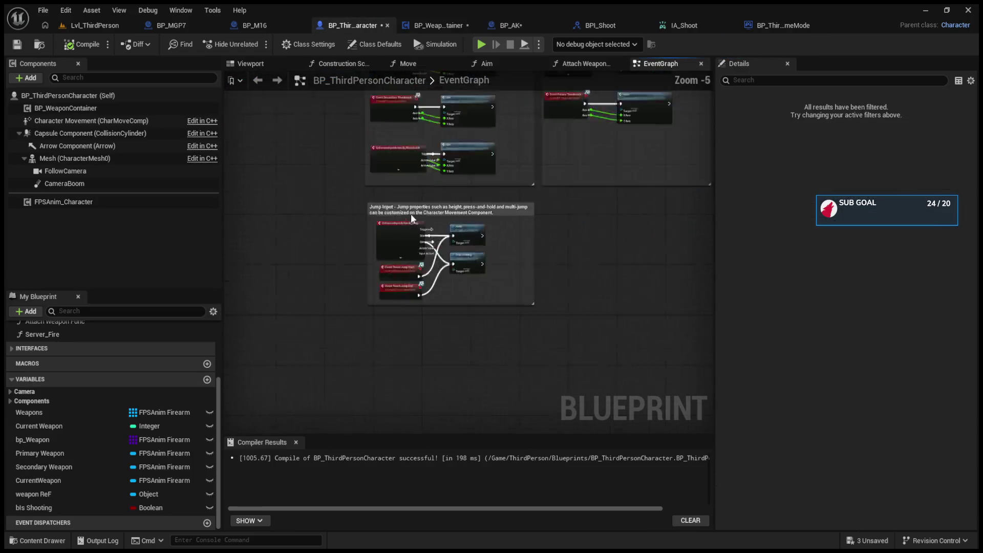
scroll(435, 234, up, 10)
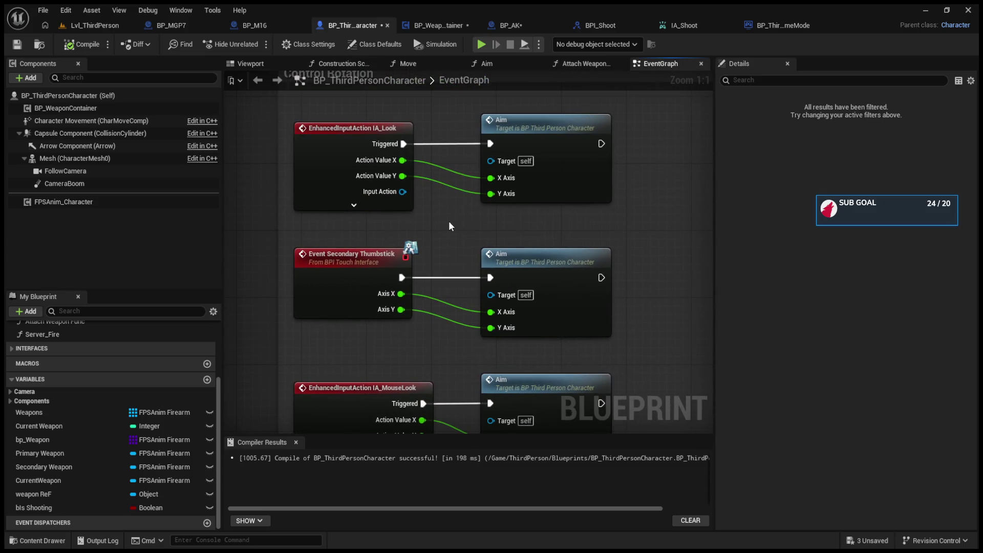
scroll(448, 221, up, 3)
scroll(449, 220, right, 10)
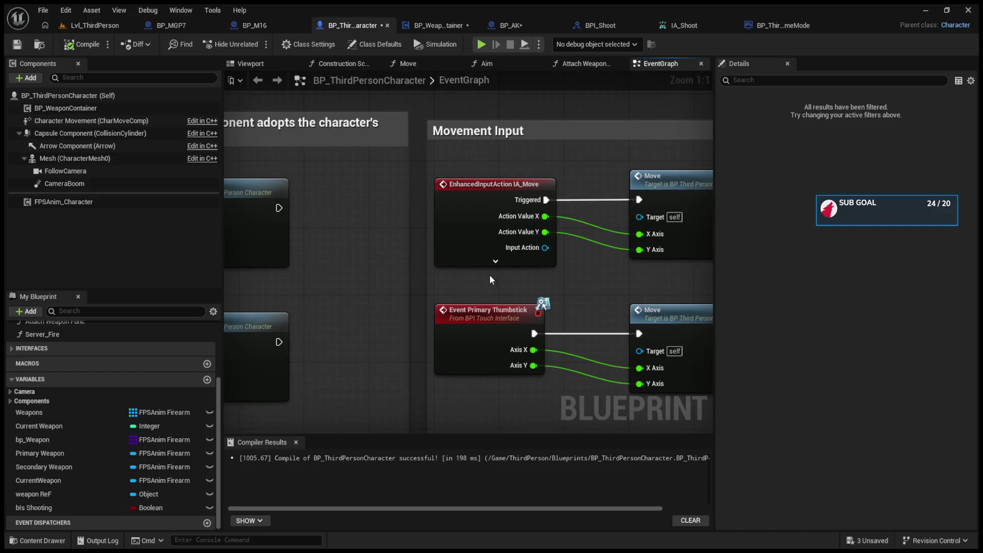
scroll(490, 277, down, 2)
scroll(471, 262, right, 5)
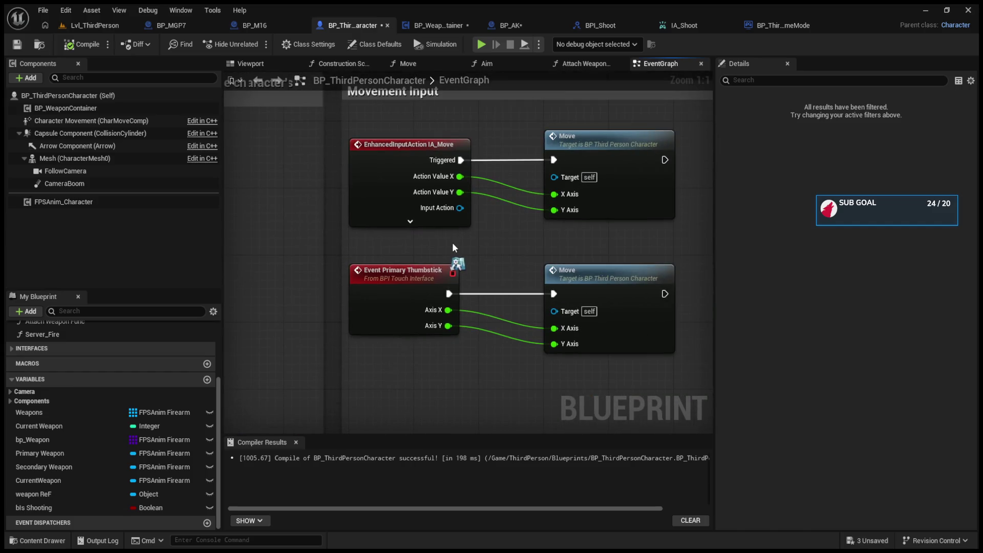
scroll(453, 248, down, 4)
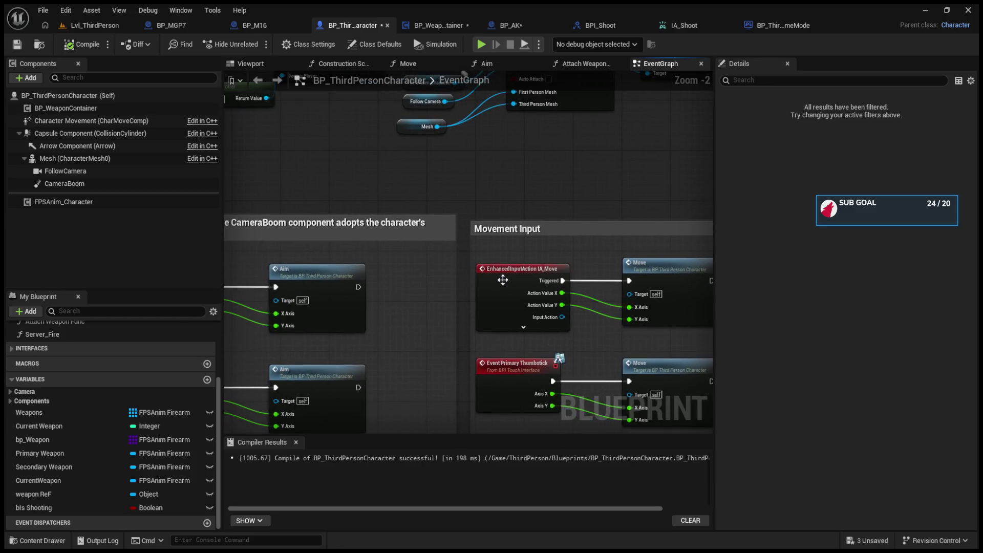
scroll(488, 299, down, 1)
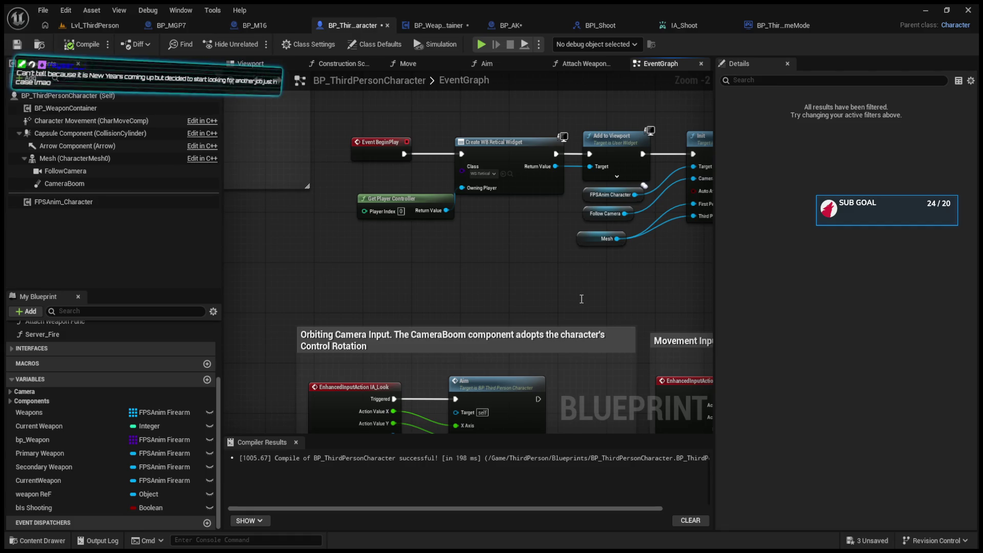
key(ctrl+v)
- Cast the event's New Controller to PlayerController and get its Enhanced Input Local Player Subsystem
drag(560, 279, 322, 261)
drag(407, 298, 487, 290)
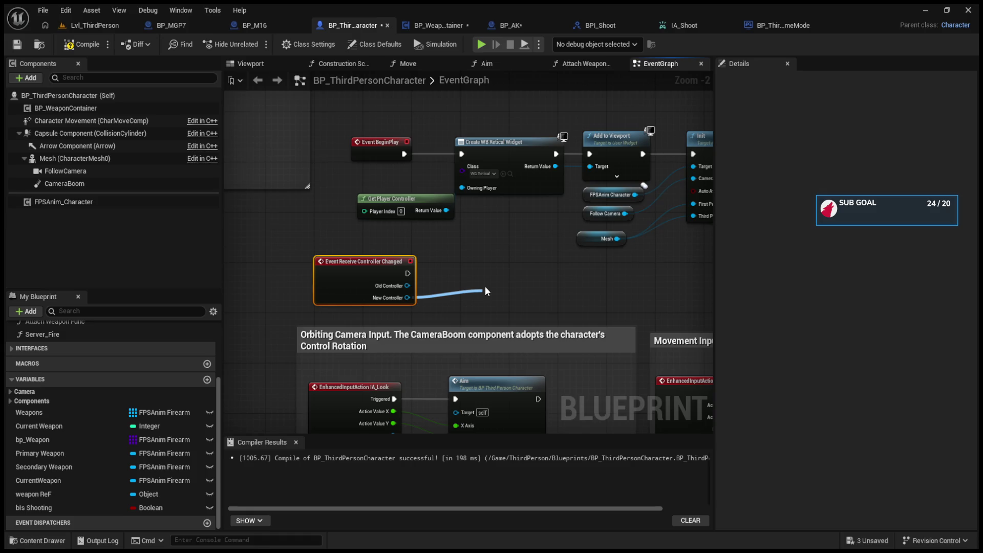
mouse_move(485, 291)
mouse_down()
mouse_move(476, 250)
mouse_move(484, 280)
mouse_up()
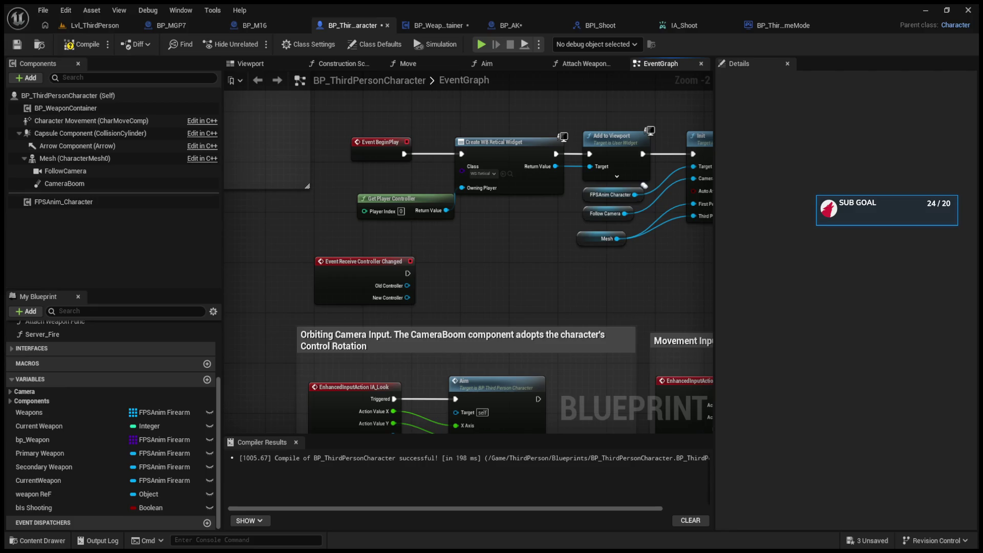
mouse_move(407, 297)
mouse_down()
mouse_move(493, 291)
mouse_move(480, 248)
mouse_up()
drag(527, 286, 585, 296)
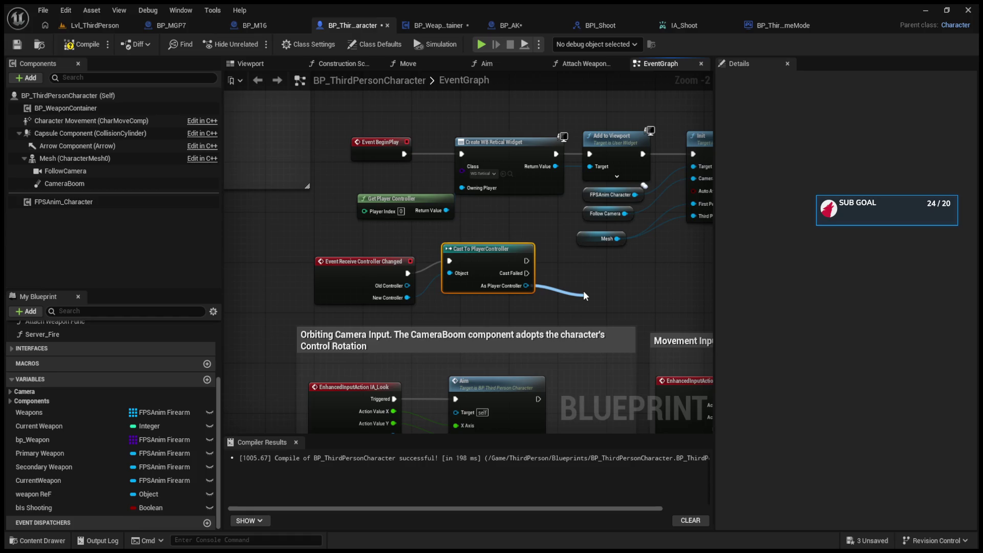
drag(585, 295, 585, 296)
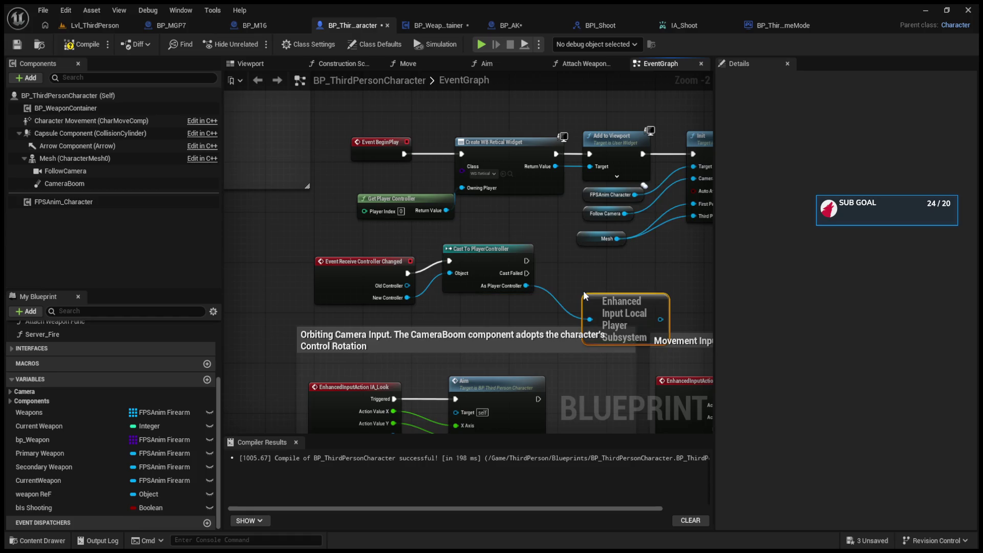
- Add an Add Mapping Context node using IMC_Default, wire it after the cast, and compile
drag(478, 311, 554, 292)
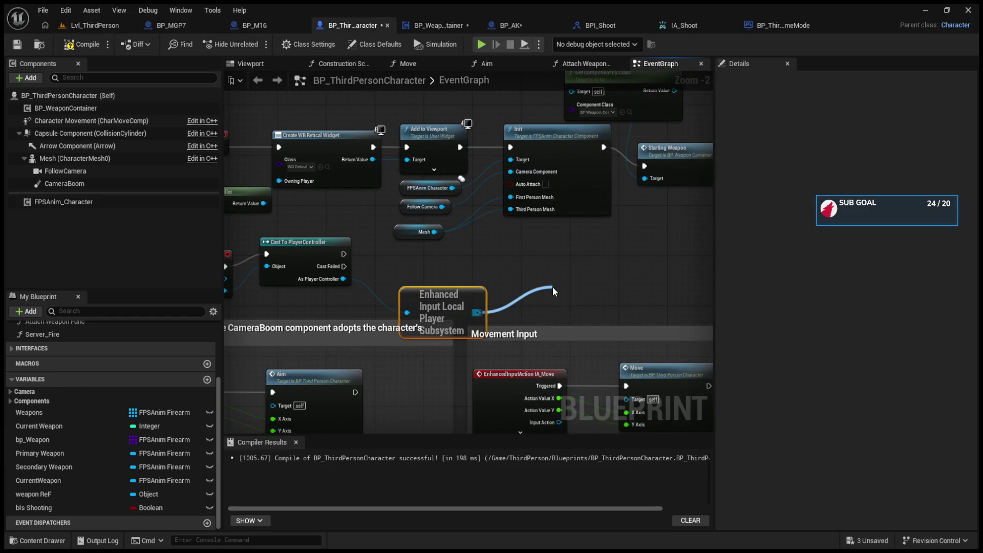
drag(553, 289, 572, 257)
text(add mapping)
key(Return)
drag(343, 254, 551, 265)
scroll(624, 302, up, 2)
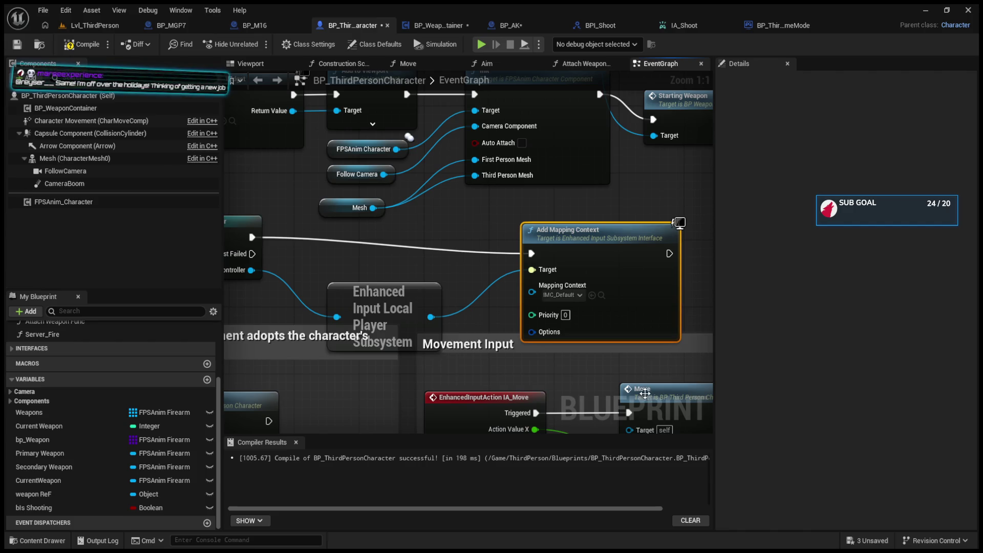
drag(590, 235, 581, 217)
click(75, 48)
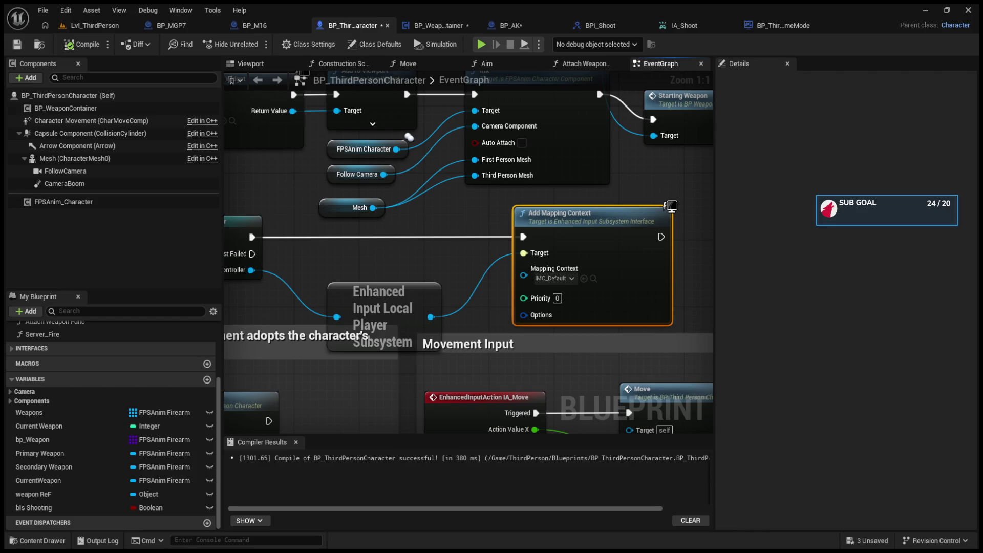
scroll(568, 289, down, 3)
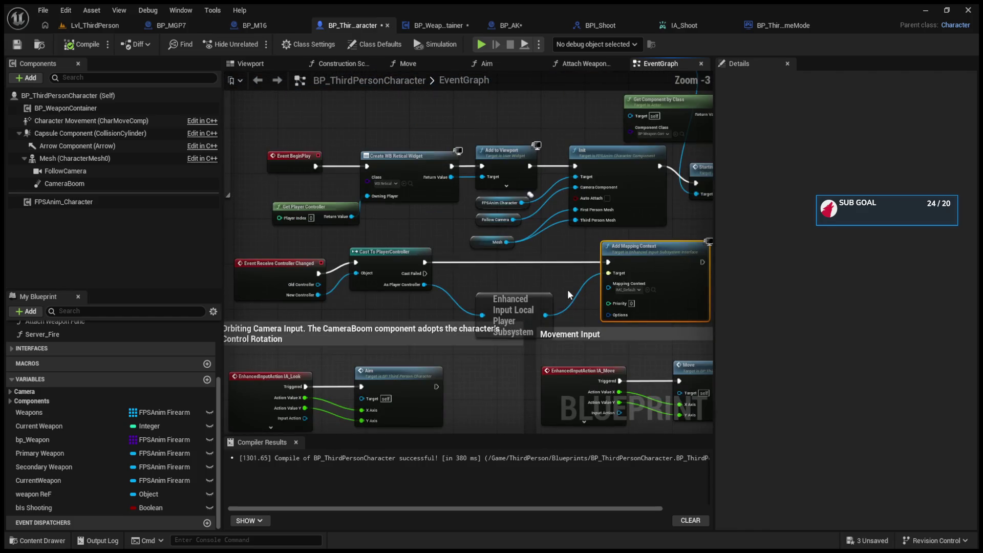
- Recompile the character Blueprint and bring the controller-changed nodes into view
click(84, 45)
click(409, 257)
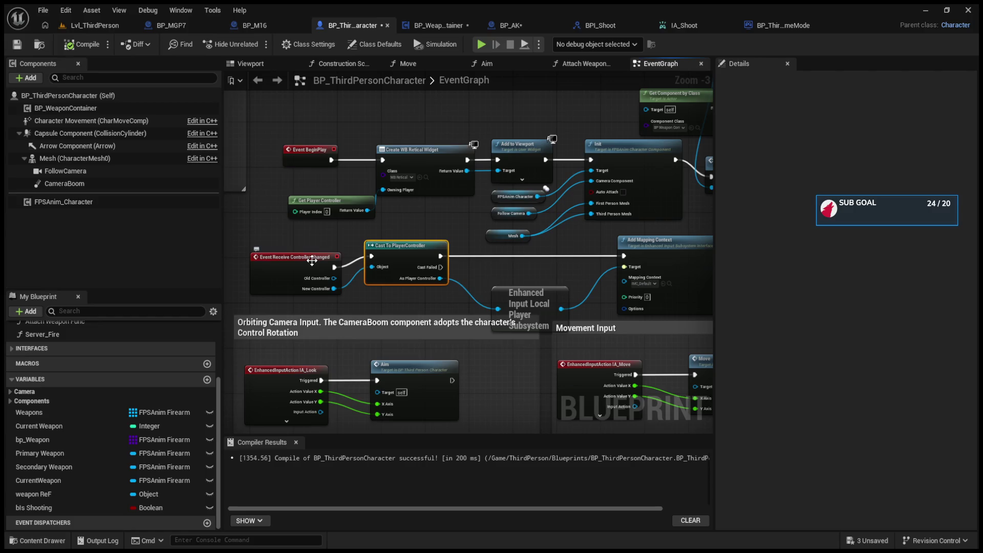
scroll(312, 261, down, 5)
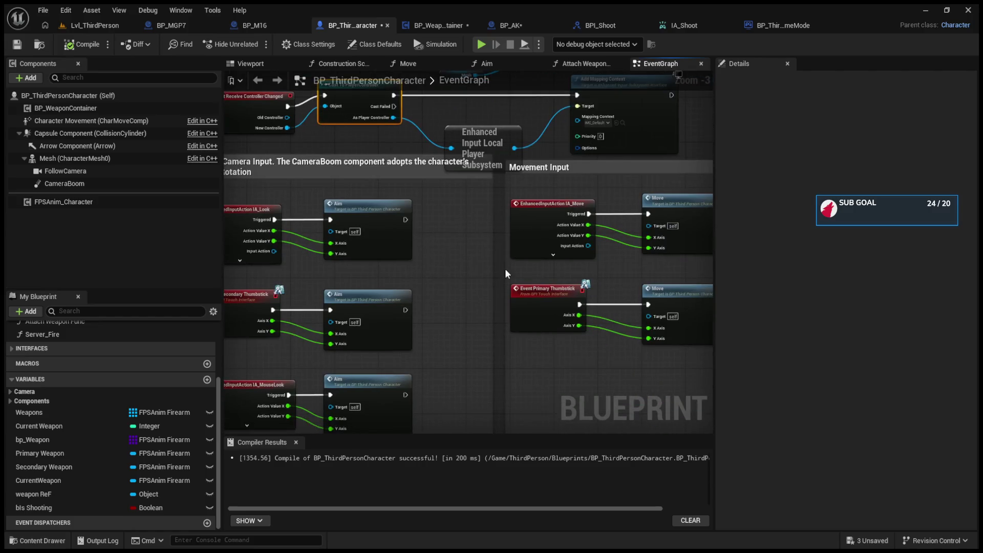
scroll(549, 300, up, 2)
drag(549, 300, 575, 297)
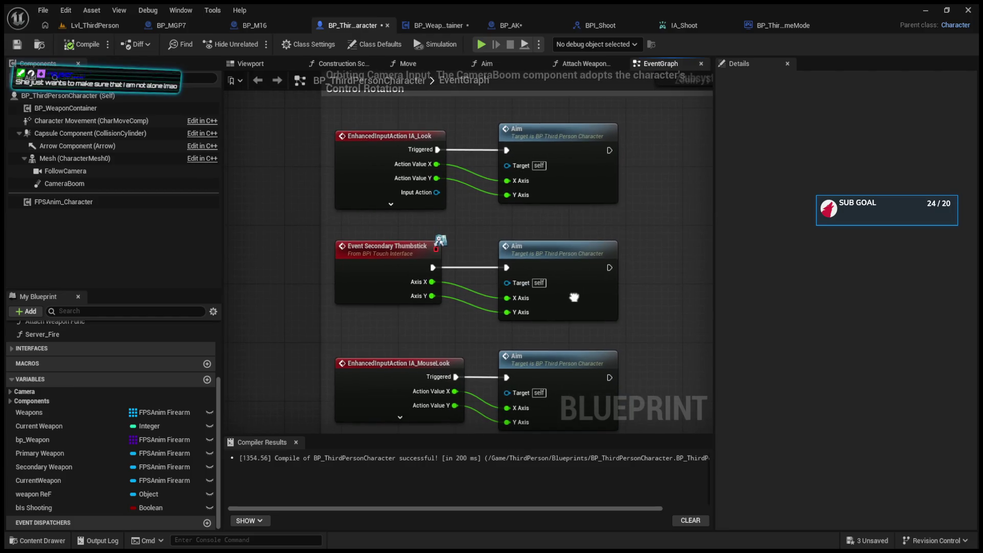
drag(574, 297, 559, 445)
scroll(676, 253, down, 2)
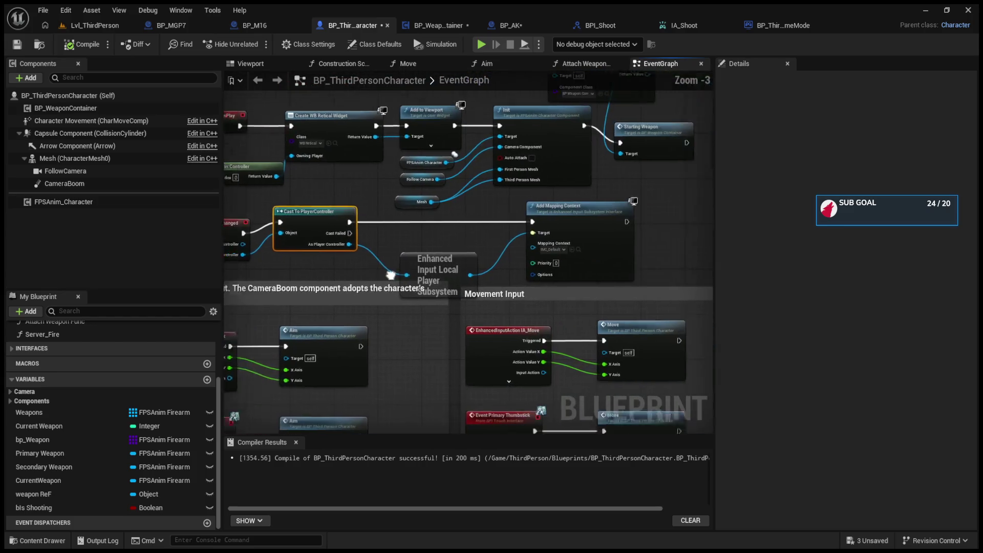
- Delete the Event Receive Controller Changed chain and leftover Cast To PlayerController, then return to Lvl_ThirdPerson
mouse_move(676, 253)
mouse_down()
mouse_move(233, 255)
mouse_move(316, 255)
mouse_move(306, 255)
mouse_up()
key(Delete)
click(384, 218)
key(Delete)
click(105, 25)
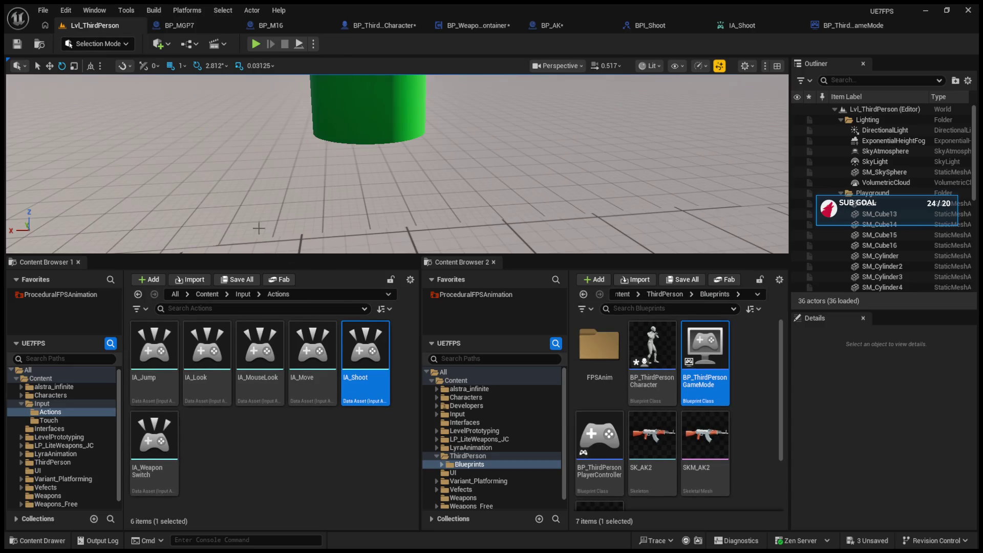
- Open IMC_Default and collapse its IA_WeaponSwitch and IA_Shoot mappings
click(240, 295)
click(259, 374)
double_click(260, 374)
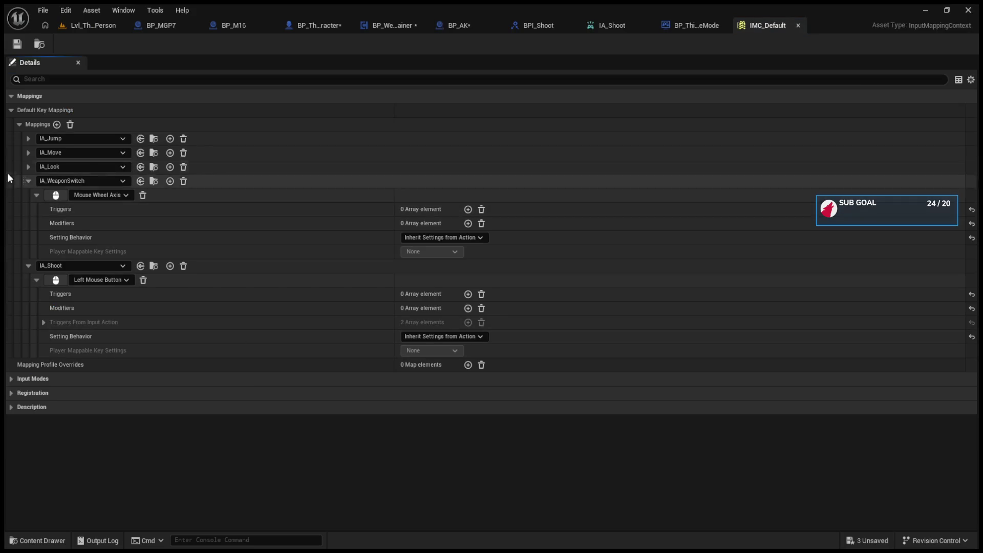
click(27, 180)
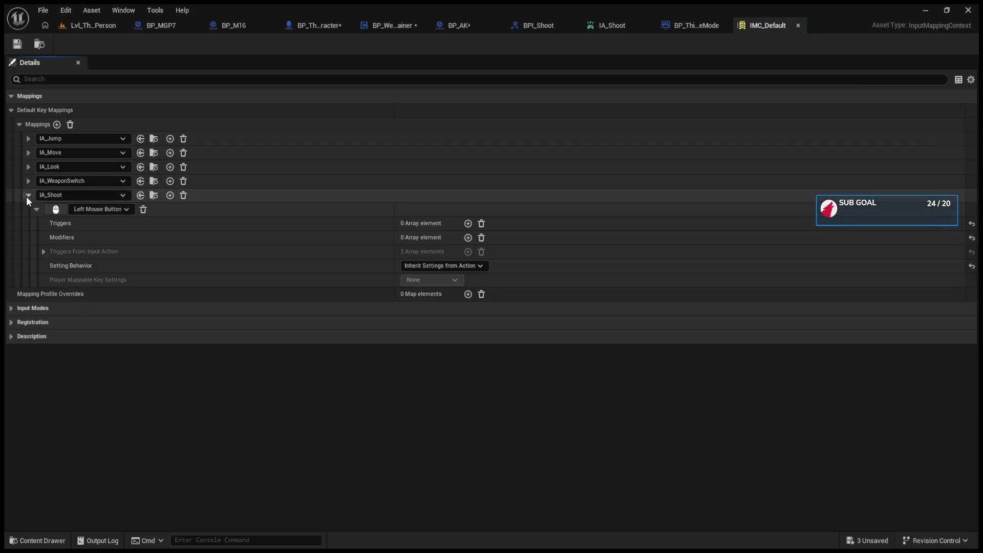
click(28, 195)
click(90, 25)
- Open the IMC_MouseLook mapping context and collapse its mapping list
click(309, 370)
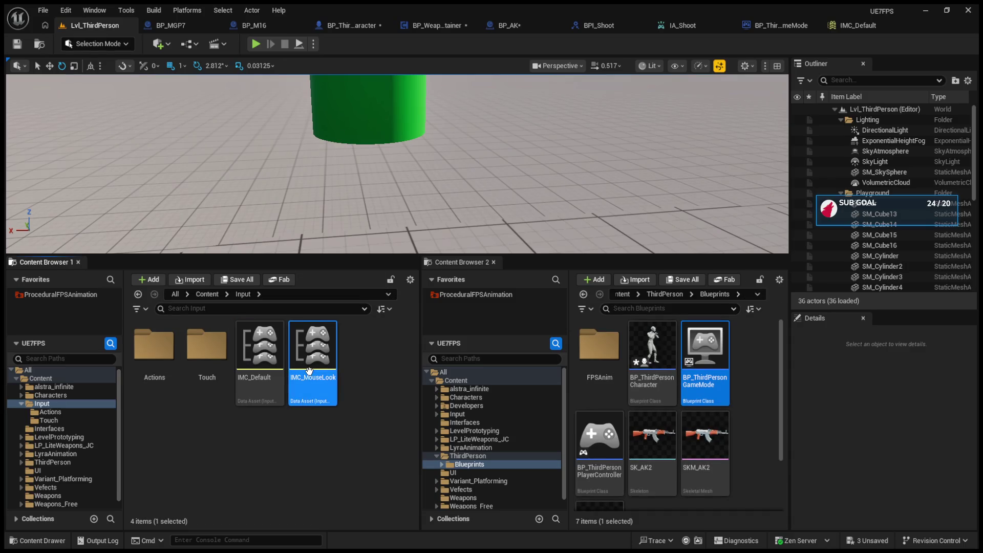
double_click(309, 370)
click(17, 124)
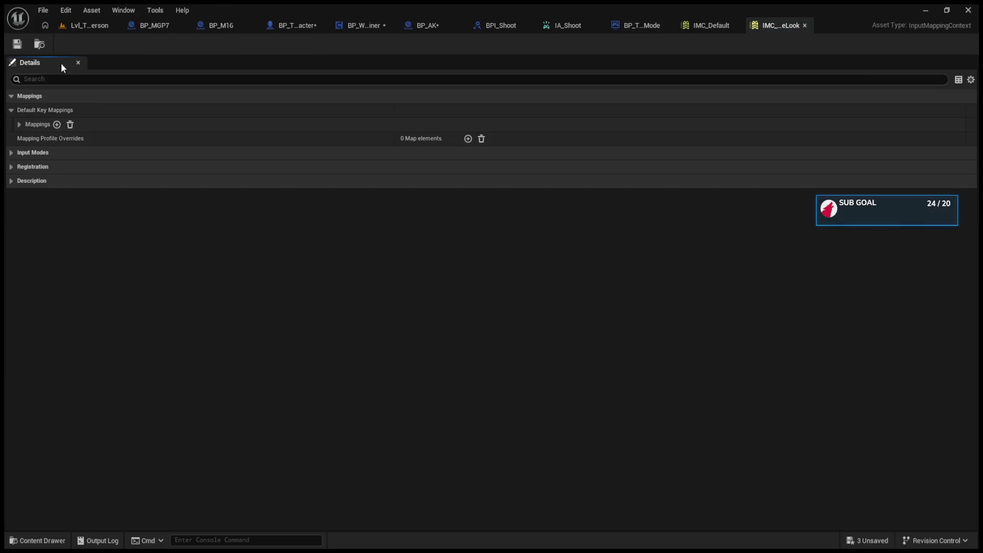
click(87, 29)
- Browse Content Browser 2 to the Variant_Platforming/Input folder
double_click(153, 348)
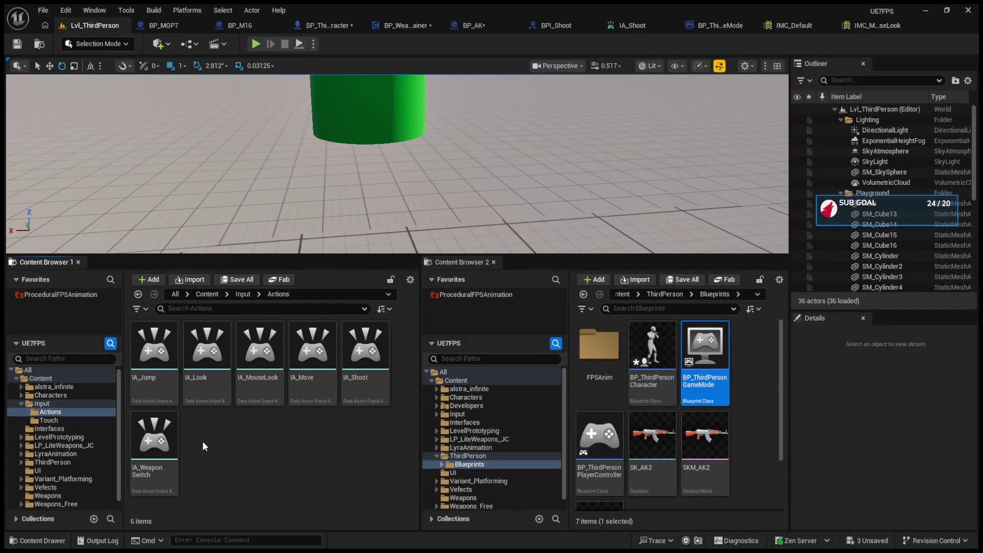
click(139, 295)
click(138, 294)
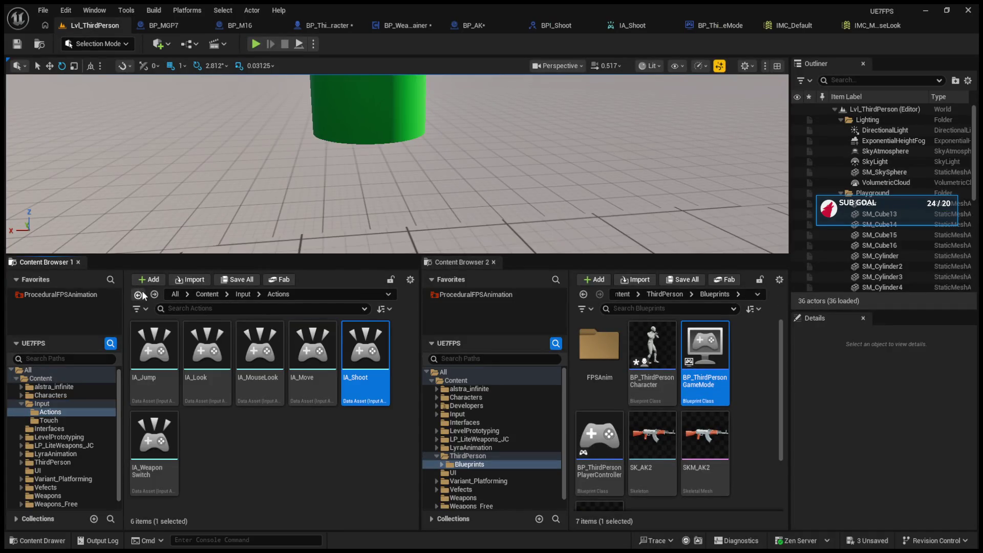
click(138, 294)
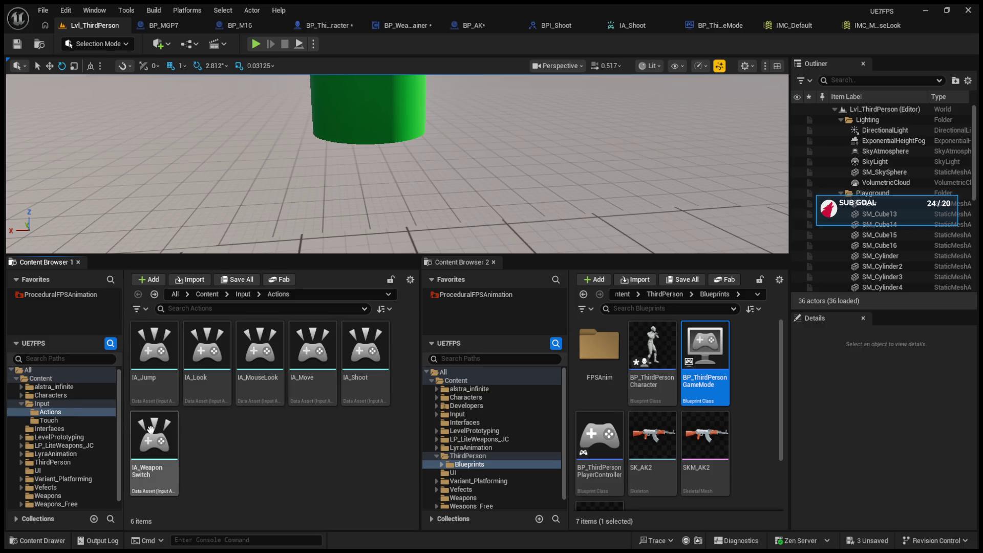
scroll(488, 441, down, 1)
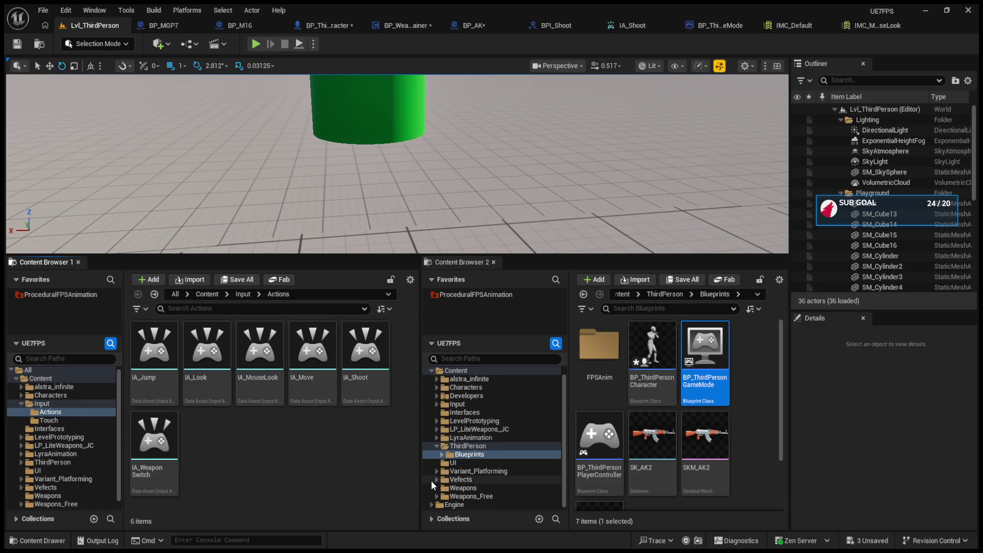
click(437, 472)
click(476, 489)
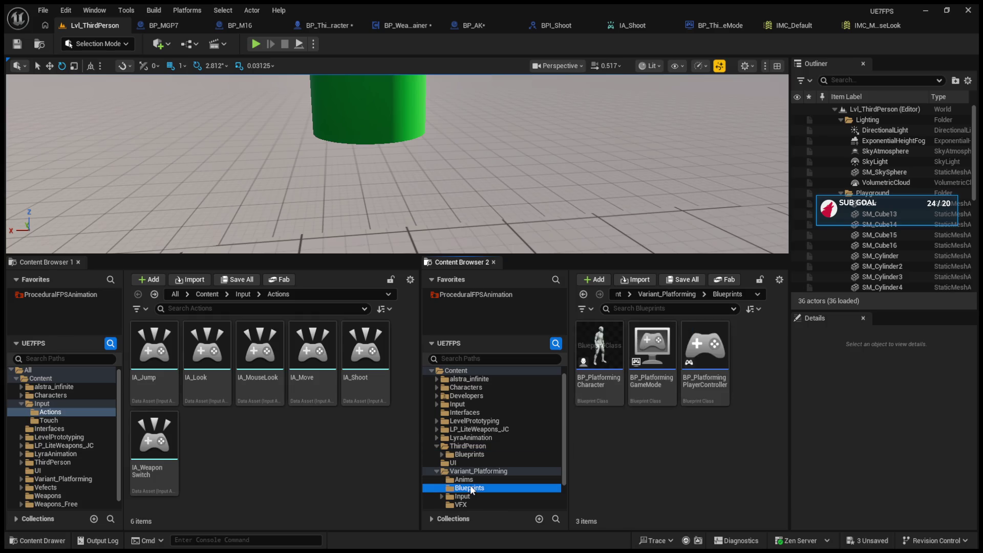
scroll(481, 480, down, 4)
click(470, 464)
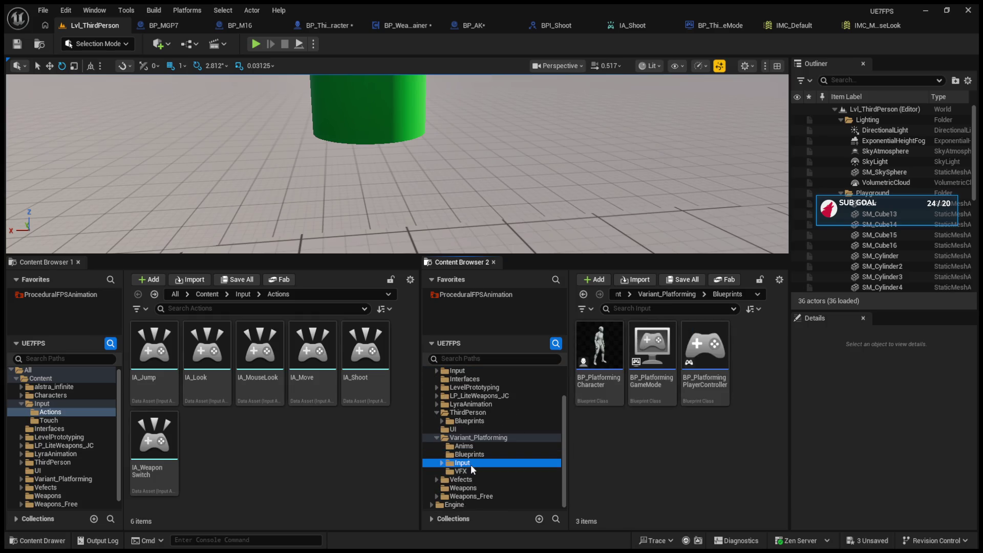
- Open IMC_Platforming and inspect the IA_Jump and IA_Look key bindings
click(694, 400)
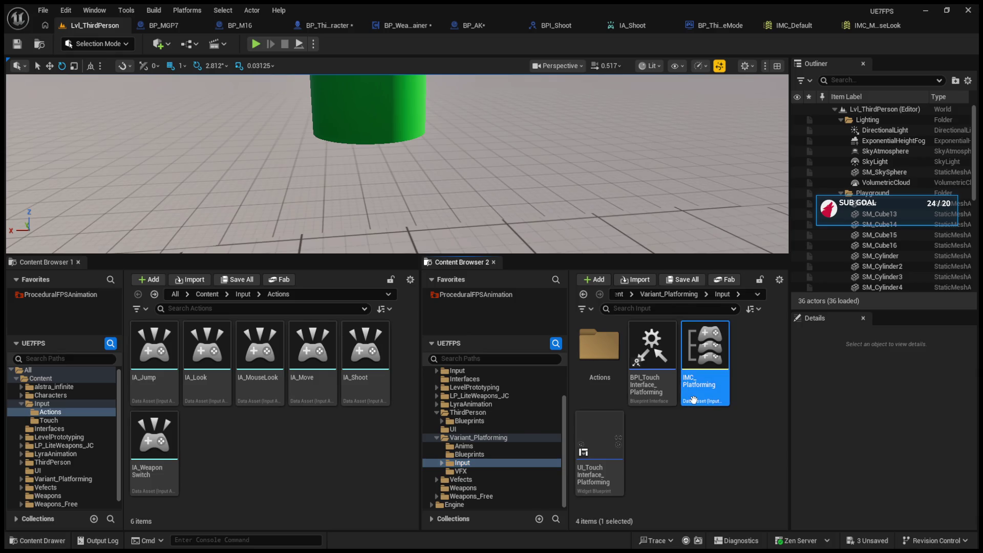
double_click(693, 400)
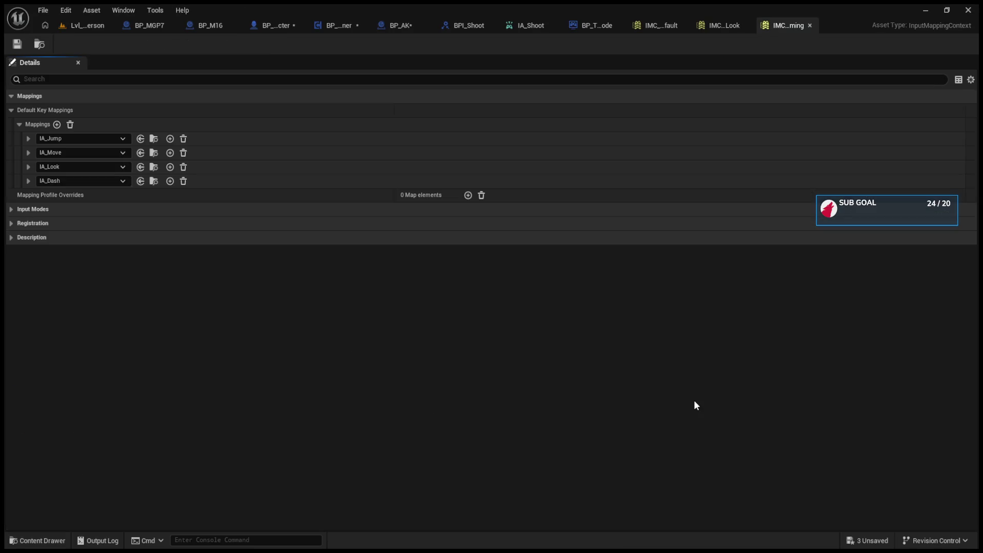
click(28, 139)
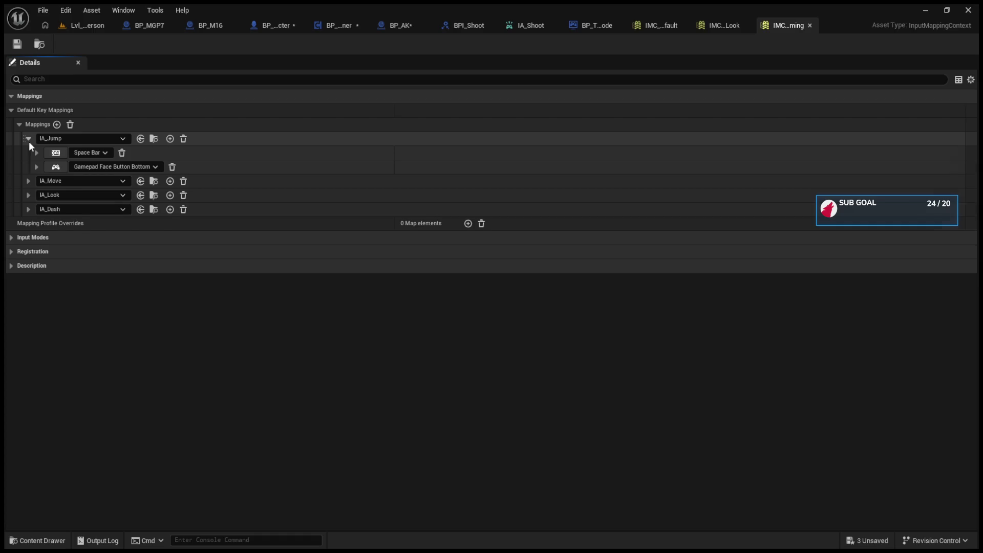
click(29, 142)
click(28, 167)
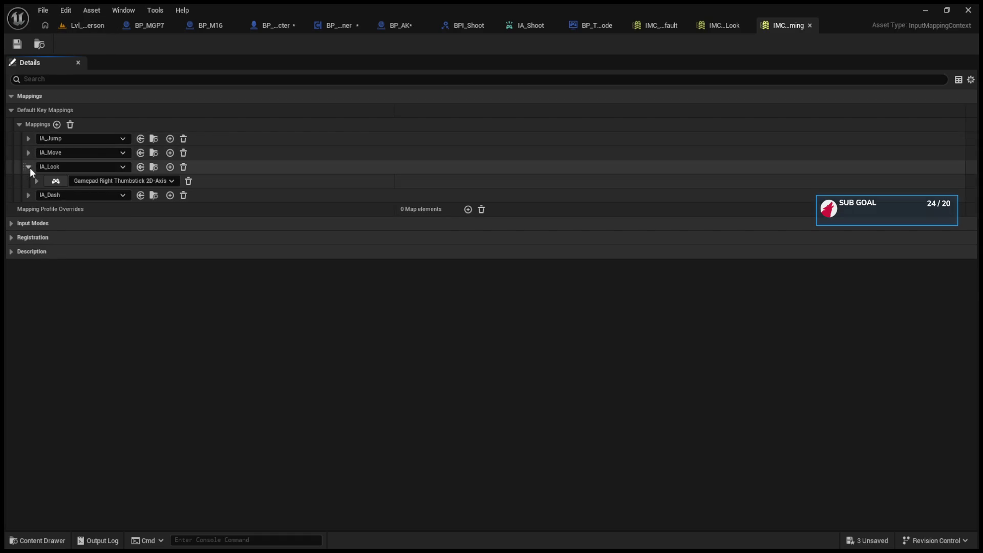
- In IMC_MouseLook, check the Mouse XY 2D-Axis key settings
click(709, 24)
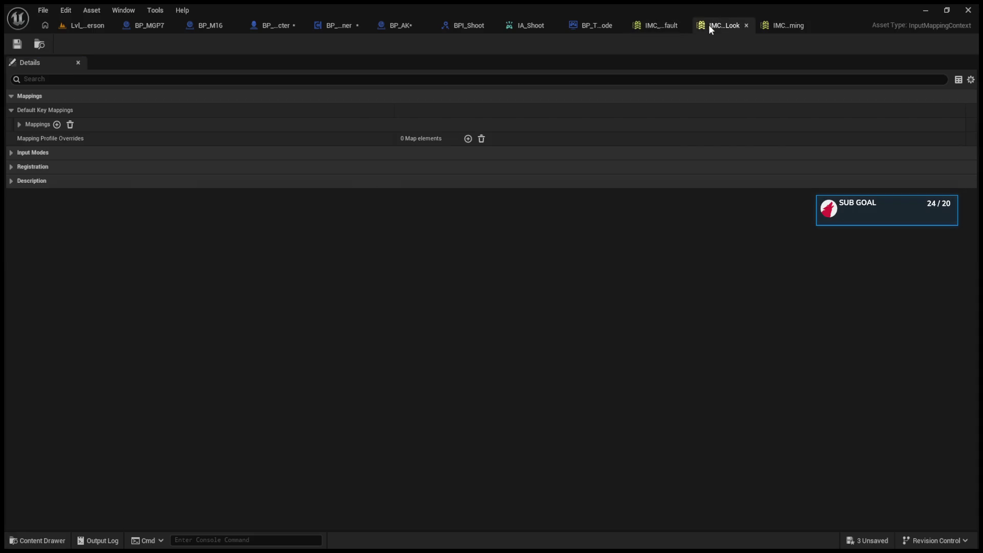
click(19, 124)
click(36, 152)
click(36, 153)
- Compare IA_Look's key bindings in IMC_Default, then enlarge the level viewport
click(658, 24)
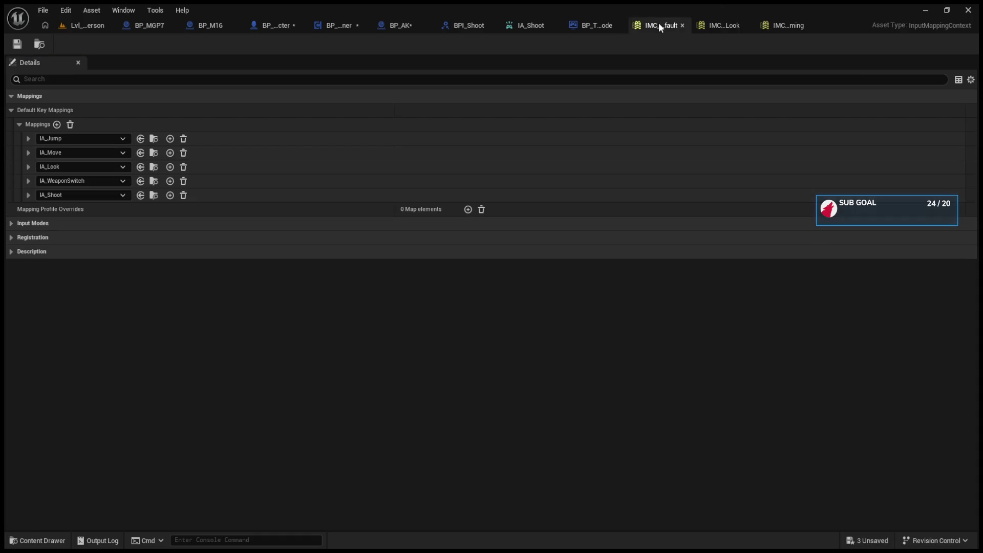
click(30, 168)
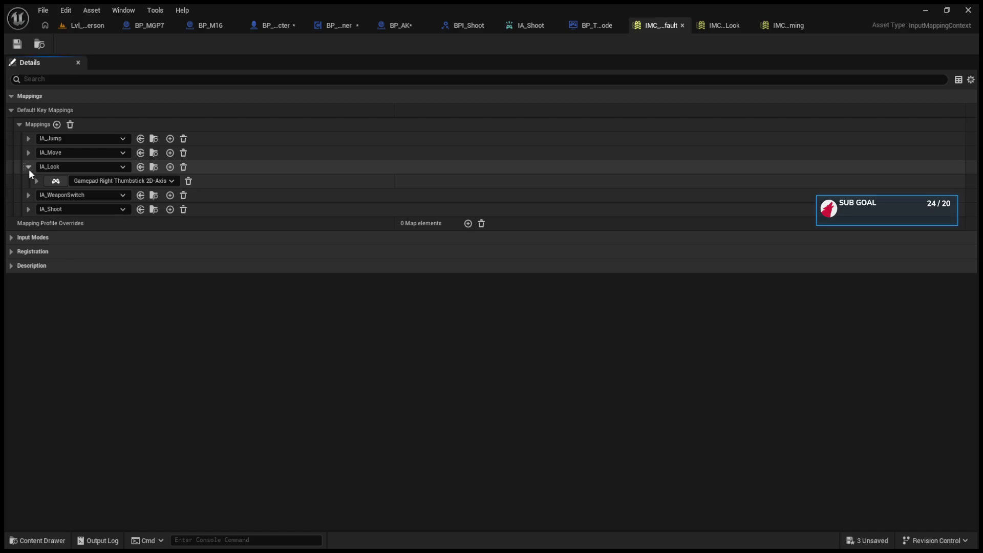
click(29, 168)
click(29, 167)
click(28, 167)
click(85, 23)
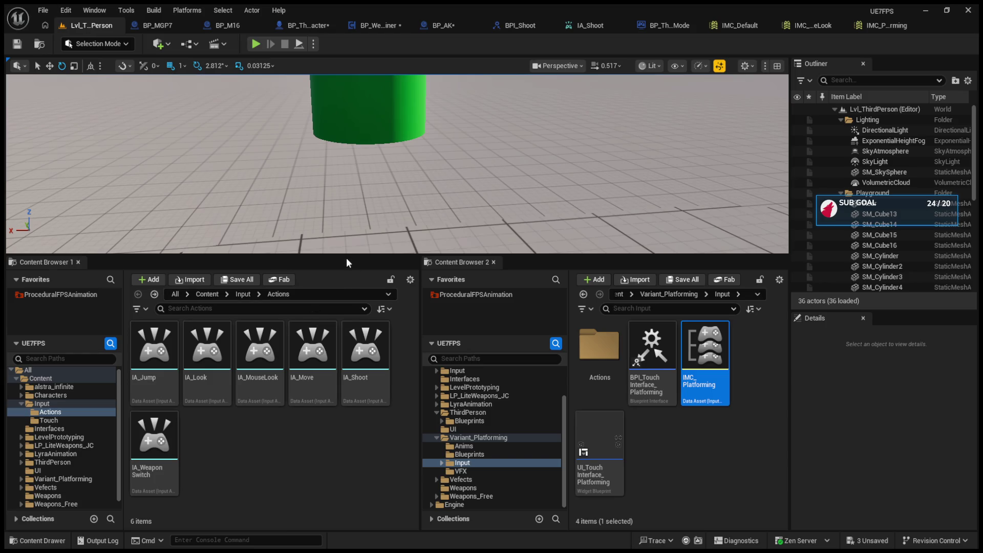
drag(342, 255, 342, 461)
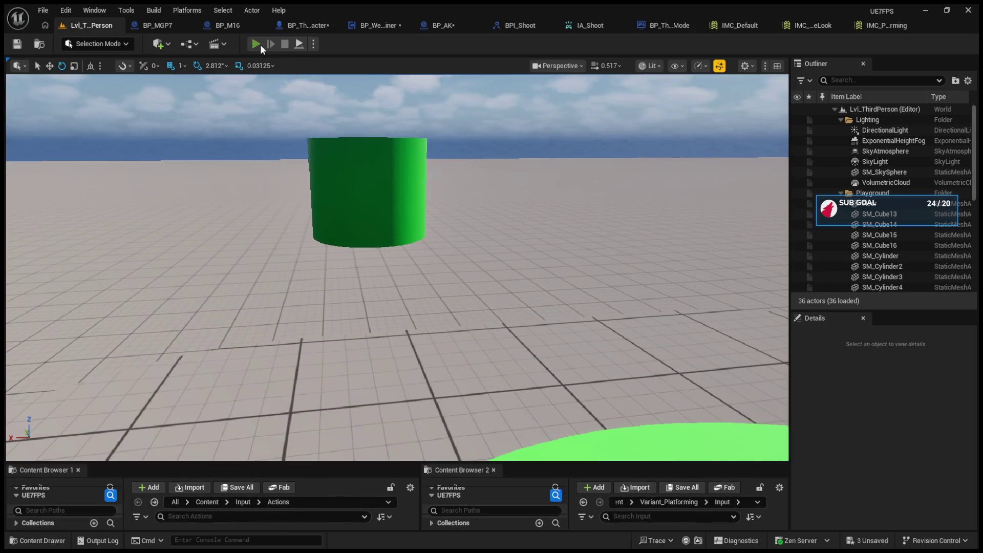
- Play-test the level by firing the rifle, then end the session with Esc
click(256, 44)
click(397, 268)
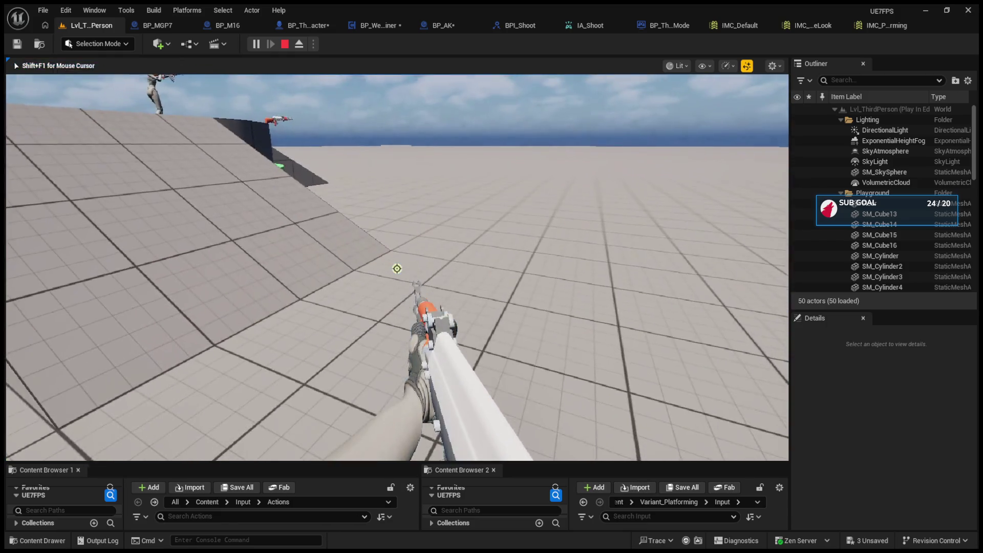
key(Escape)
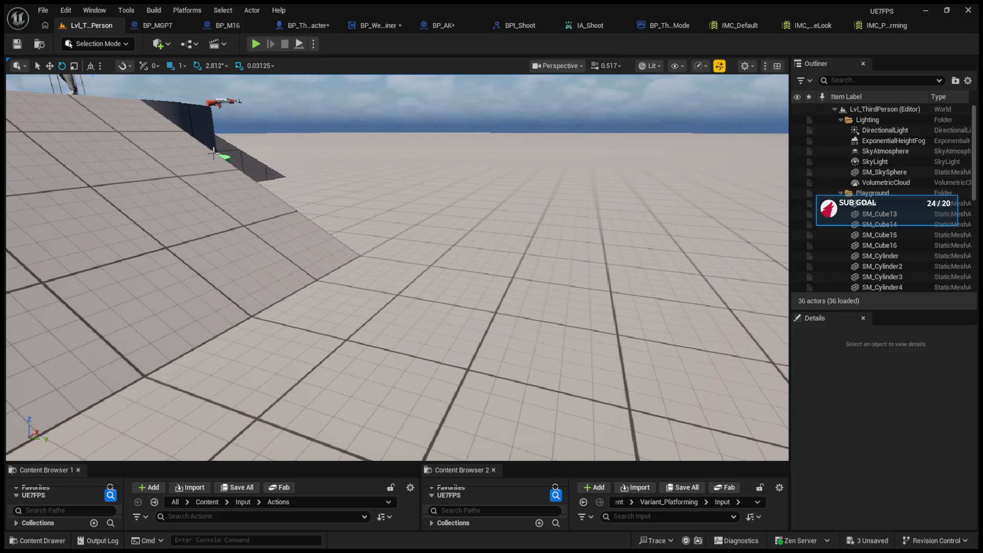
- Add a Gamepad Face Button Top key binding to IA_WeaponSwitch in IMC_Default
mouse_move(277, 187)
mouse_down()
mouse_move(287, 215)
mouse_move(727, 9)
mouse_up()
click(807, 25)
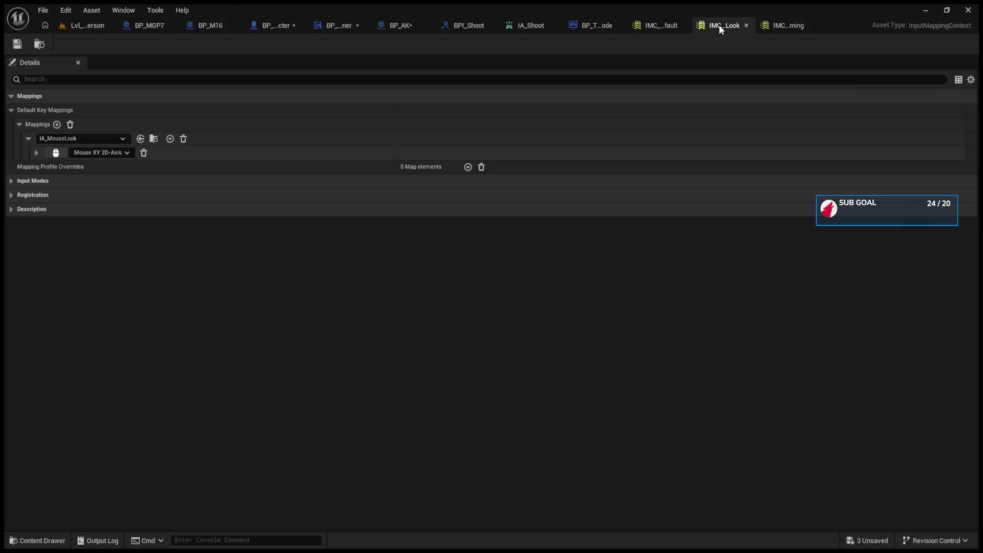
click(661, 25)
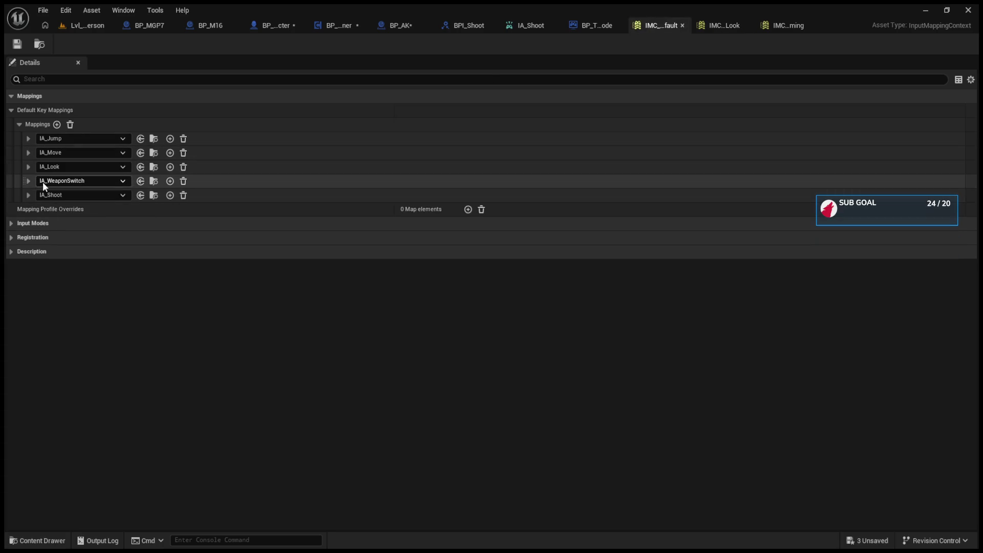
click(29, 182)
click(37, 195)
click(36, 196)
click(37, 195)
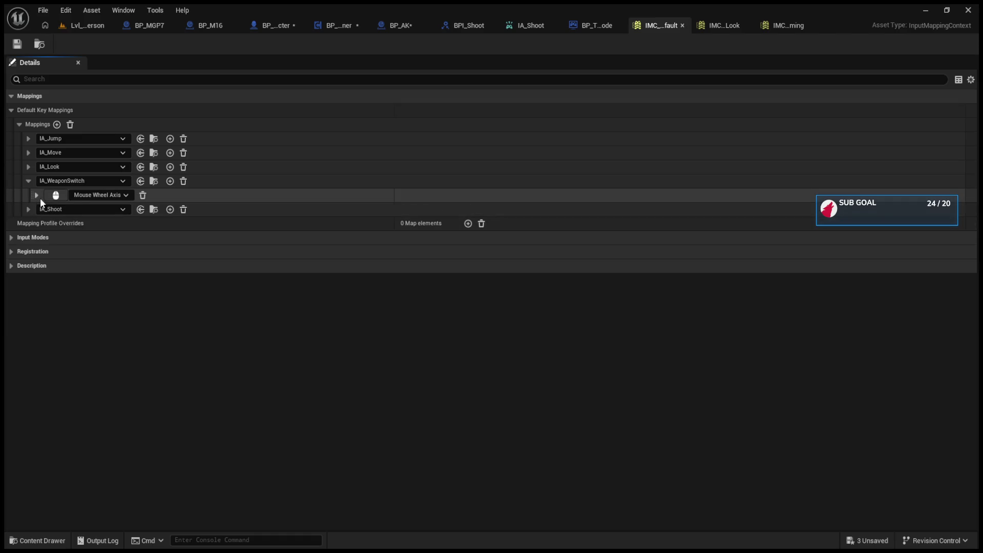
click(170, 182)
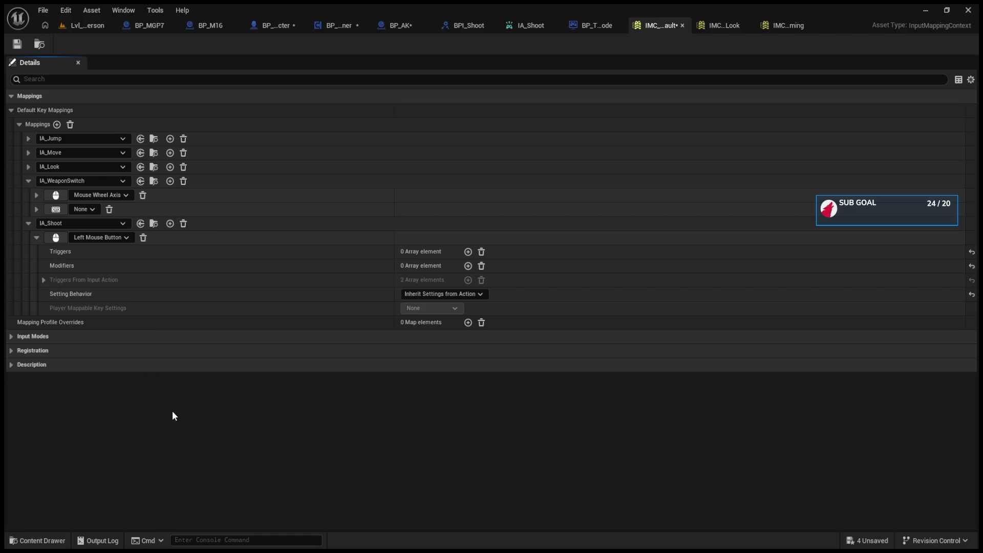
- Add two empty key slots to IA_Shoot alongside Left Mouse Button
click(29, 181)
click(28, 195)
click(28, 195)
click(170, 194)
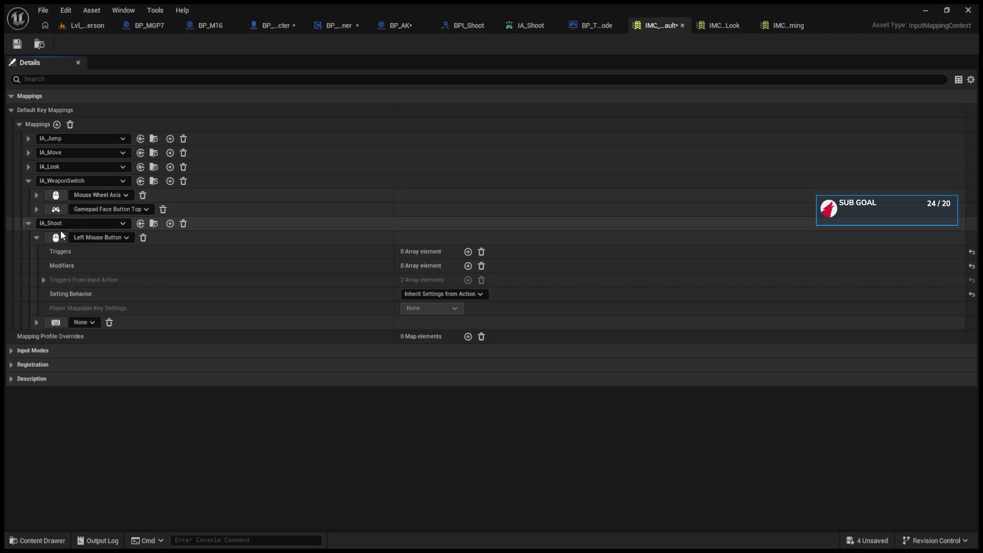
click(29, 223)
click(28, 223)
click(170, 224)
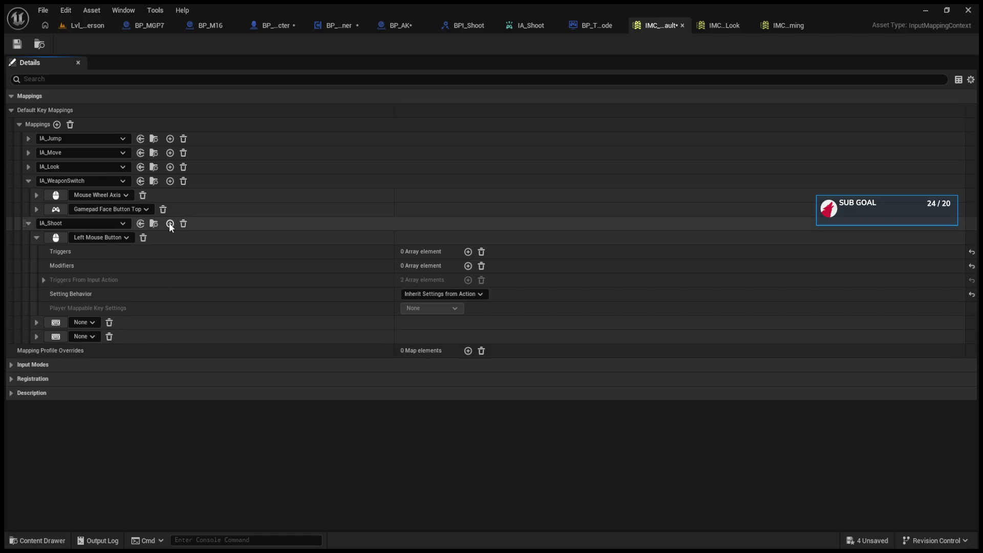
- Bind IA_Shoot to Gamepad Left Trigger (Digital), removing extra empty slots and adding a modifier
click(170, 224)
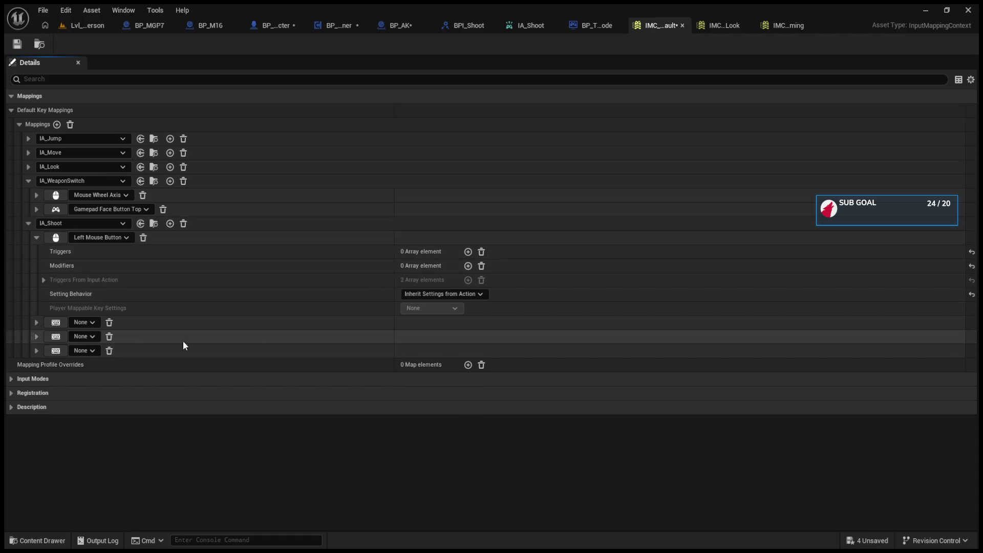
click(108, 323)
click(108, 323)
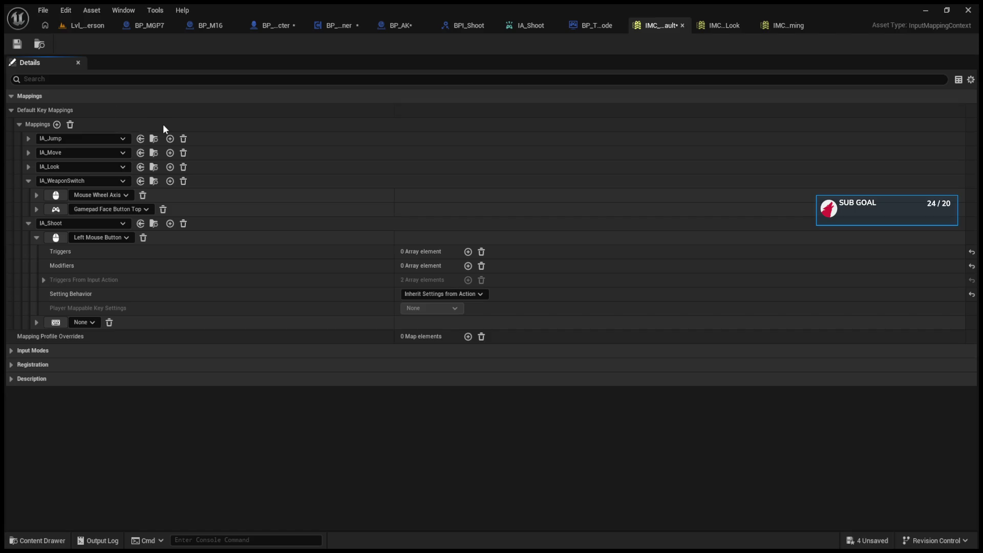
click(38, 324)
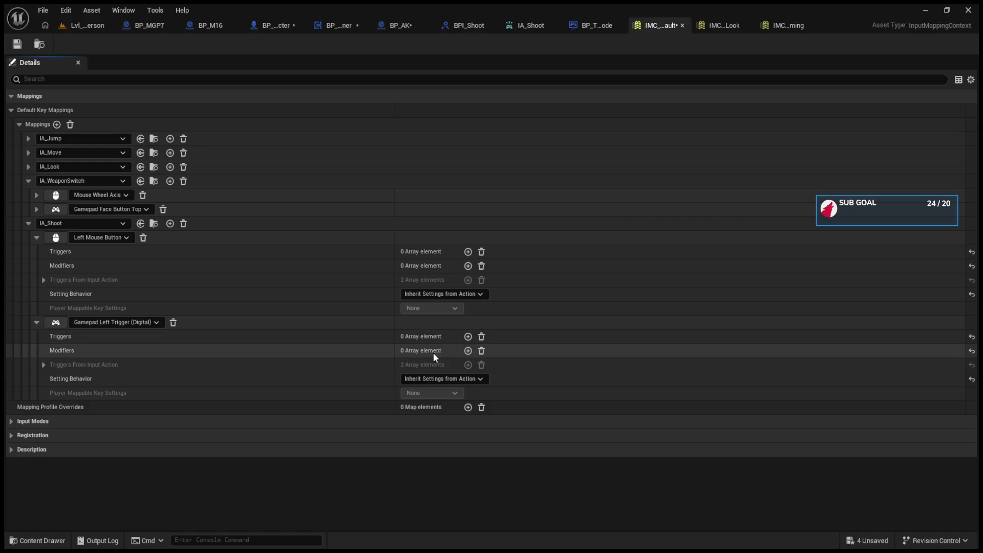
click(468, 351)
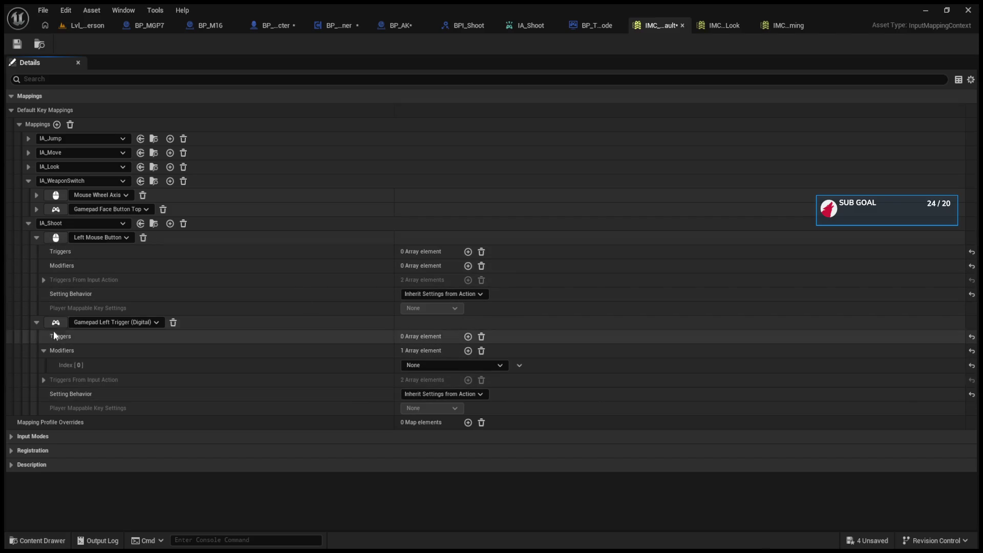
click(36, 322)
click(28, 222)
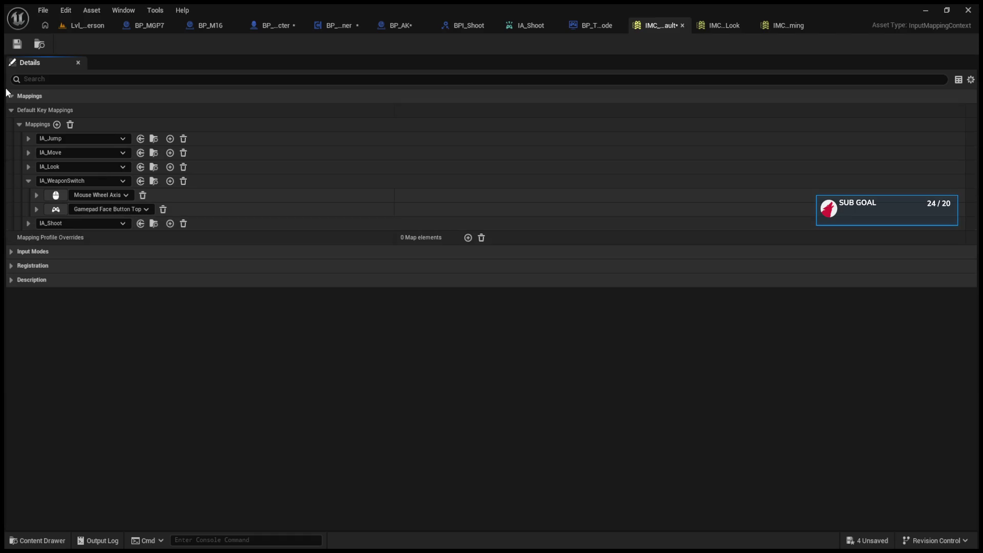
- Save IMC_Default and start a play session in the level
click(17, 44)
click(85, 28)
click(259, 44)
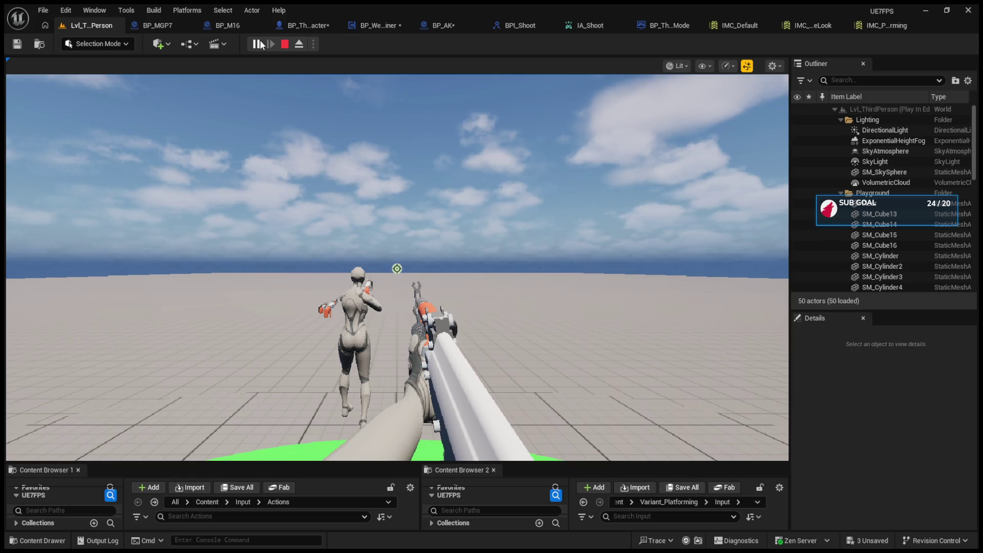
- Test-fire in play, stop, and rebind IA_Shoot's gamepad key to Gamepad Right Trigger Axis
click(149, 60)
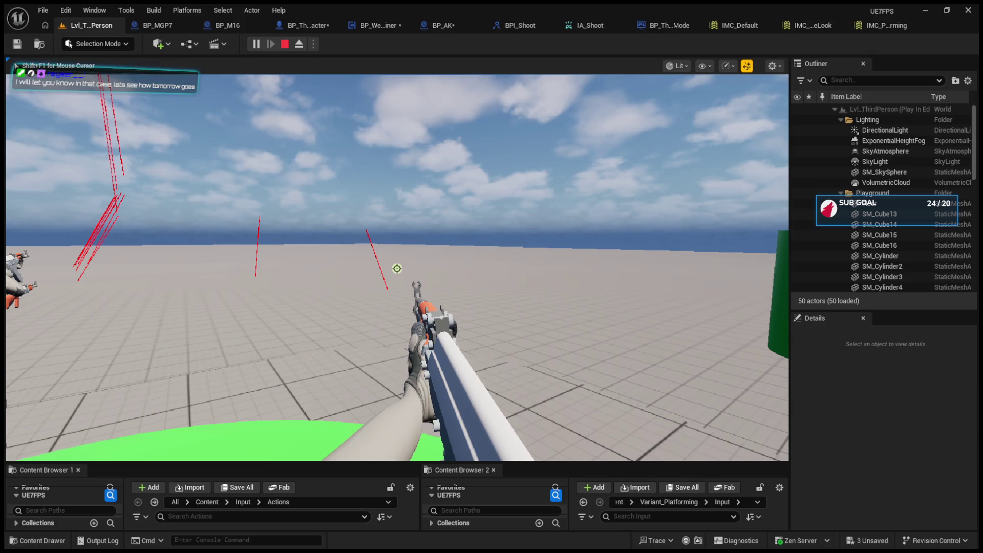
key(Escape)
click(743, 25)
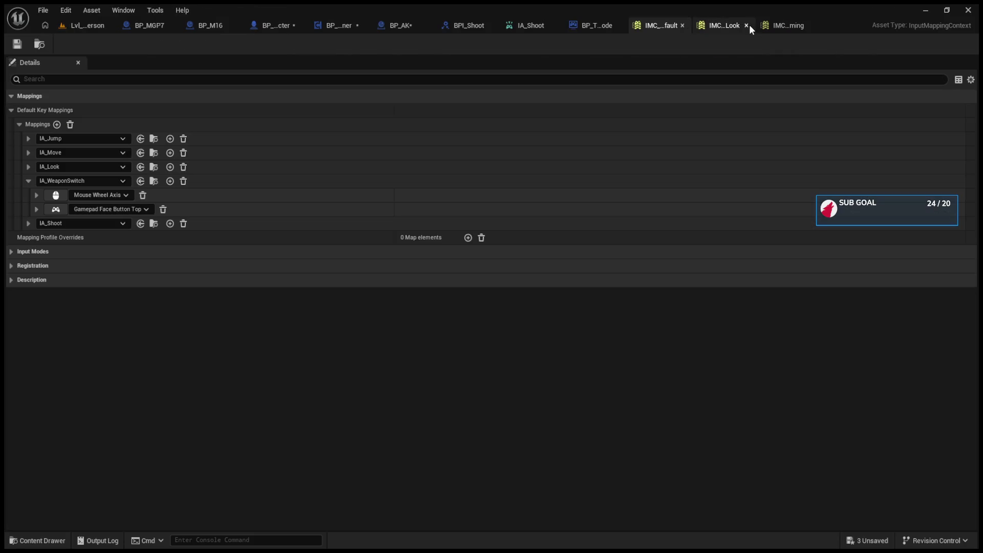
click(29, 181)
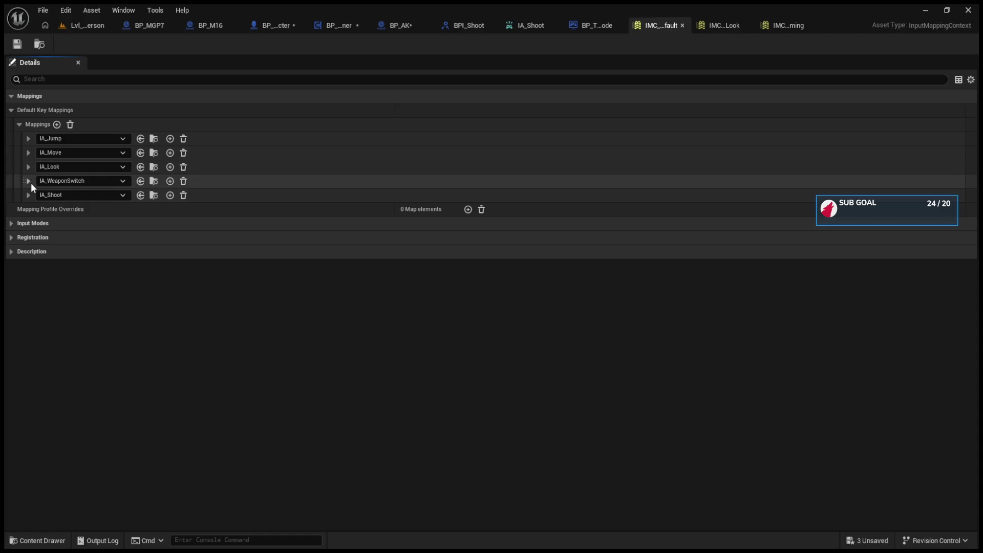
click(28, 195)
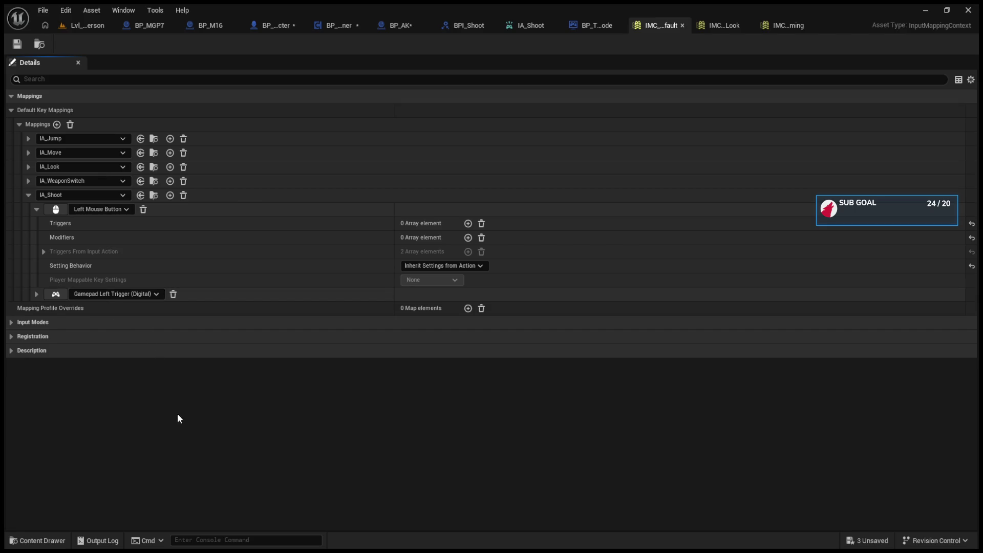
key(ctrl+z)
- Check IA_WeaponSwitch's keys, then start a fresh Lvl_ThirdPerson play session
click(28, 195)
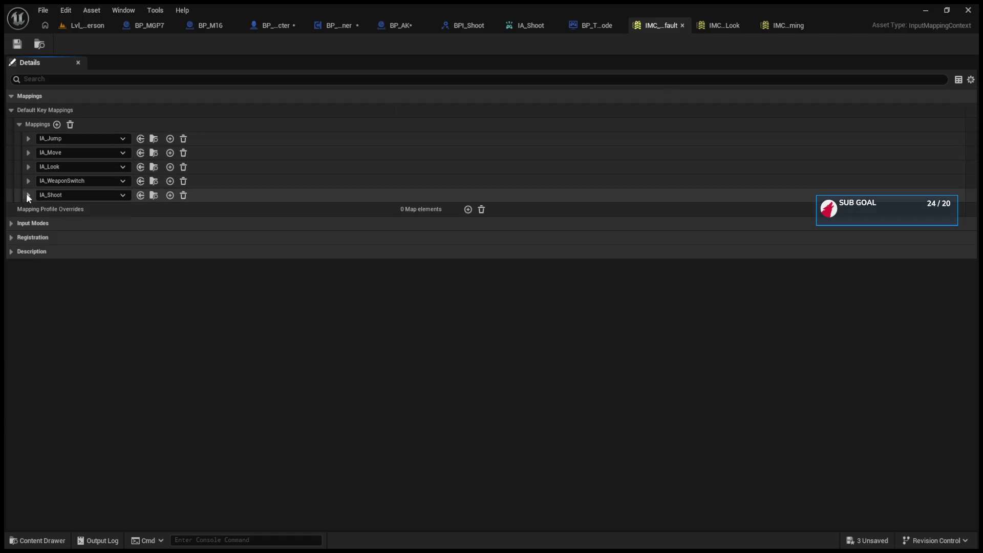
click(29, 182)
click(27, 179)
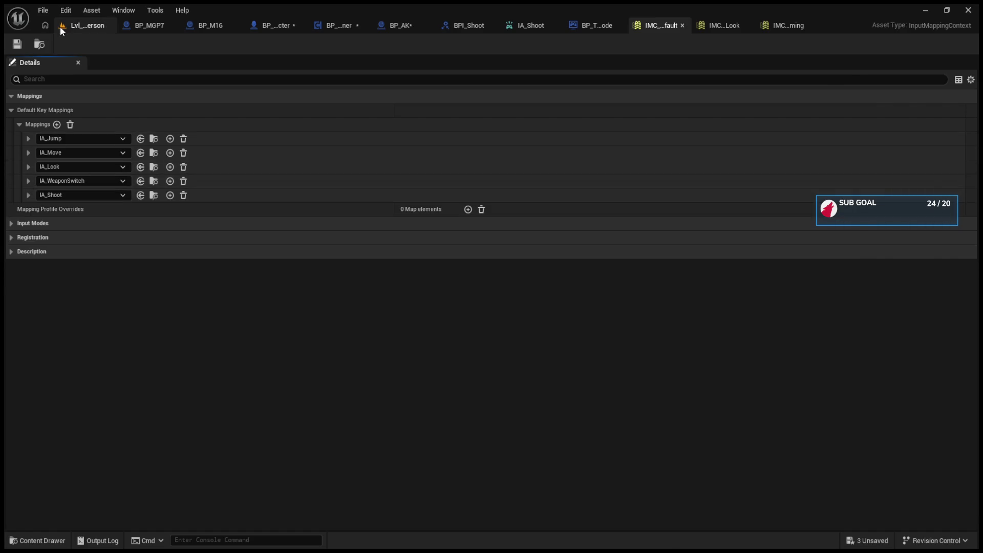
click(64, 26)
click(256, 44)
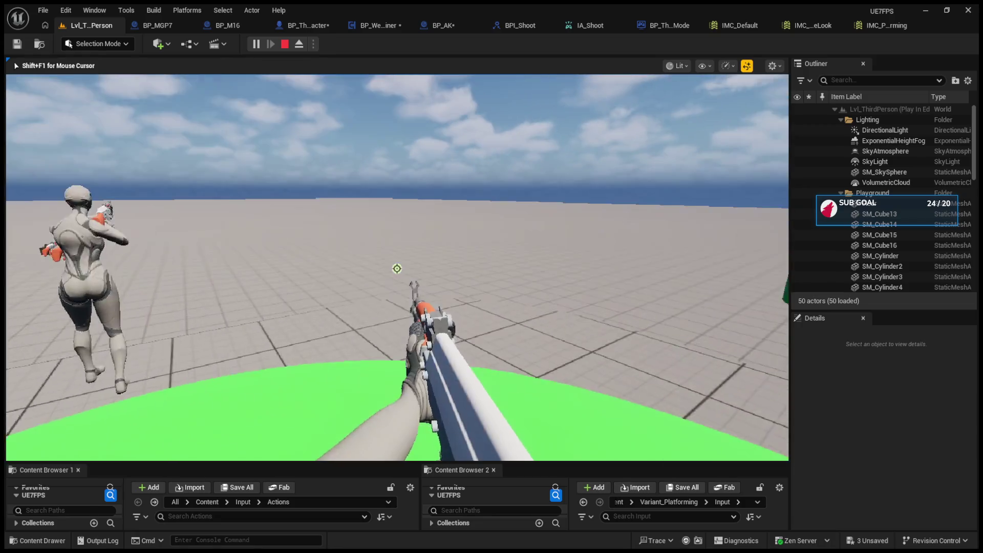
- Fire several bursts in play to confirm shooting works, then stop the session
click(397, 268)
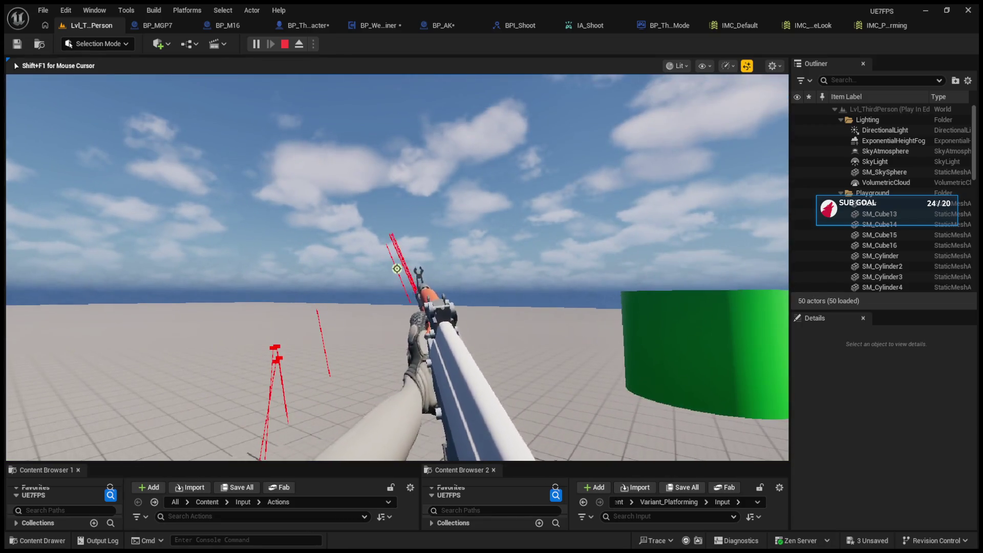
click(397, 268)
click(397, 268)
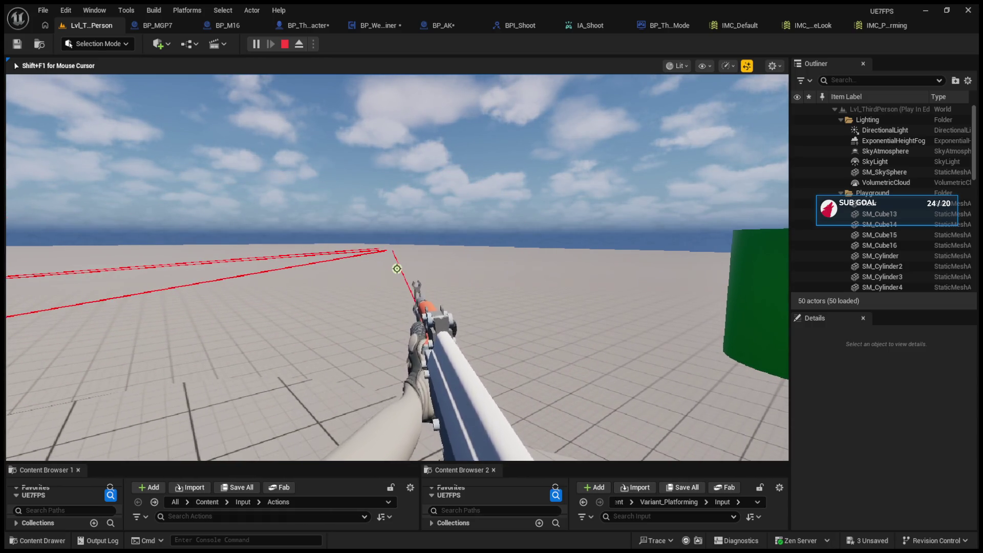
click(397, 268)
click(397, 268)
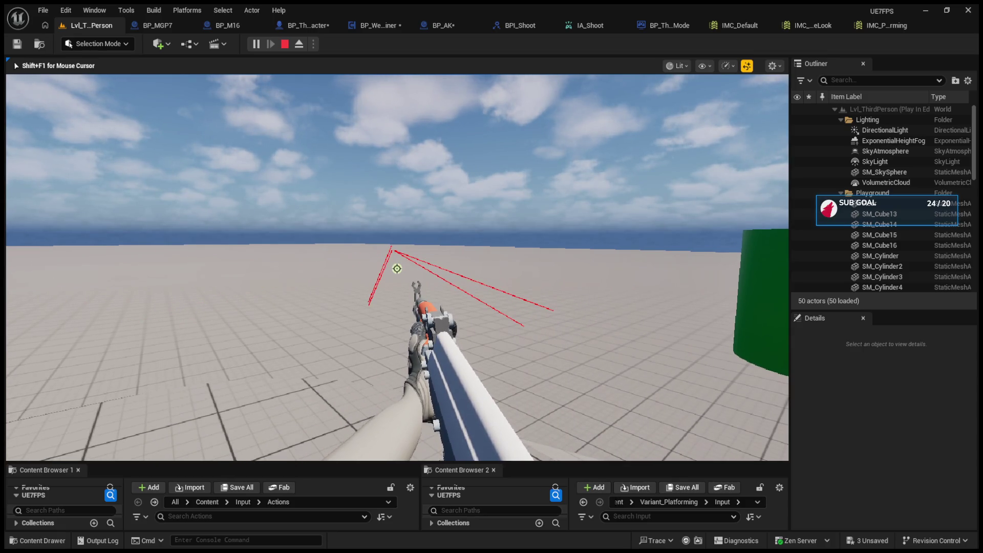
key(shift+F1)
- Review the IA_Shoot and IA_WeaponSwitch keys in IMC_Default
click(284, 44)
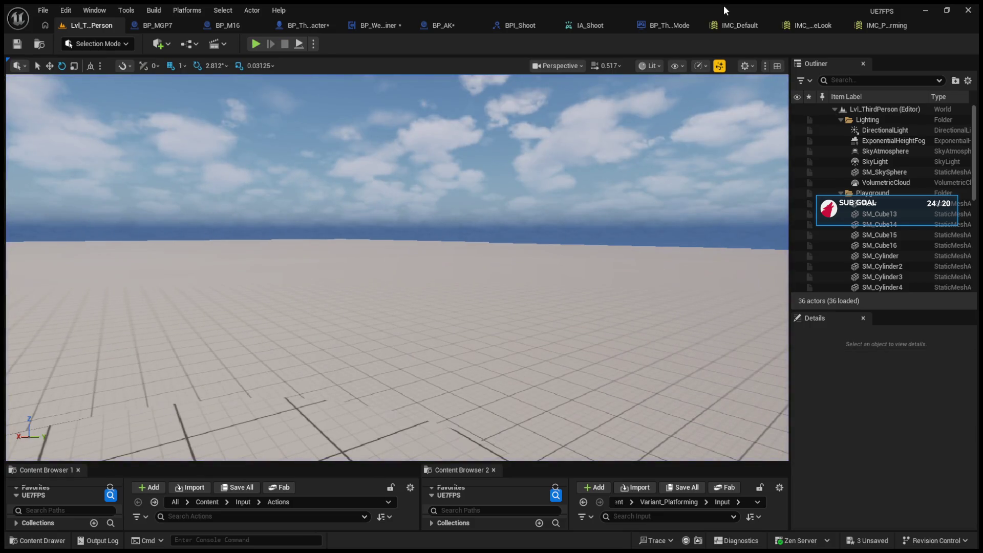
click(734, 23)
click(25, 197)
click(26, 197)
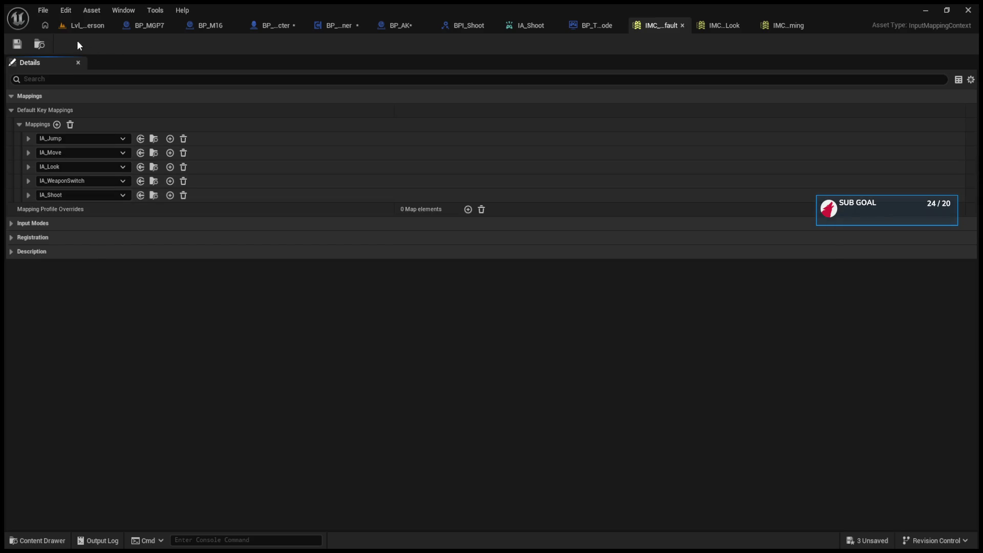
click(27, 183)
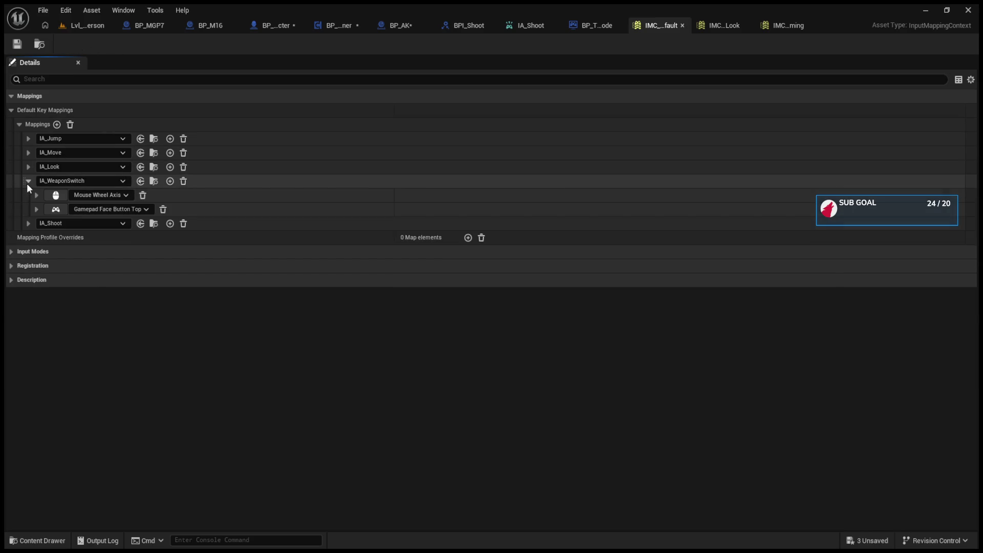
click(27, 182)
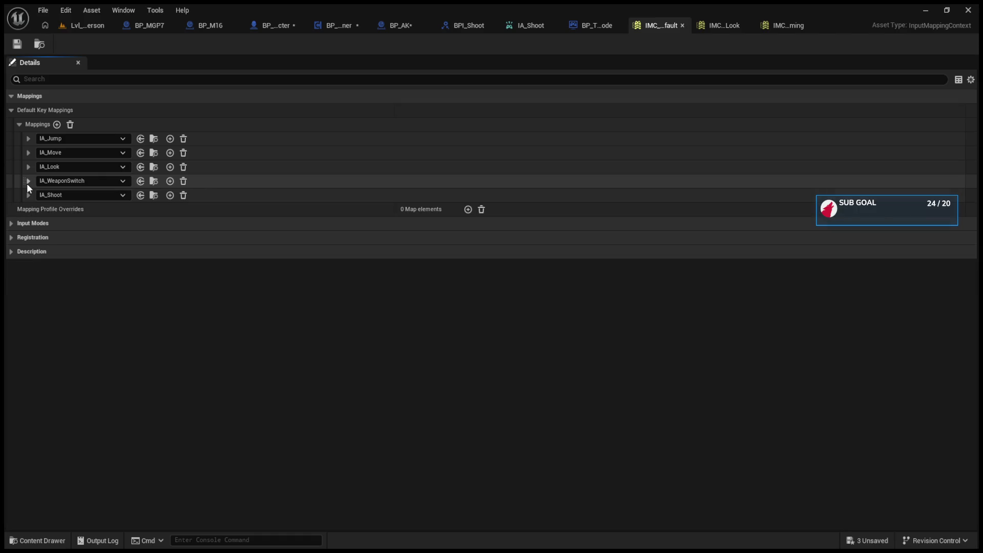
- Play again, scroll to switch from the white rifle to the black rifle, then stop
click(109, 26)
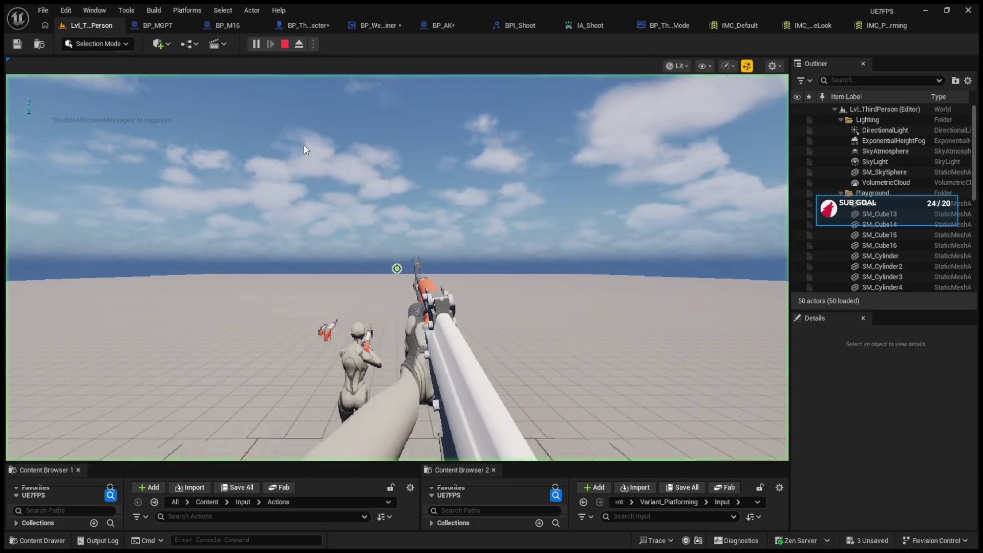
click(304, 150)
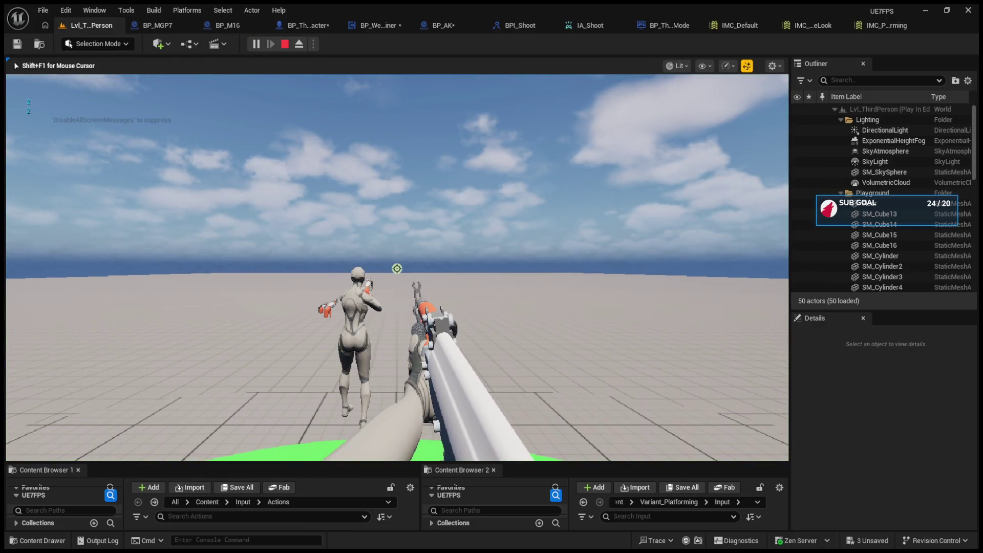
scroll(397, 268, up, 1)
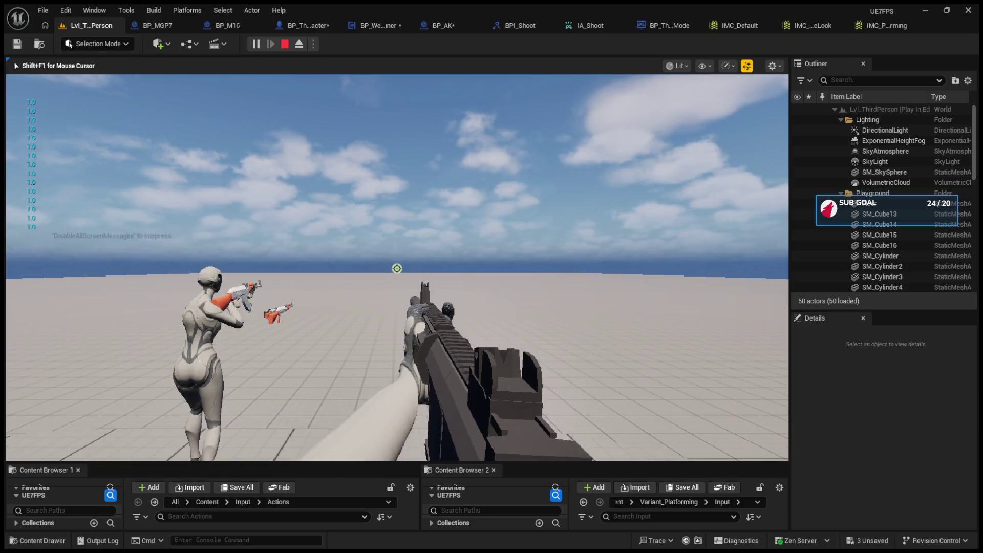
key(Escape)
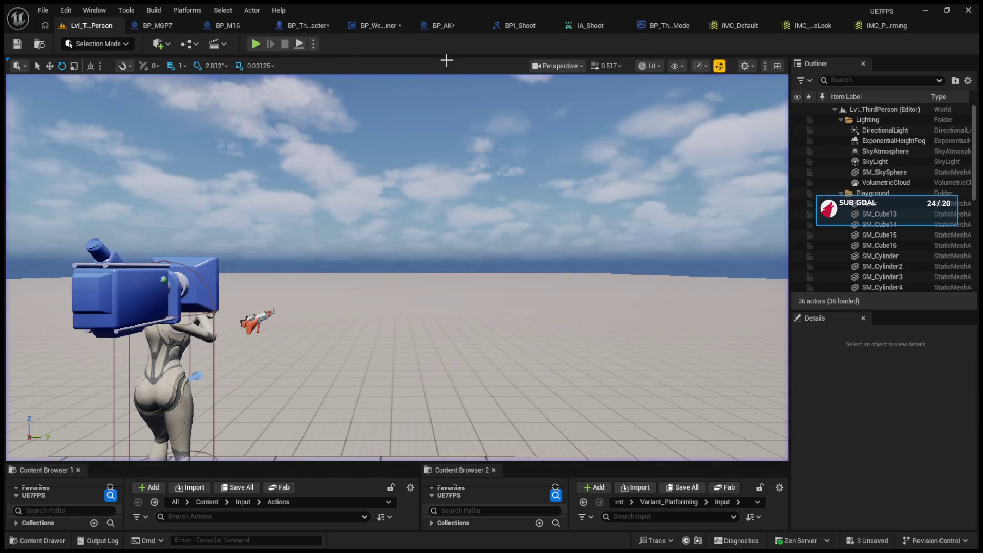
- Expand IA_WeaponSwitch's Gamepad Face Button Top key and add an empty trigger and modifier
click(748, 22)
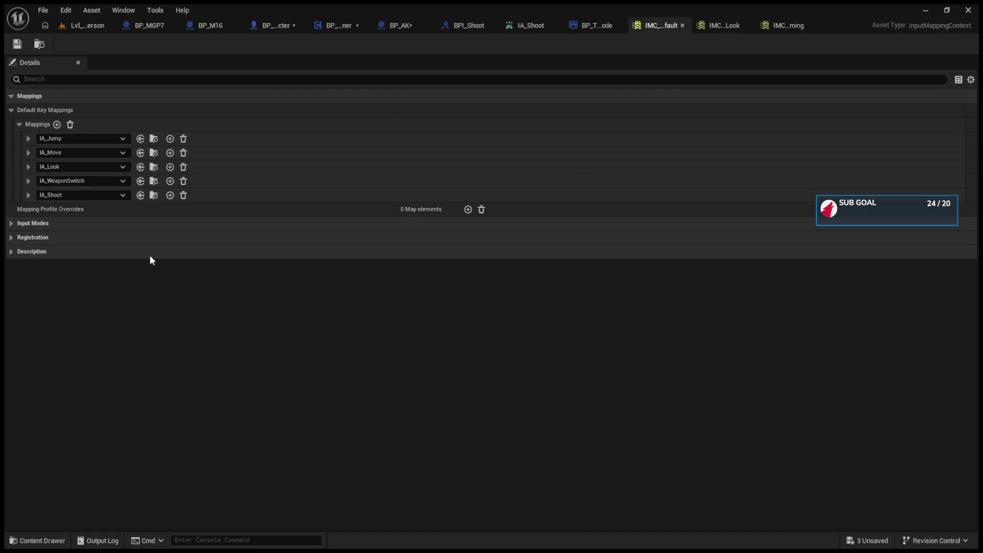
click(28, 181)
click(38, 208)
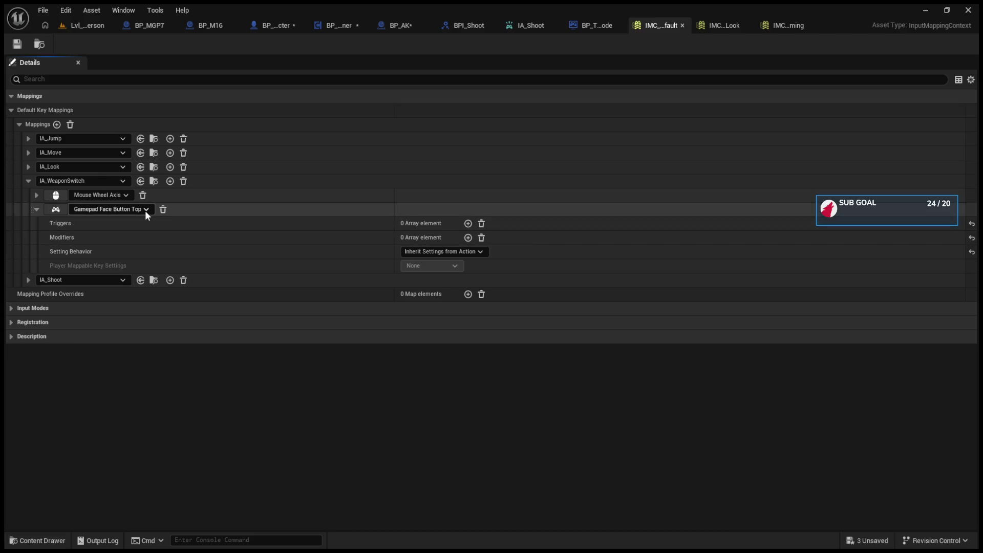
click(468, 223)
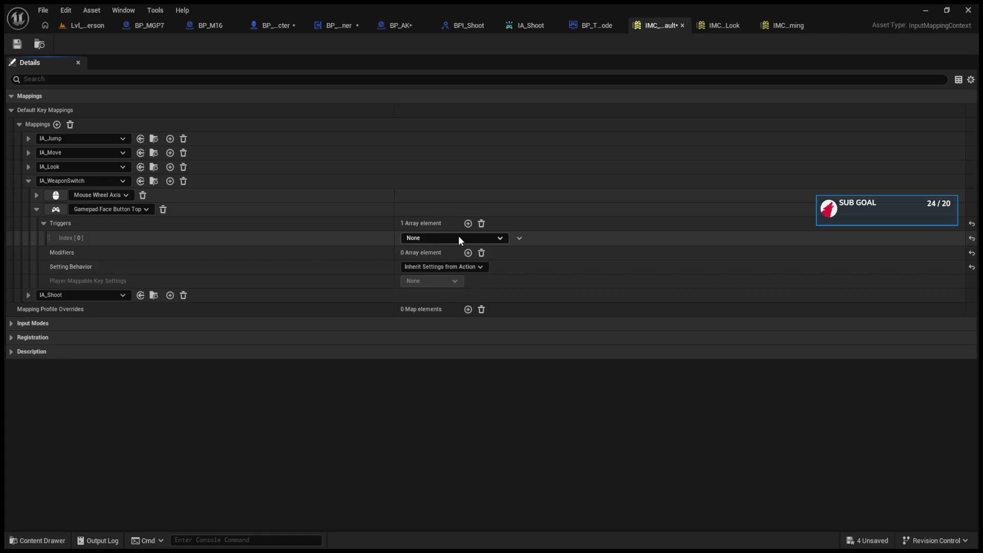
click(467, 253)
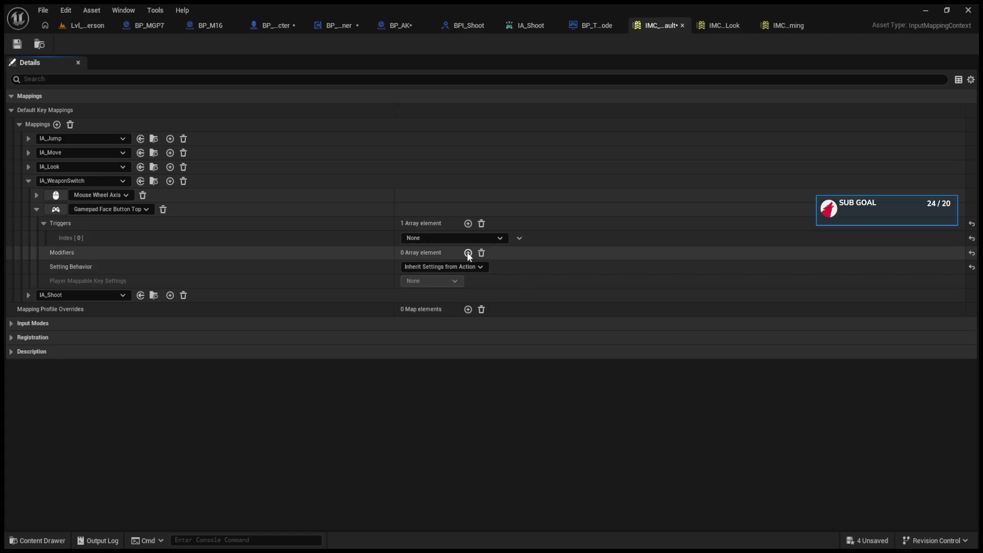
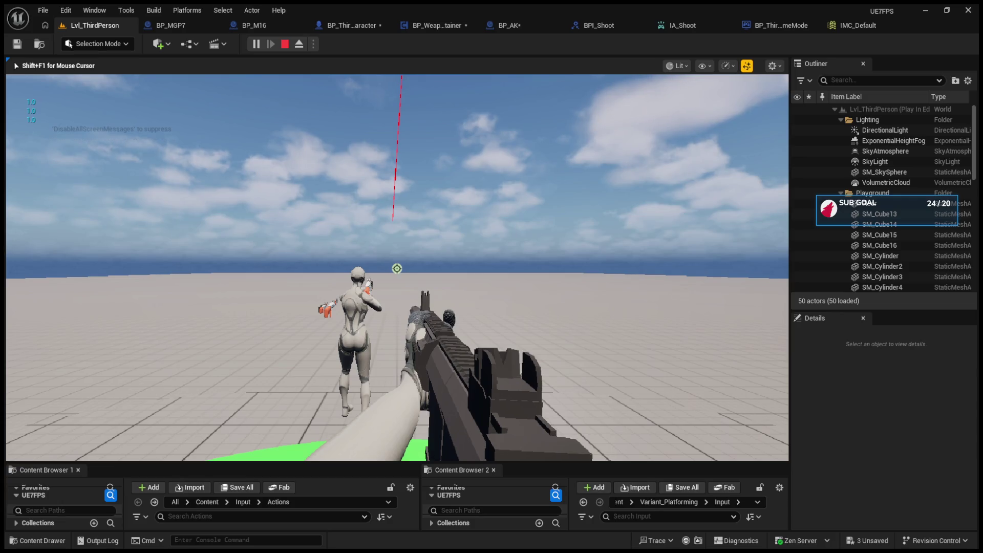
- Stop the running session, replay the level in first person, then stop it again
key(shift+F1)
key(Escape)
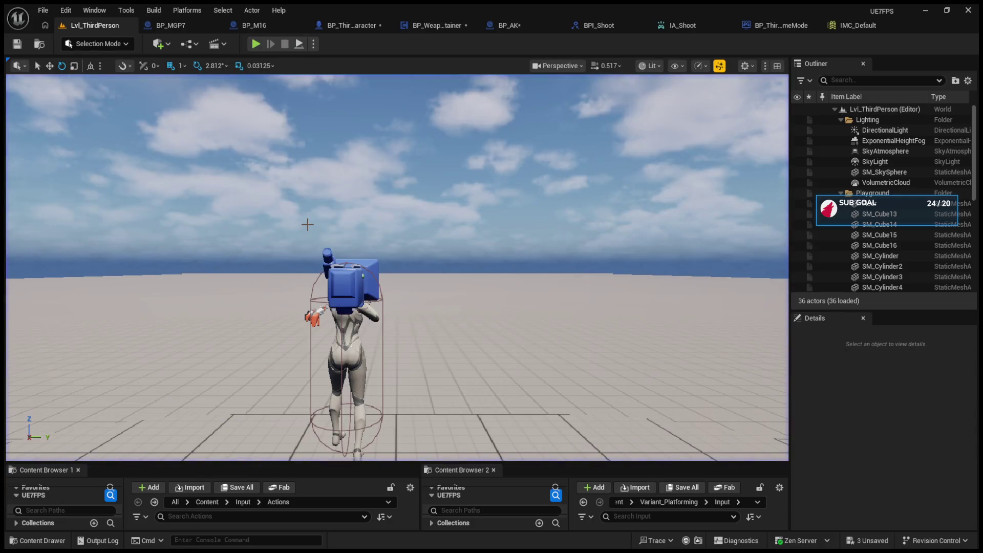
click(255, 44)
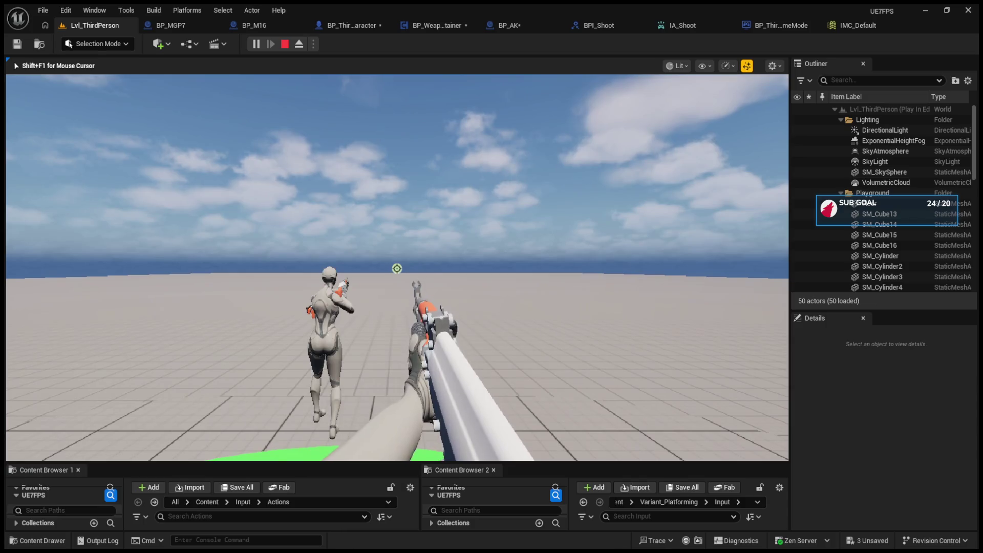
mouse_move(461, 333)
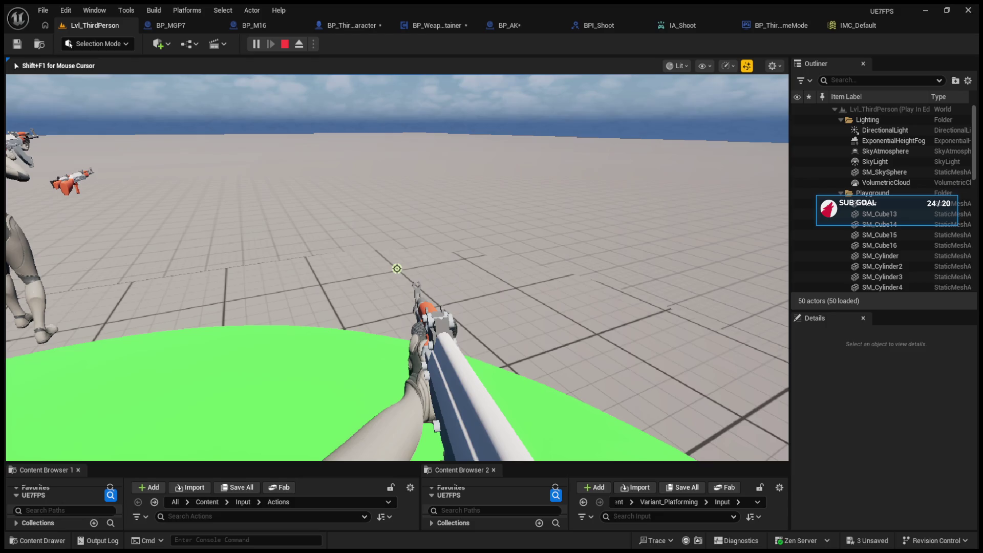
key(Escape)
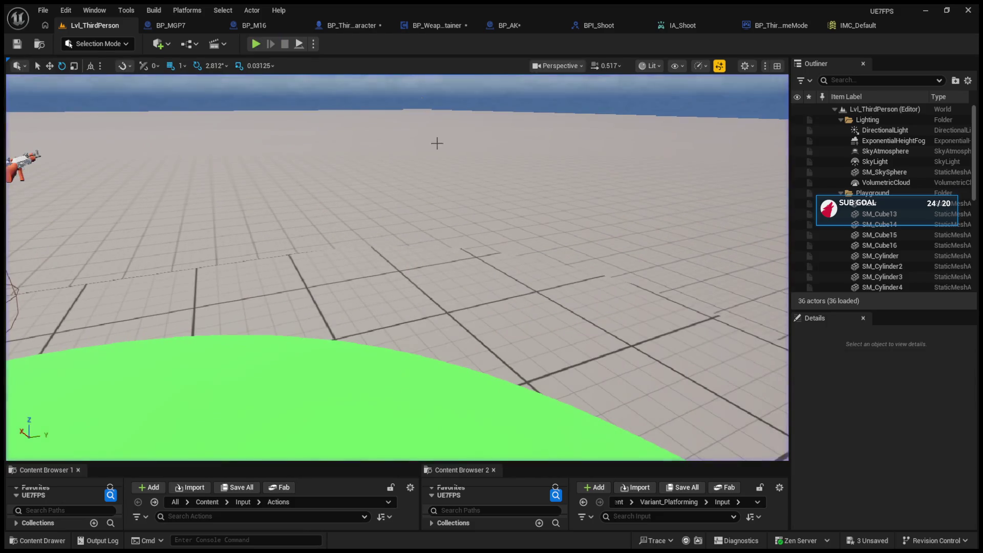
click(834, 26)
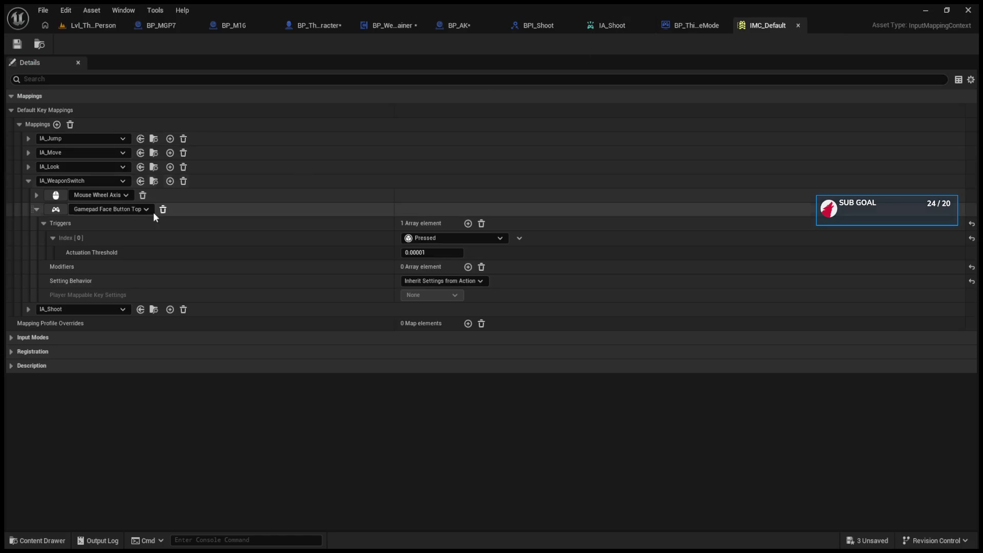
click(35, 209)
click(28, 224)
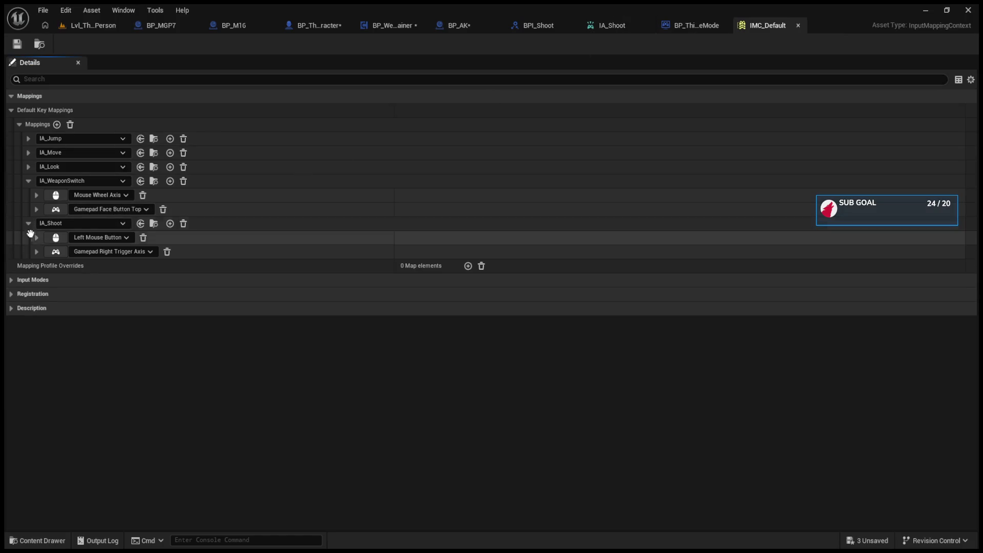
click(36, 251)
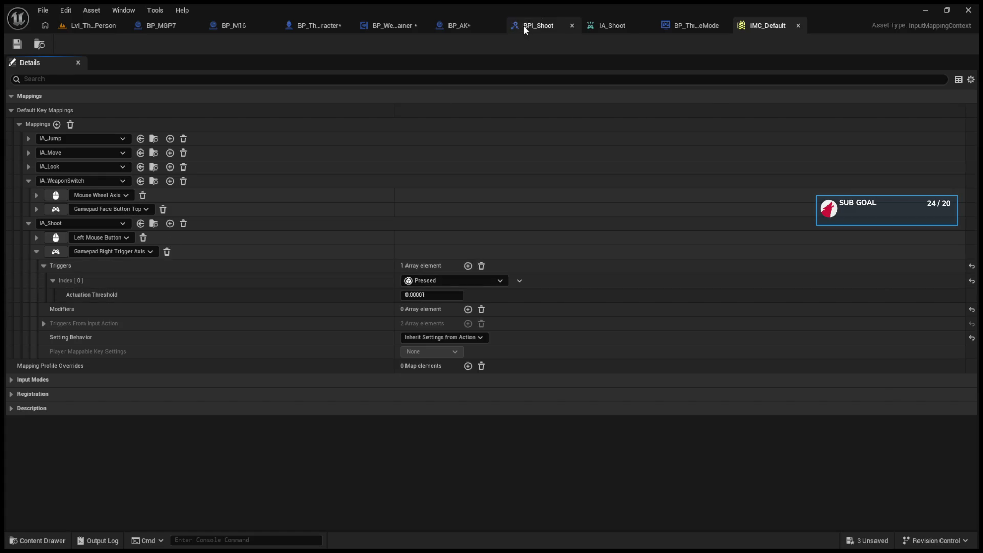
click(477, 28)
scroll(453, 194, down, 3)
scroll(415, 222, up, 3)
click(97, 27)
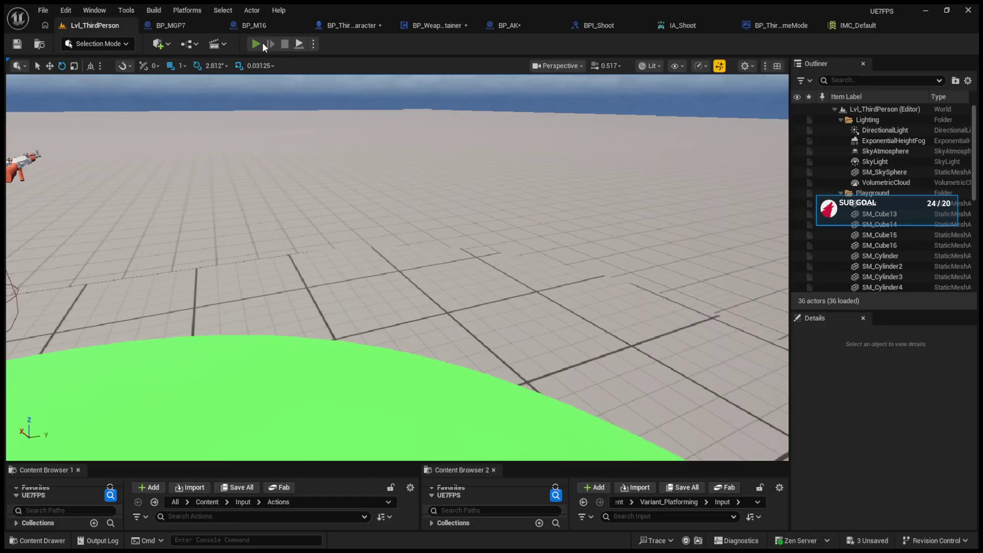
- Start and stop a play session, then play again to watch the rifle's shot traces
click(262, 45)
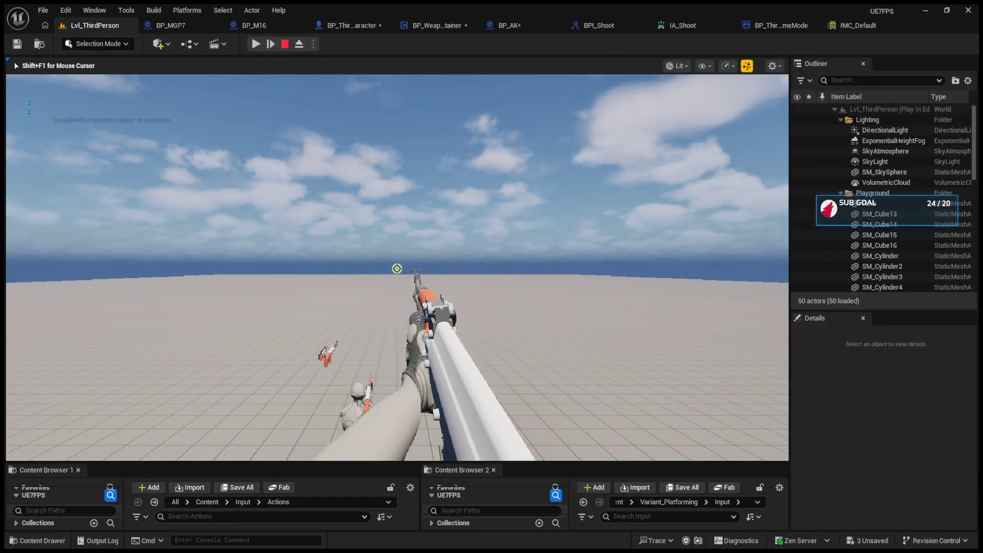
key(Escape)
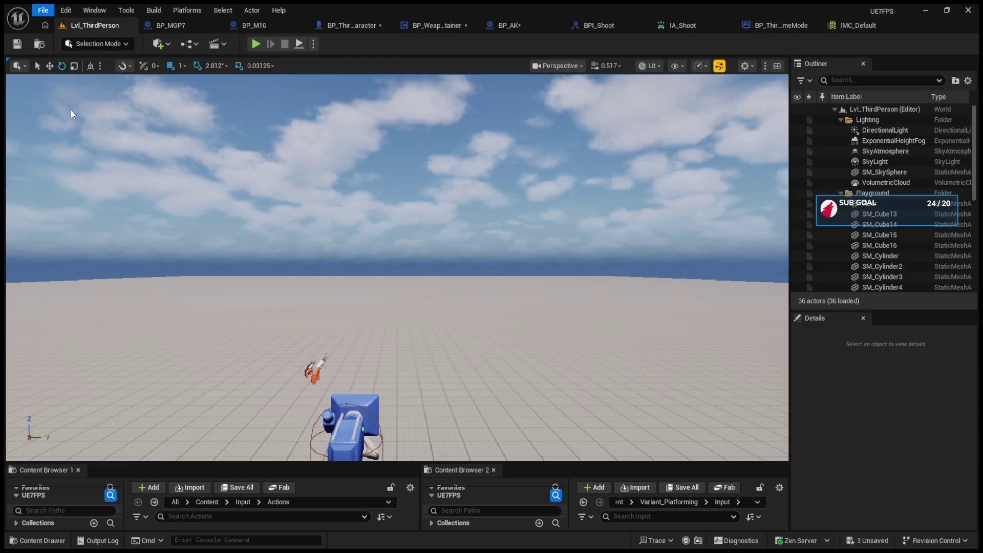
click(256, 44)
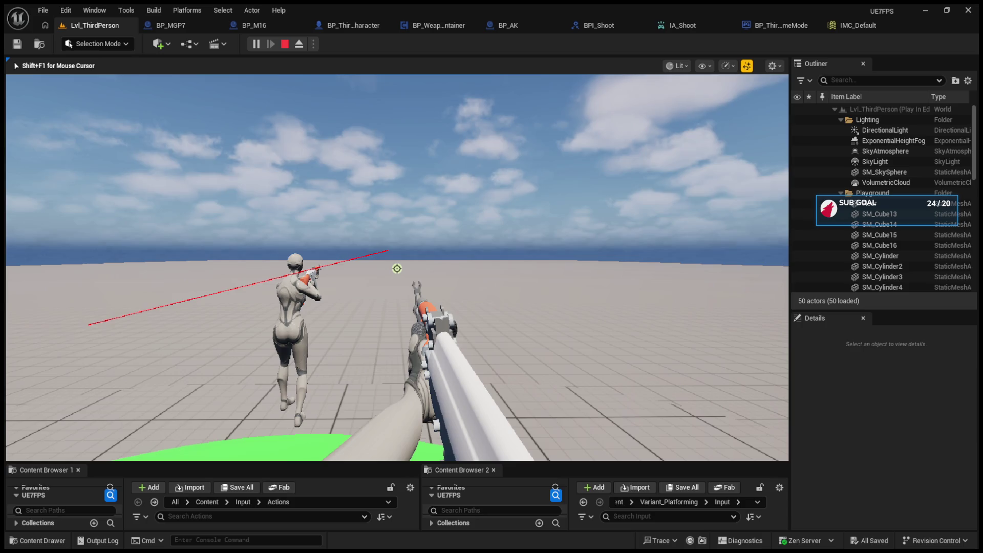
mouse_move(397, 269)
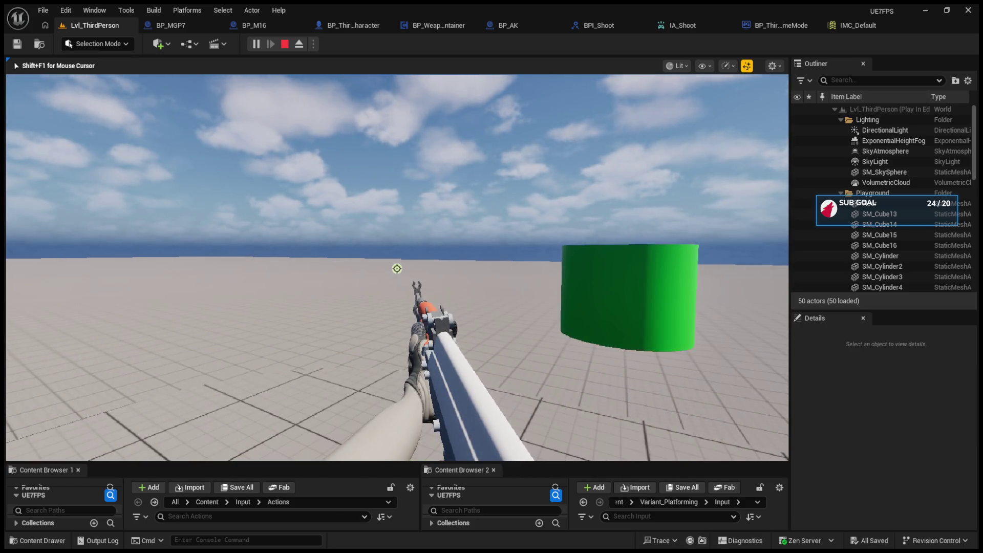
key(shift+F1)
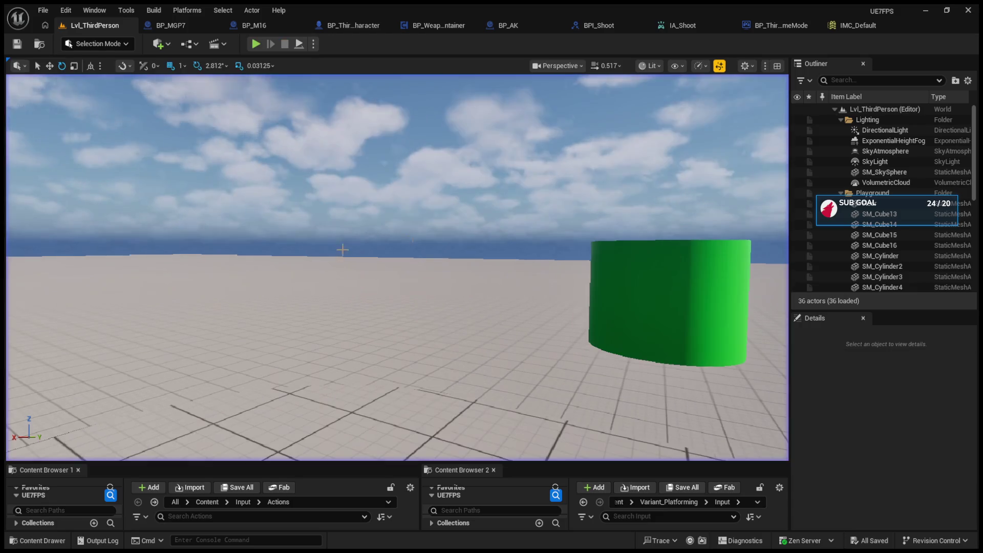
click(792, 27)
- Set both IA_Shoot trigger actuation thresholds to 0.00001 and save the asset
click(609, 27)
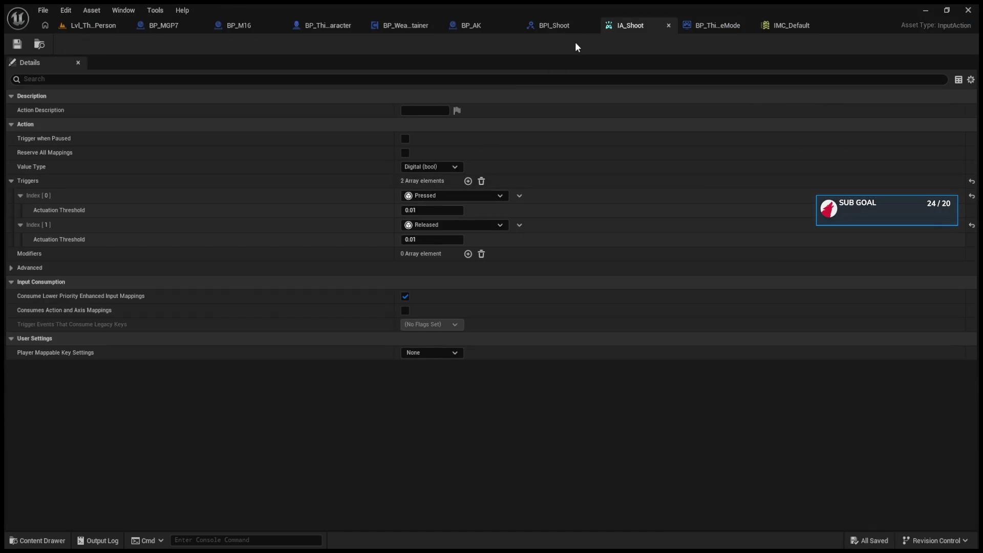
click(431, 209)
text(0.00001)
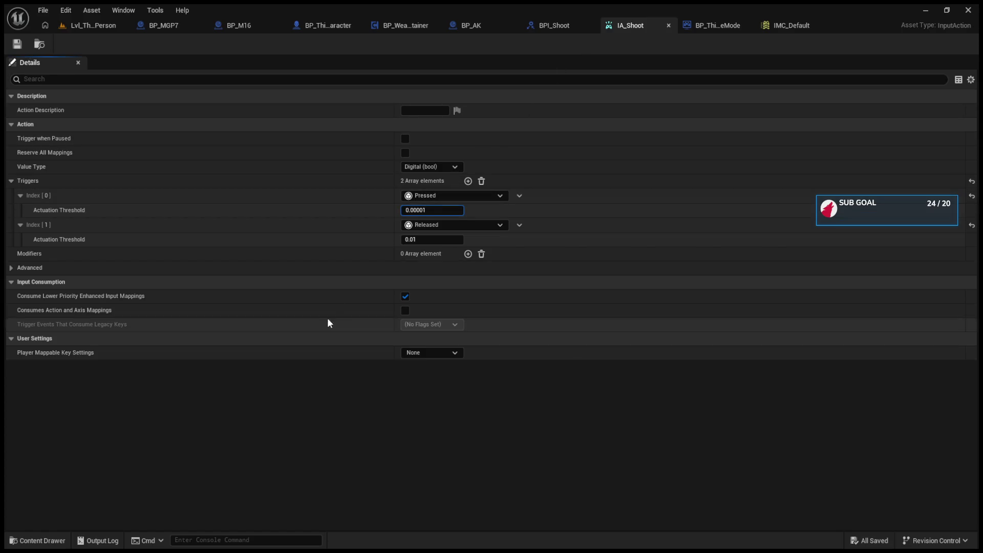
click(431, 240)
click(94, 25)
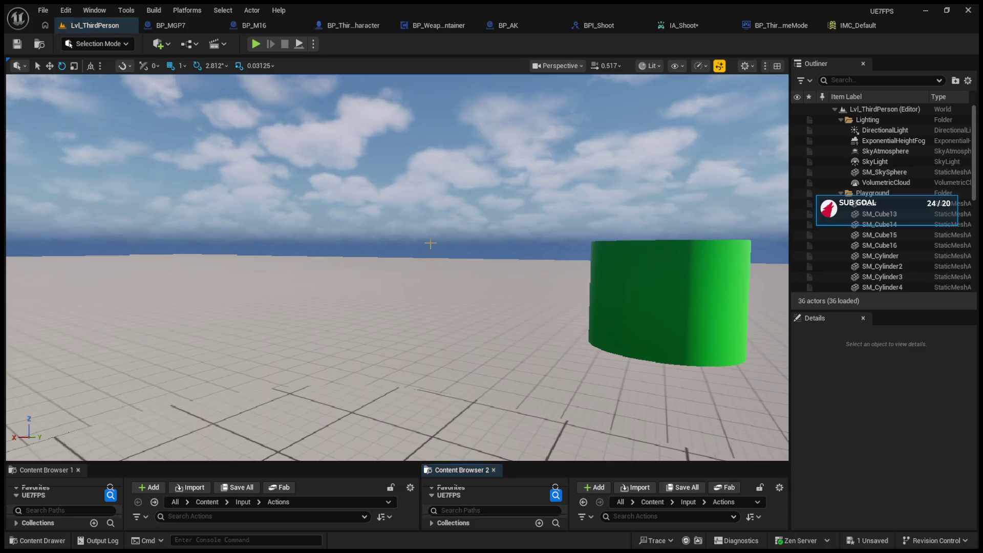
click(687, 25)
click(435, 238)
key(BackSpace)
text(0.00001)
key(Return)
click(16, 43)
- Play the level and fire several rifle bursts, then stop the session
click(75, 27)
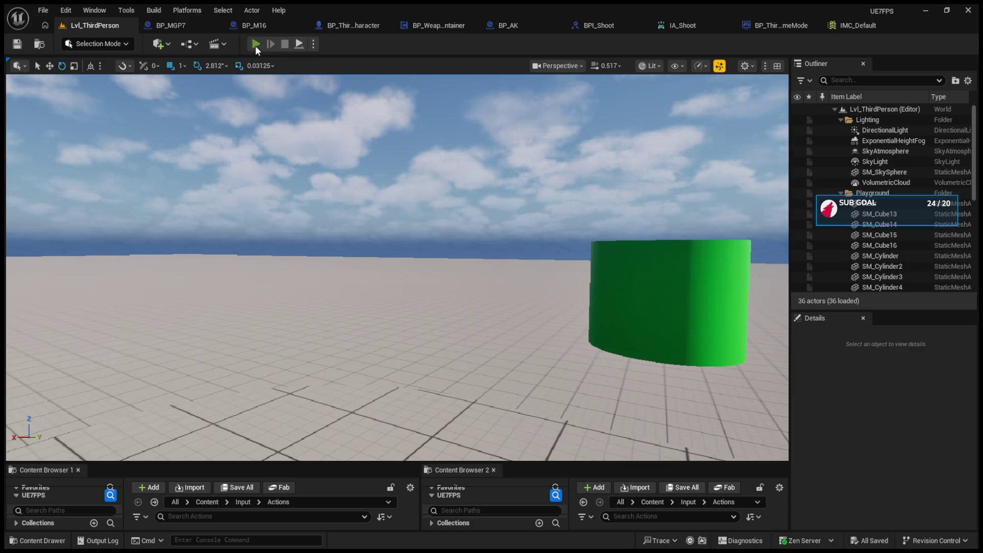
click(256, 44)
click(397, 269)
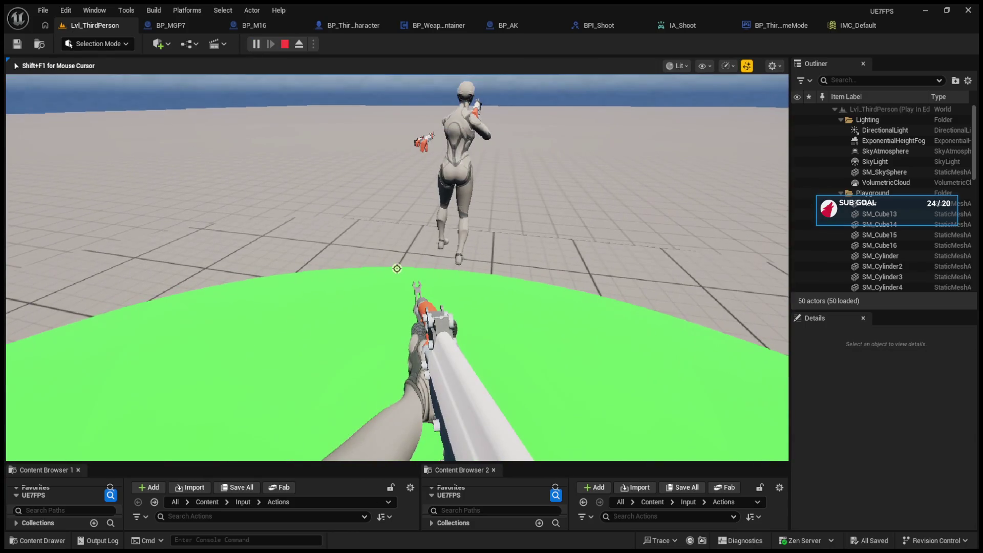
click(397, 268)
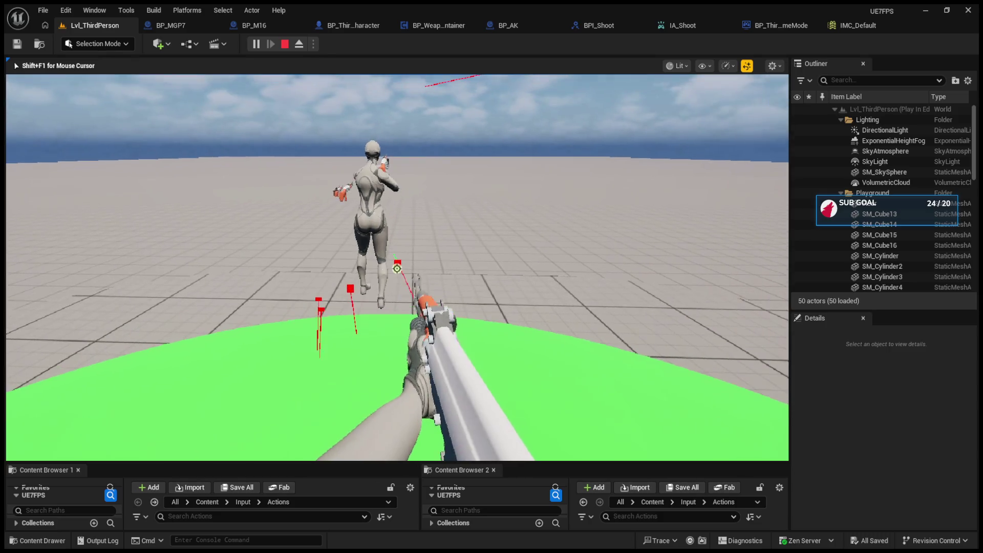
click(397, 268)
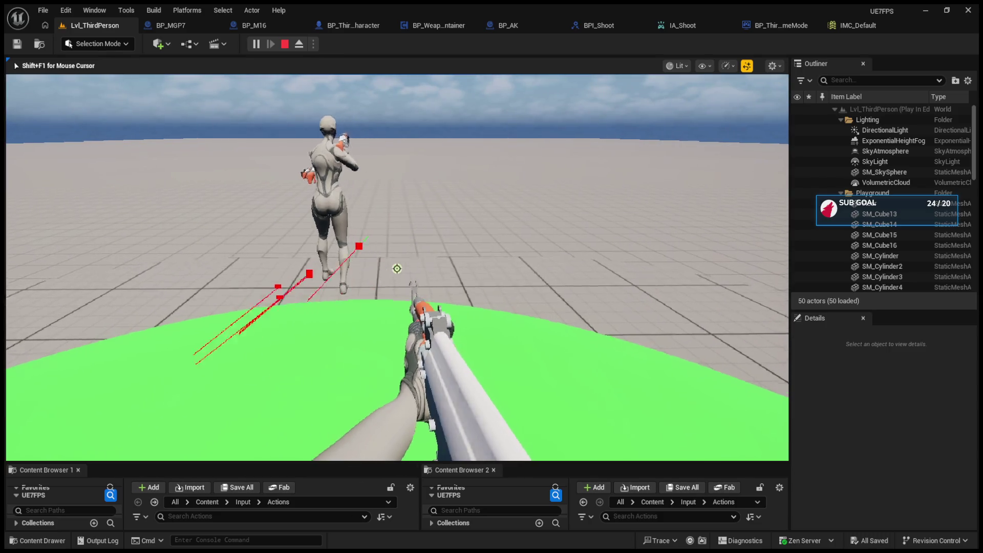
click(397, 269)
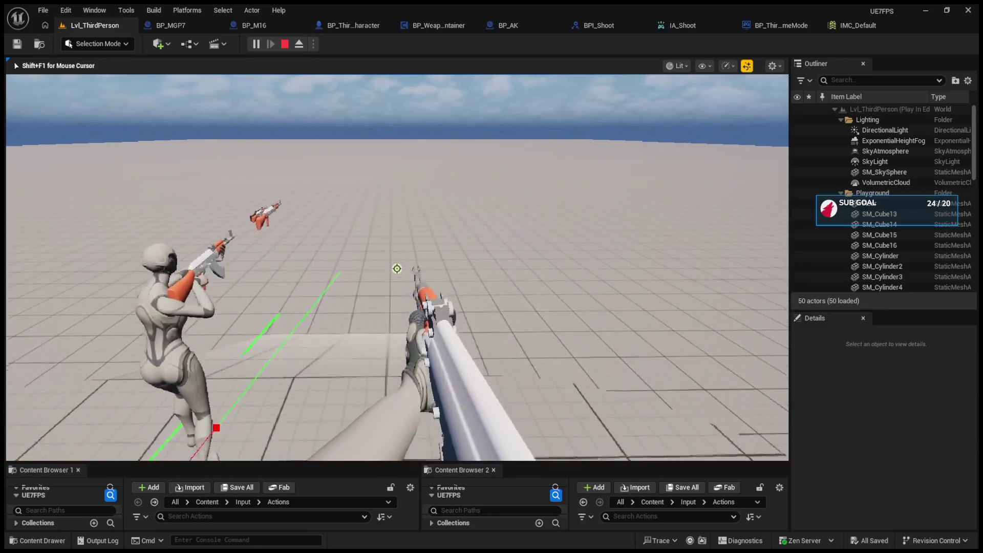
key(Escape)
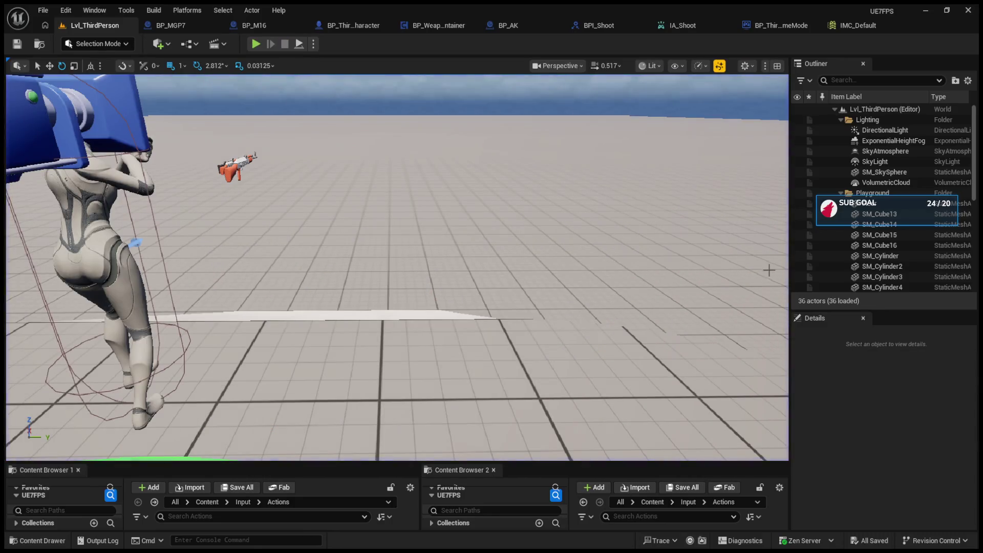
click(682, 25)
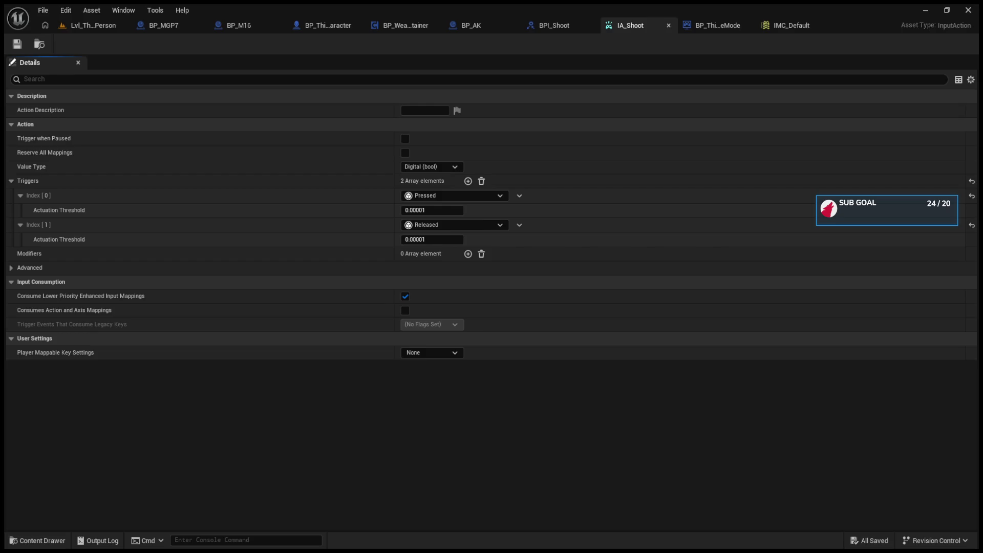
click(425, 210)
- Set both IA_Shoot trigger actuation thresholds to 0.01 and save it
key(BackSpace)
text(0.01)
key(Return)
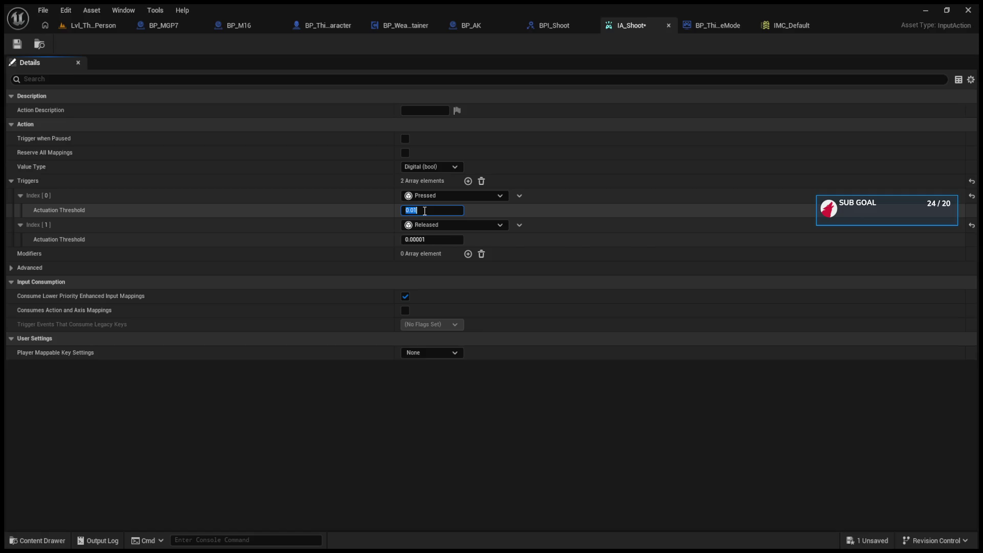
click(429, 240)
key(BackSpace)
text(0.01)
key(Return)
click(17, 44)
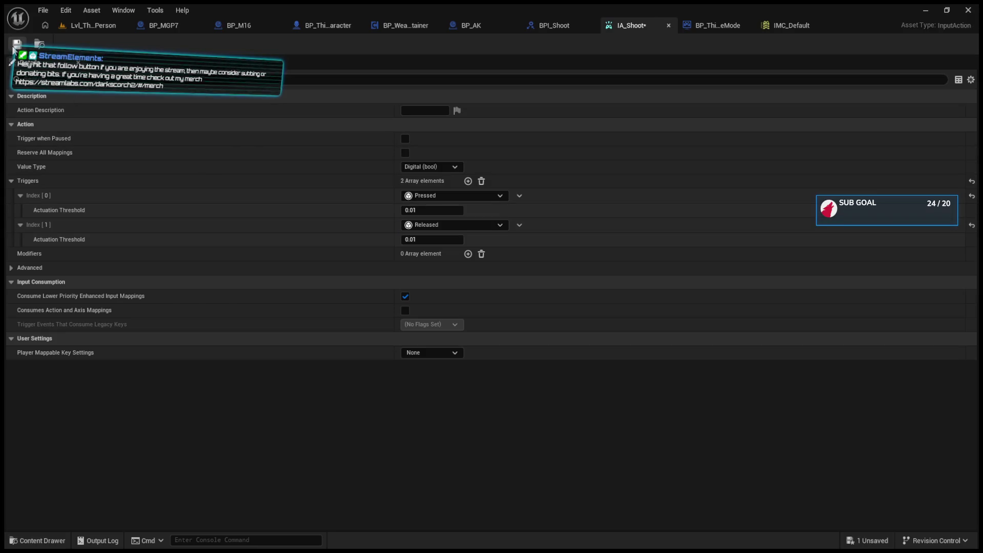
- Set the IMC_Default right-trigger mapping's actuation threshold to 0.1
click(779, 18)
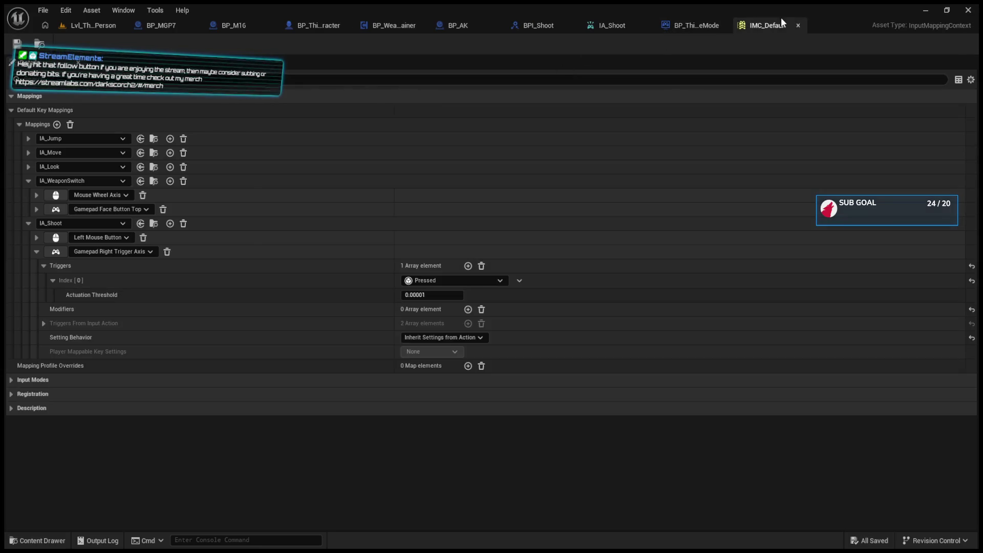
click(432, 295)
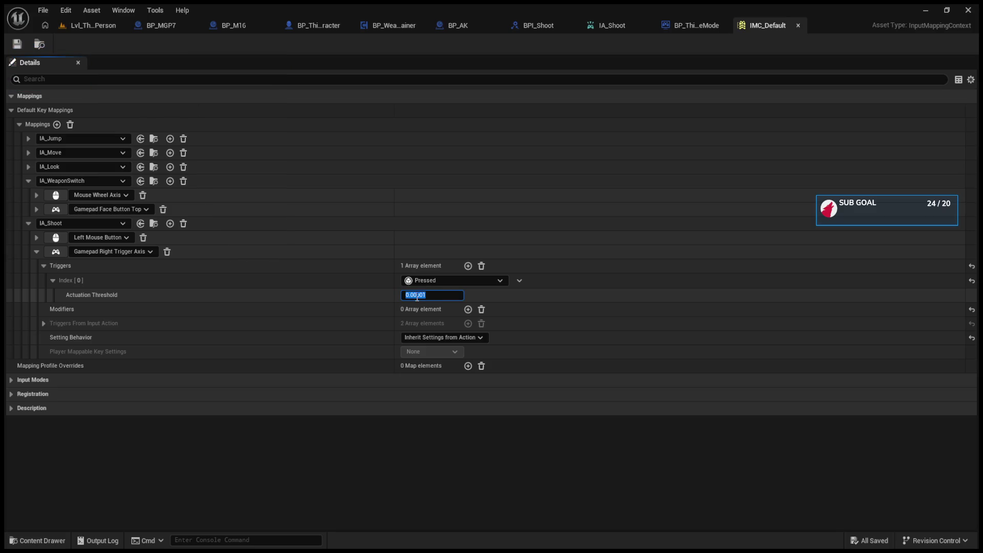
text(0.1)
key(Return)
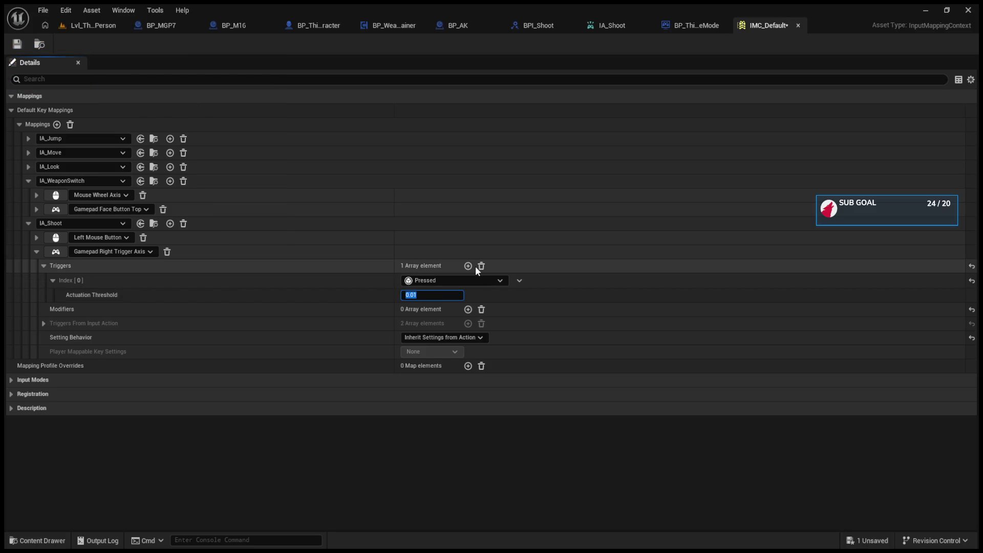
- Clear the triggers from the Gamepad Right Trigger Axis mapping and save IMC_Default
click(37, 252)
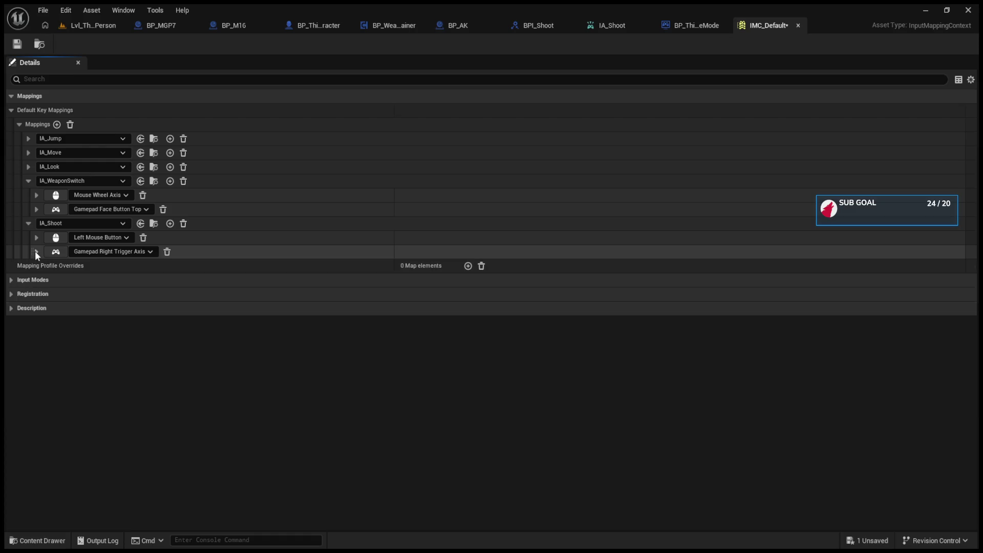
click(36, 238)
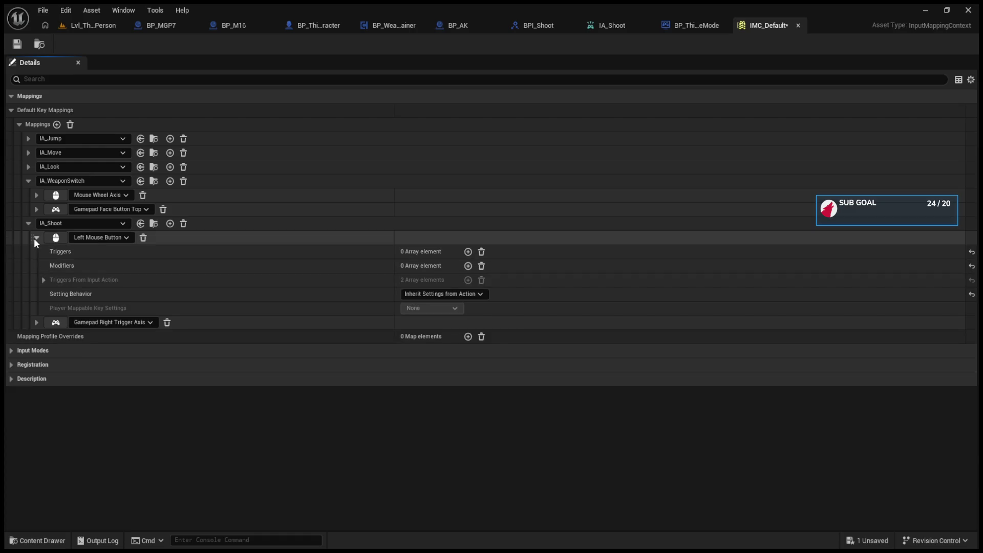
click(35, 239)
click(37, 252)
click(481, 266)
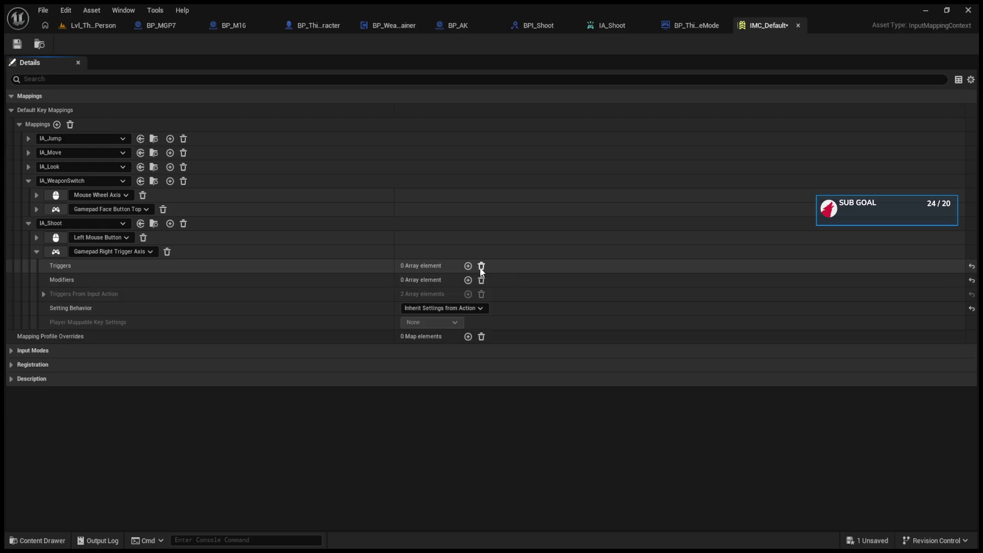
click(38, 251)
click(15, 47)
click(85, 27)
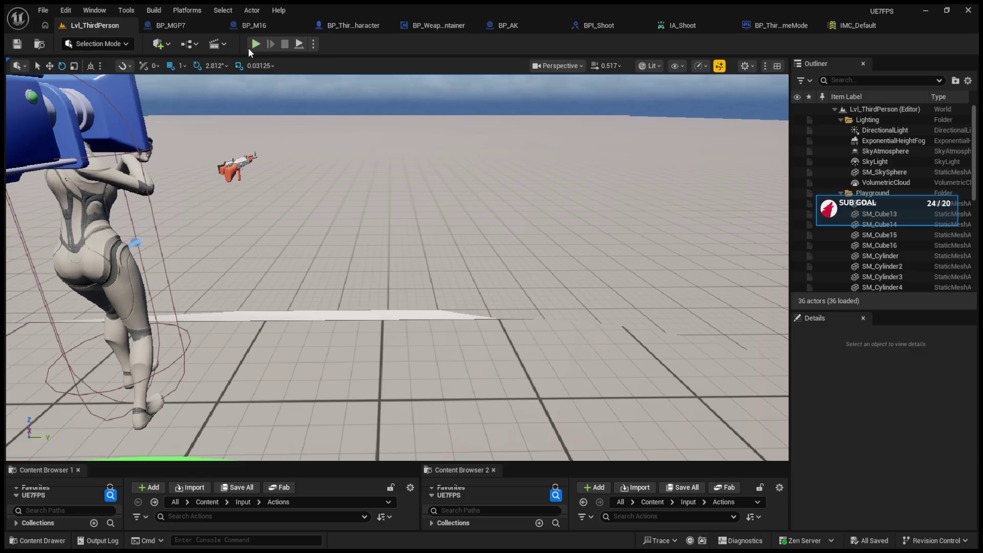
- Delete the Pressed trigger from the Gamepad Face Button Top mapping and save IMC_Default
click(858, 25)
click(36, 252)
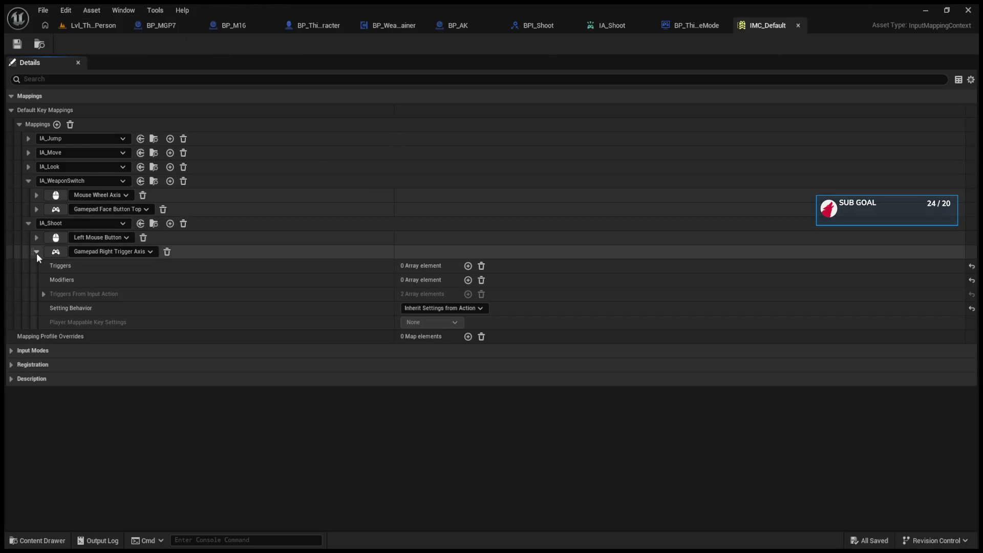
click(36, 252)
click(35, 208)
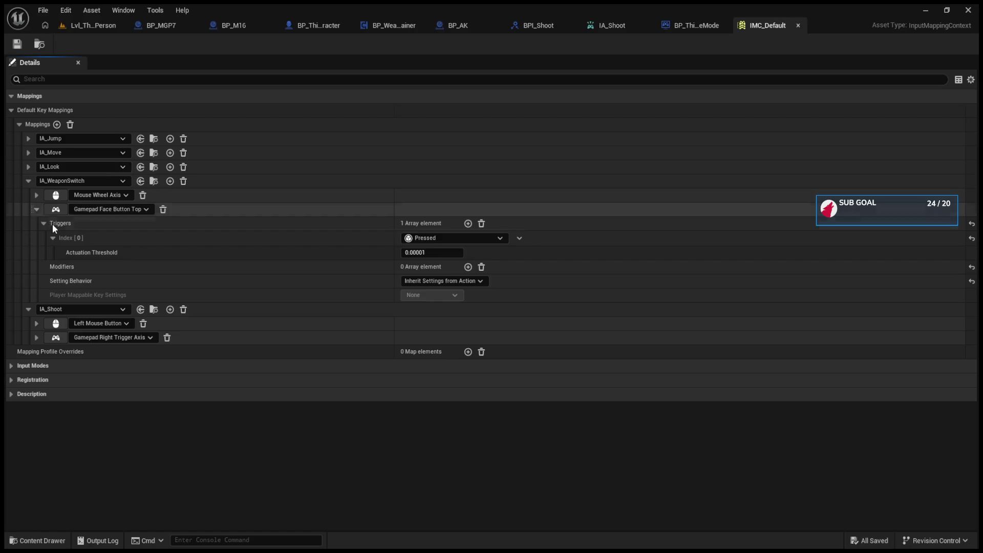
click(482, 223)
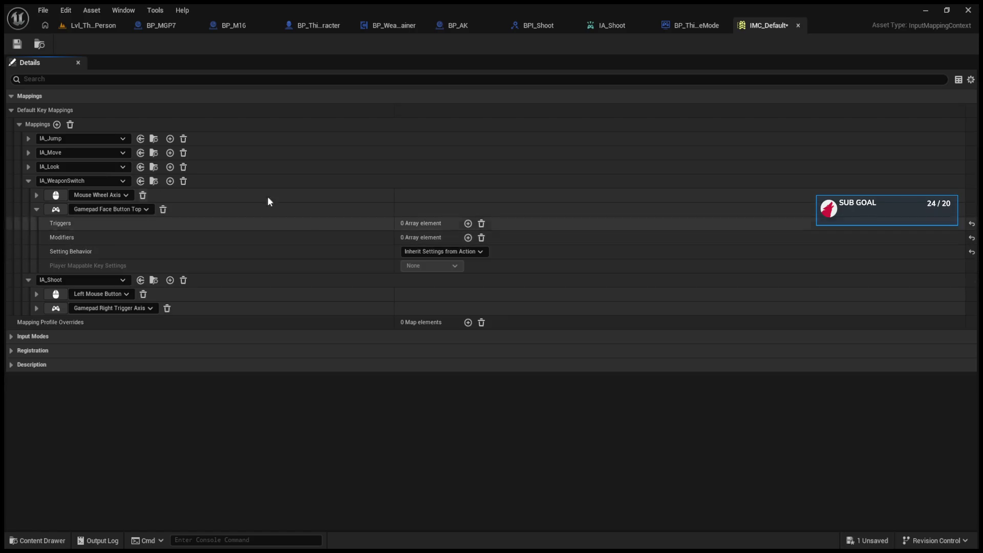
click(20, 46)
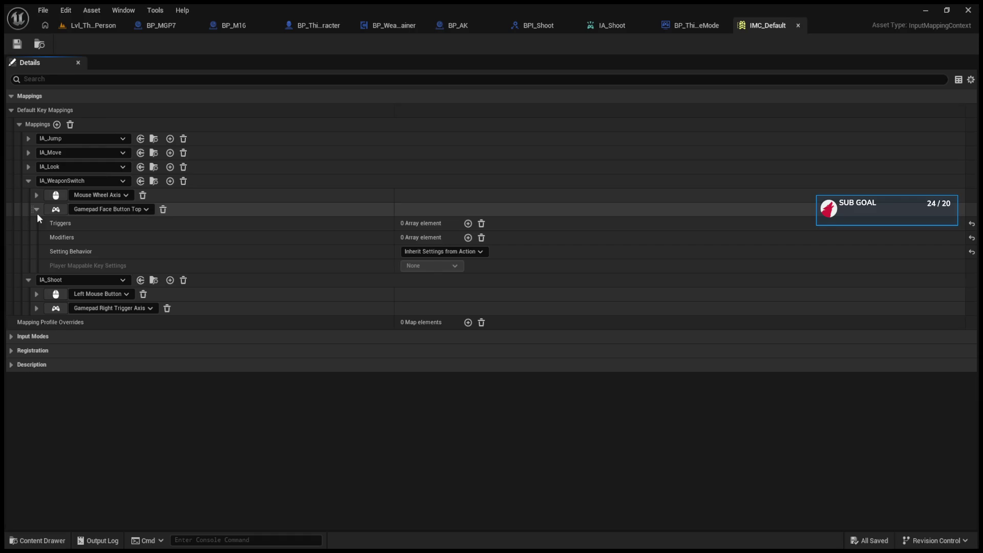
click(37, 211)
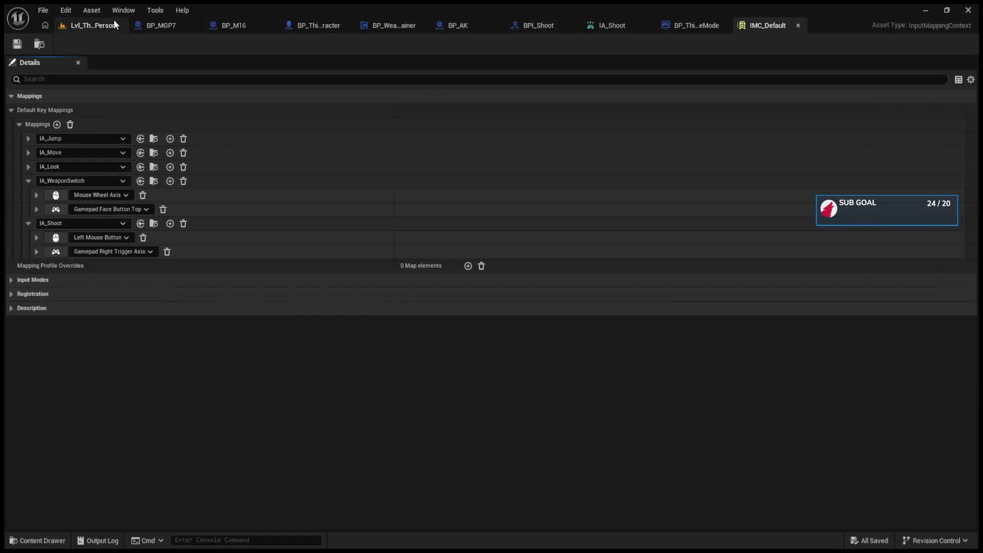
click(114, 22)
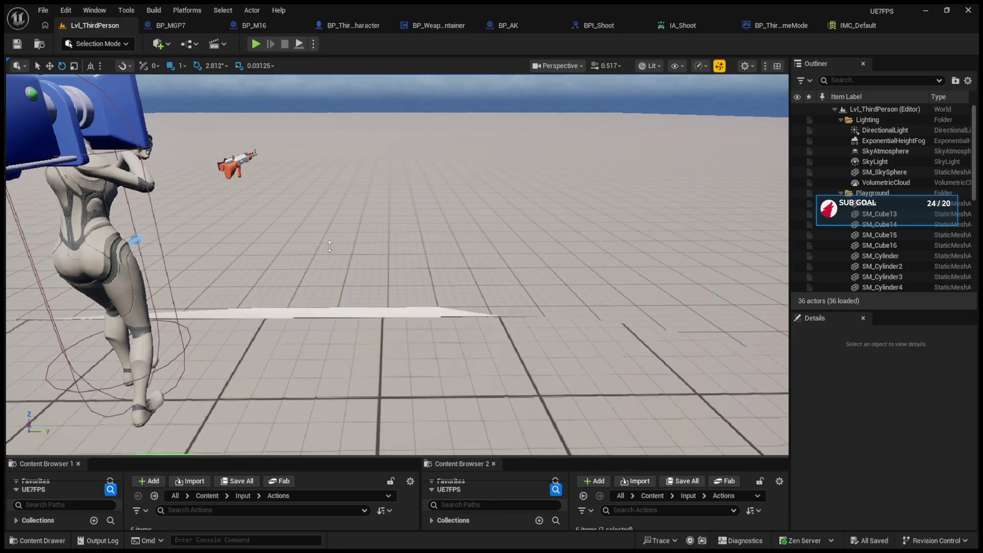
- Open IA_WeaponSwitch and add, then remove, a trigger, leaving it unchanged
drag(330, 246, 330, 255)
click(164, 466)
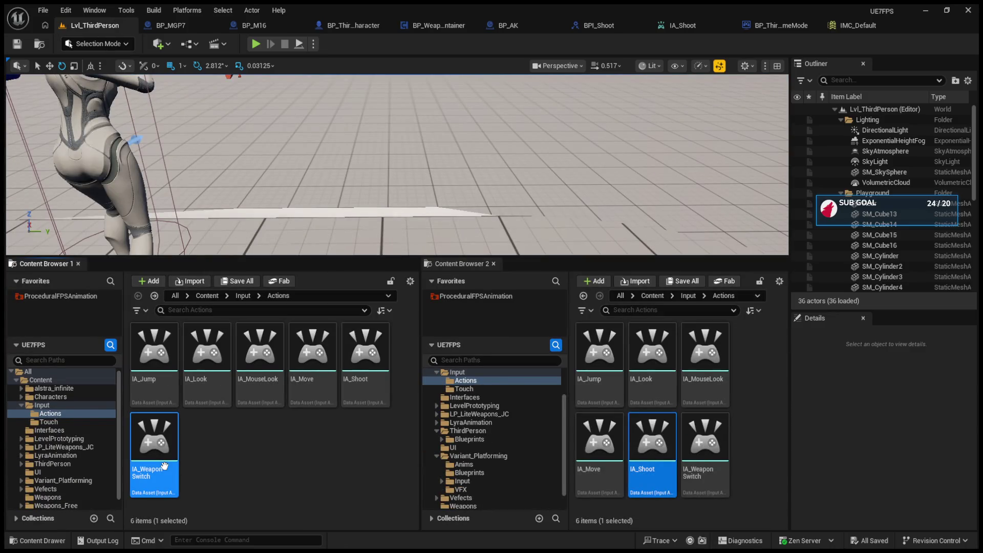
double_click(163, 466)
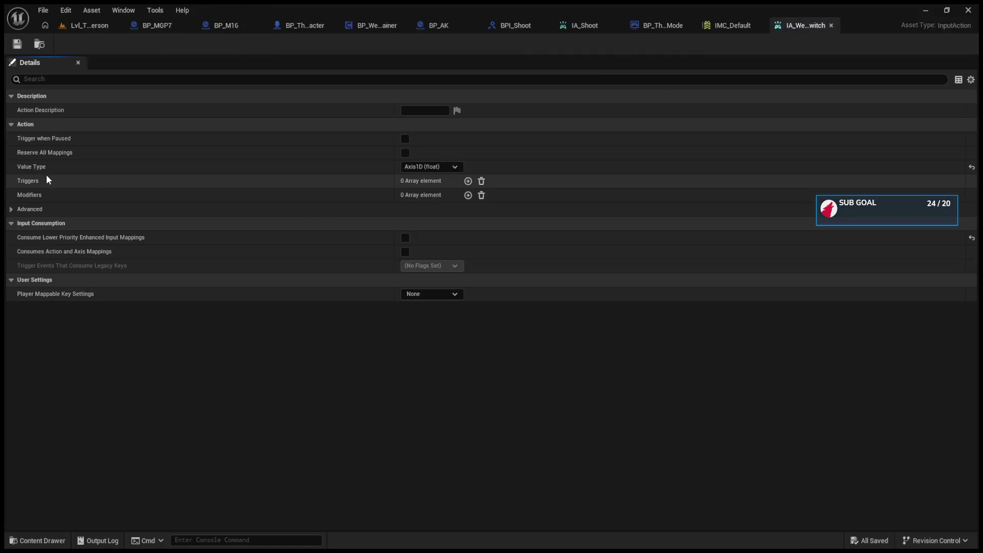
click(468, 181)
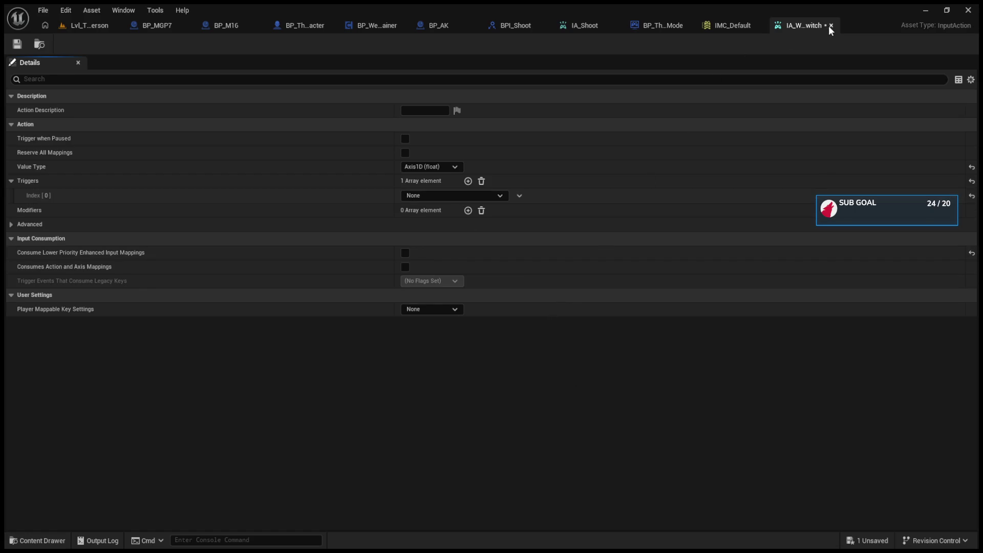
click(482, 181)
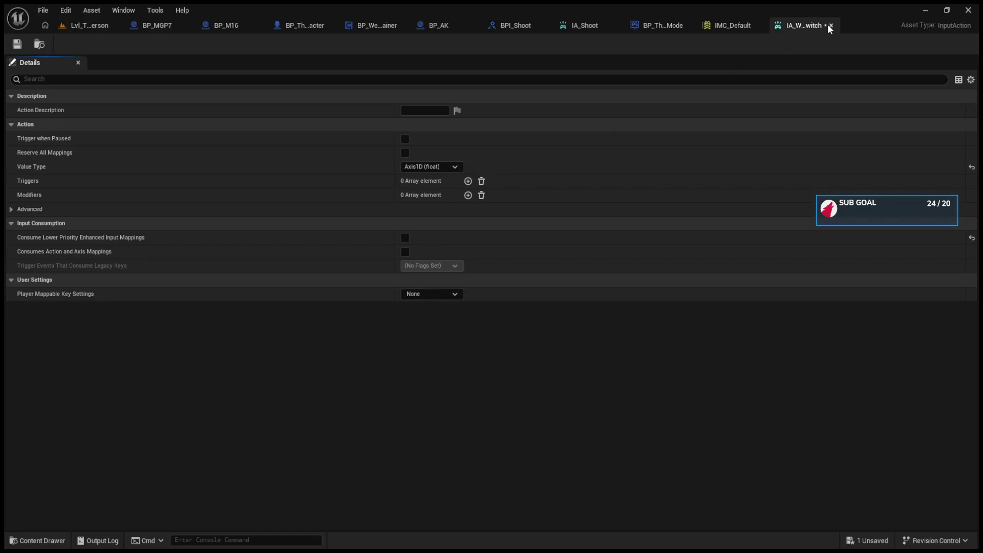
click(104, 26)
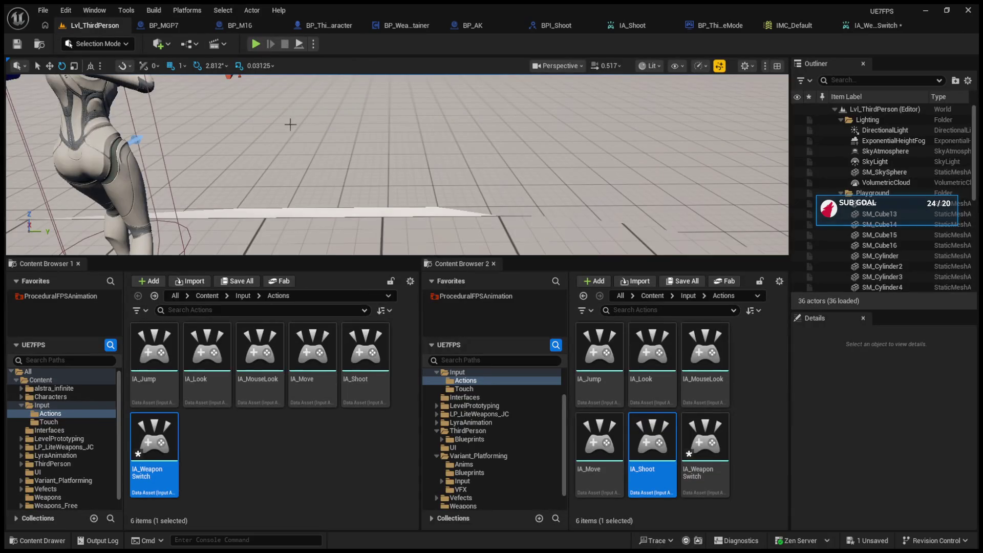
- Playtest the level, firing the AK and switching weapons with key 2
drag(356, 257, 356, 439)
click(255, 44)
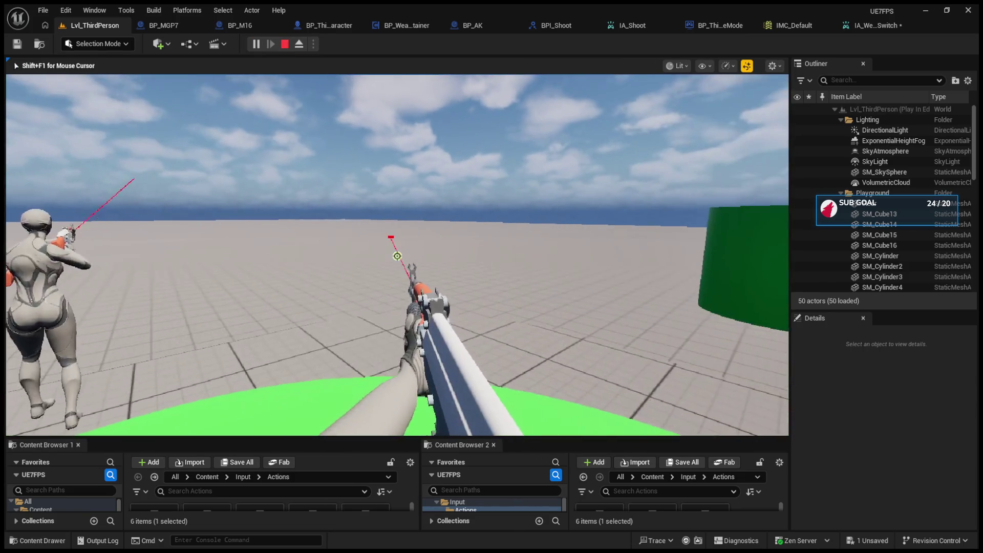
click(397, 256)
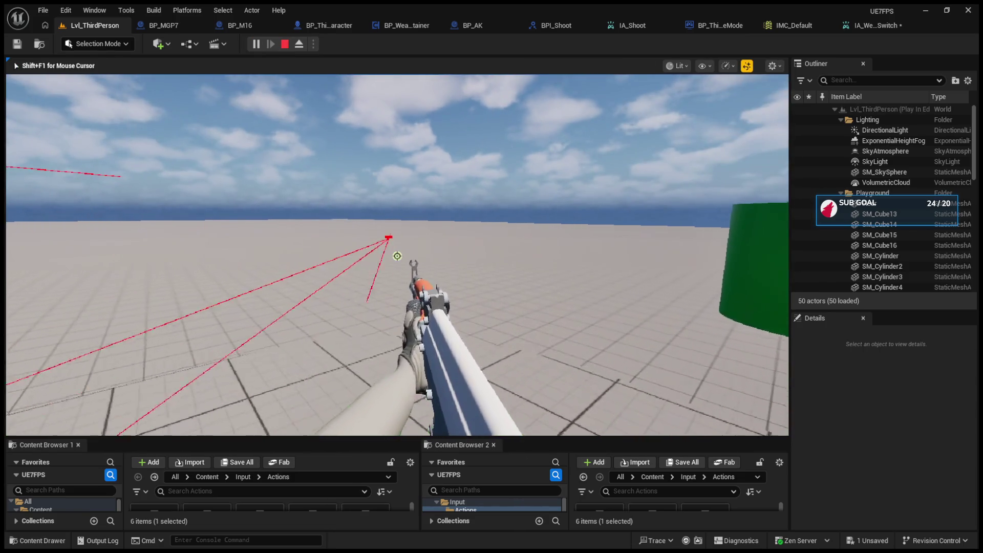
key(2)
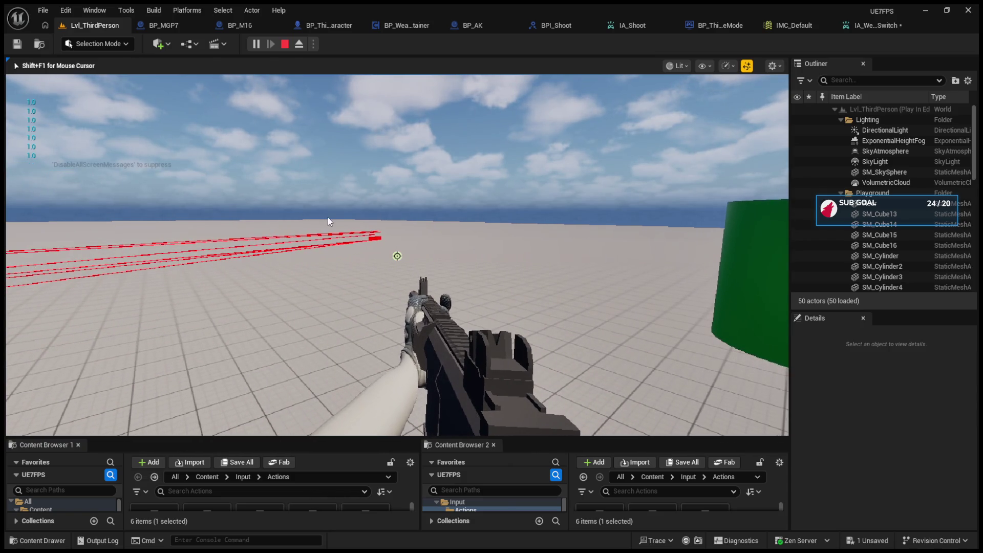
key(Escape)
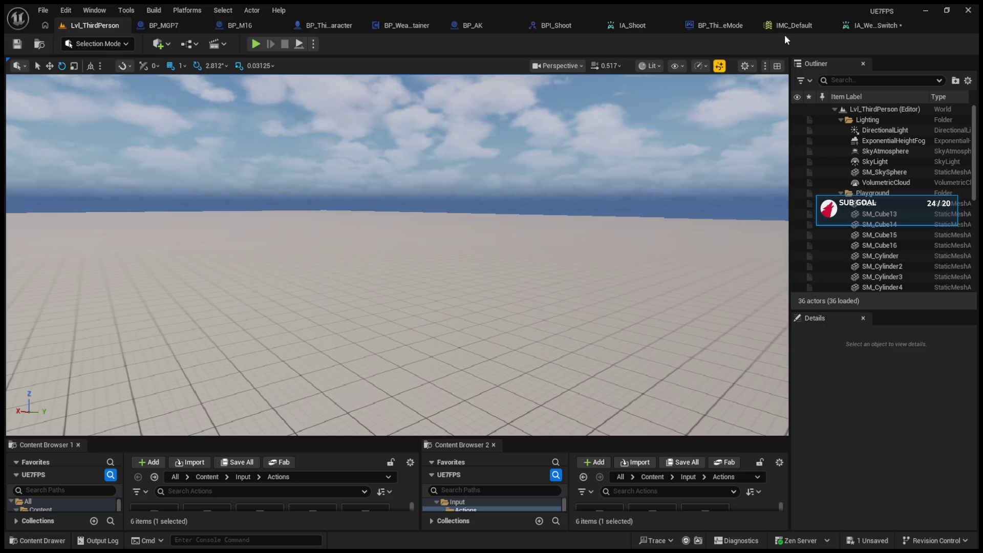
- Collapse the IA_WeaponSwitch and IA_Shoot mappings in IMC_Default
click(789, 27)
click(27, 182)
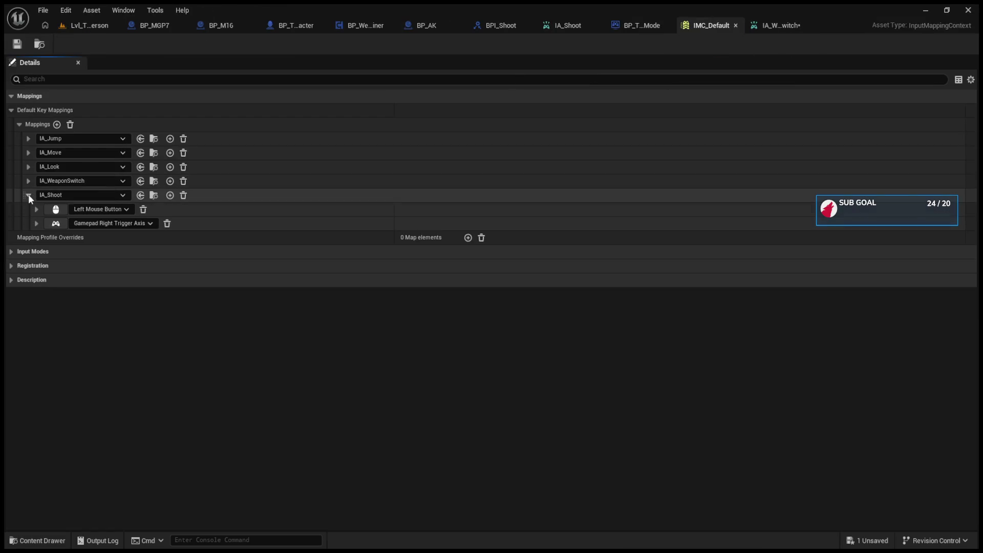
click(28, 195)
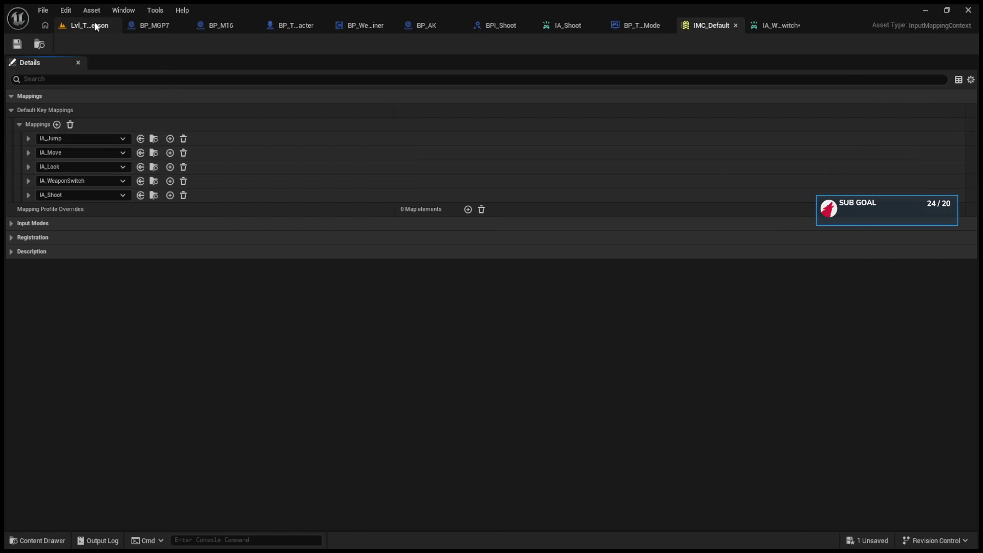
click(94, 23)
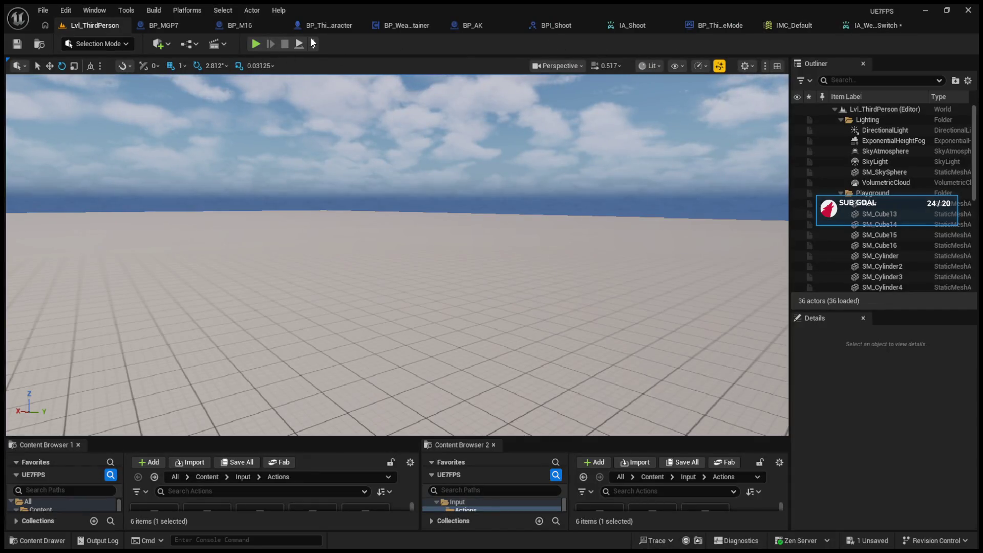
- Look over the character blueprint's EventGraph, then enlarge the Content Browser in the level
click(320, 24)
scroll(410, 175, down, 4)
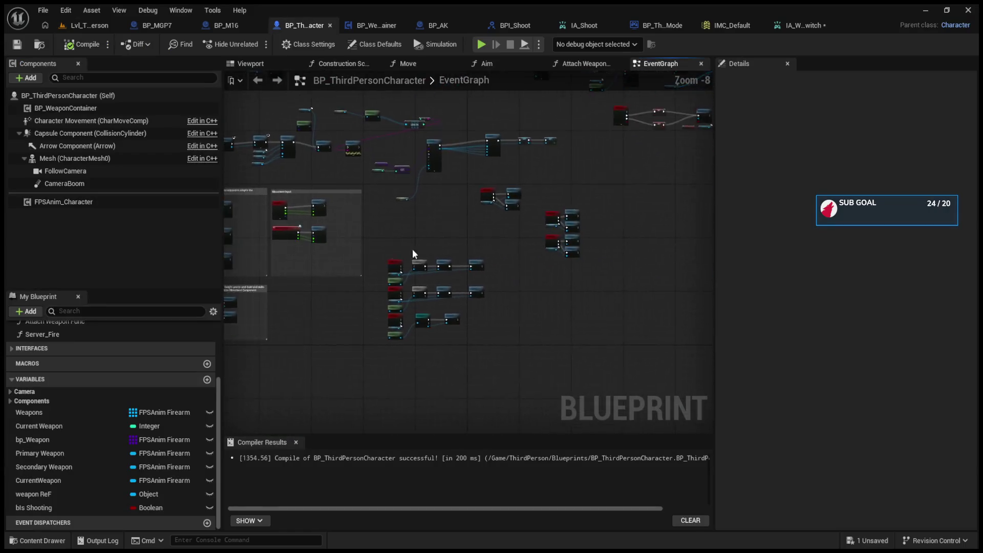
scroll(527, 231, up, 4)
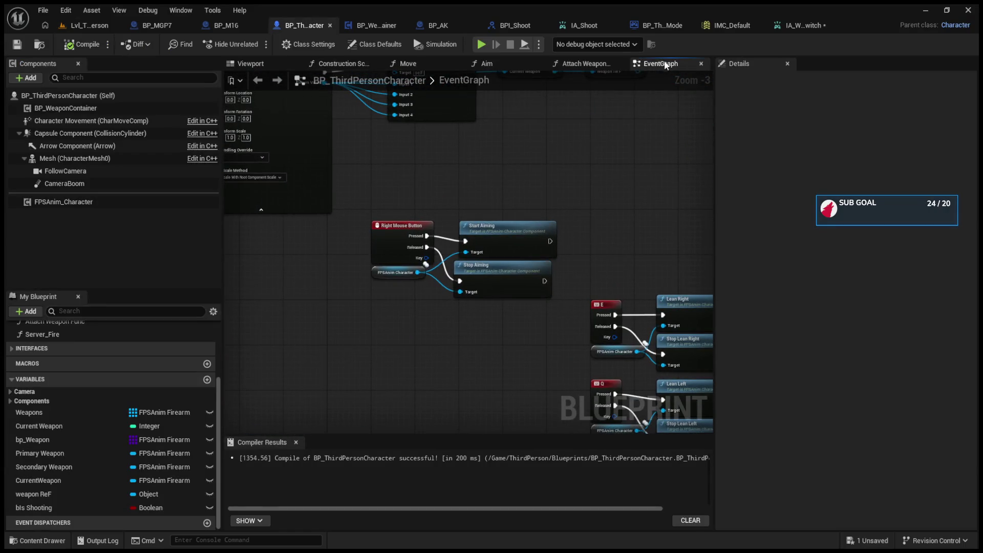
click(71, 27)
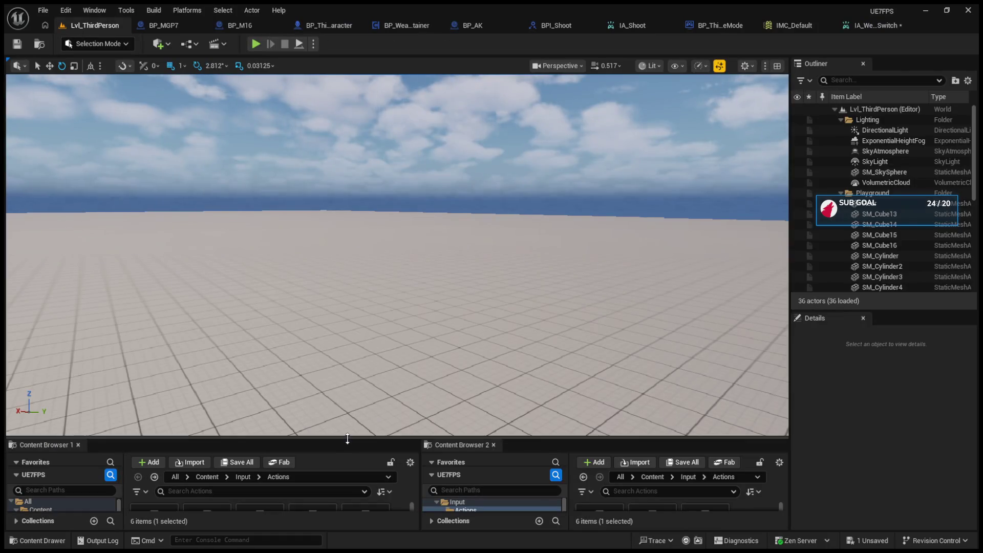
drag(346, 439, 307, 175)
- Duplicate IA_Shoot and rename the copy to IA_Aim
click(246, 394)
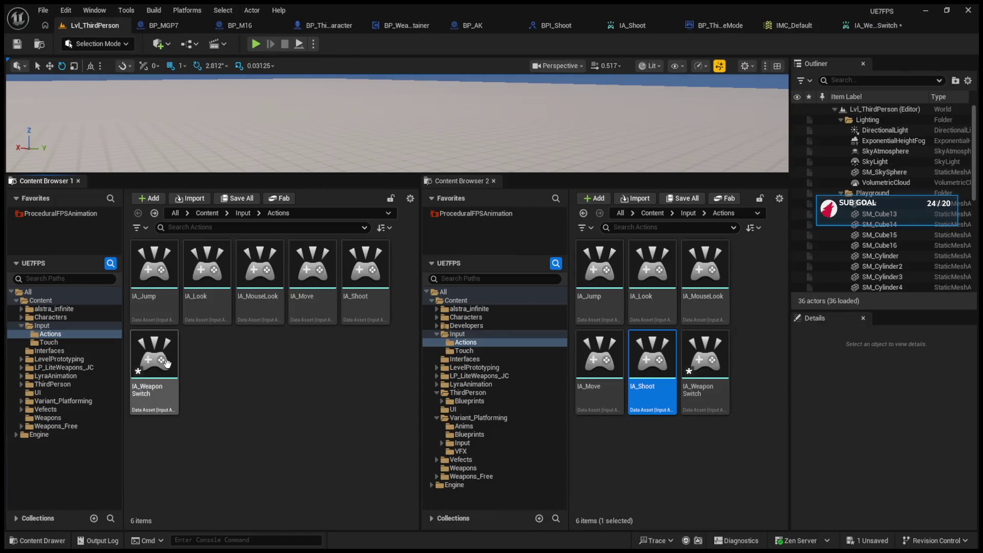
click(370, 304)
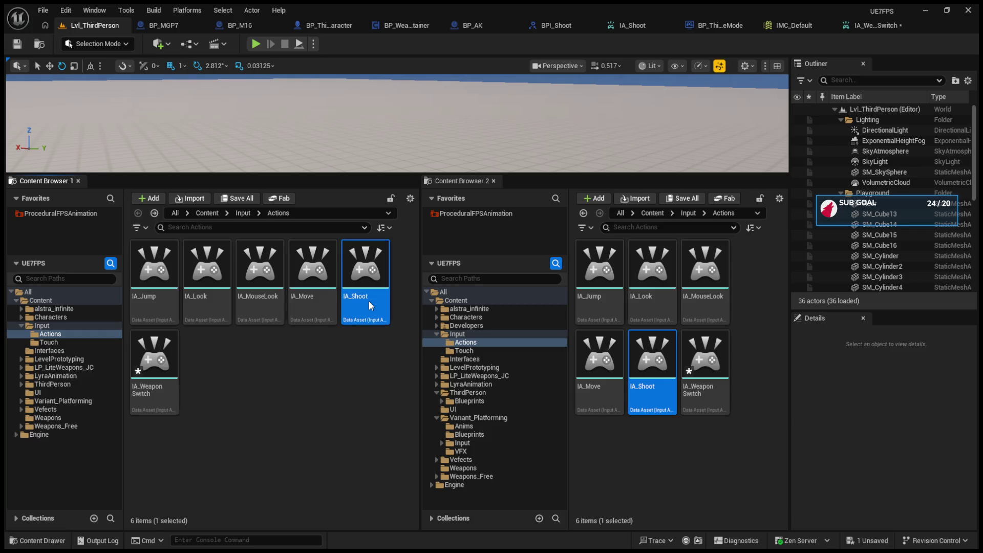
key(ctrl+d)
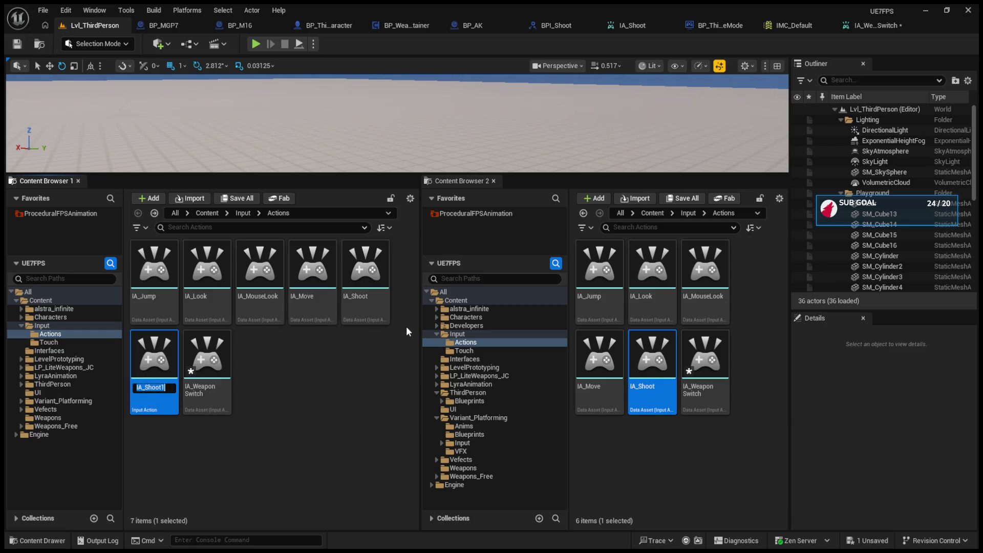
key(End)
key(BackSpace)
key(BackSpace)
key(BackSpace)
text(Aim)
key(Return)
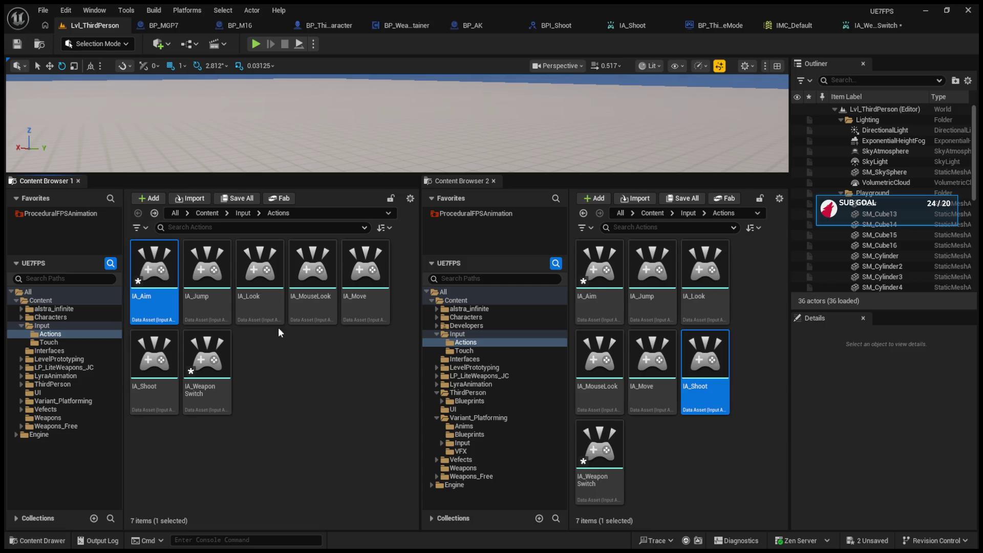
- Replace IA_Aim's triggers with a single Hold trigger at 0.01 hold time and save
double_click(164, 261)
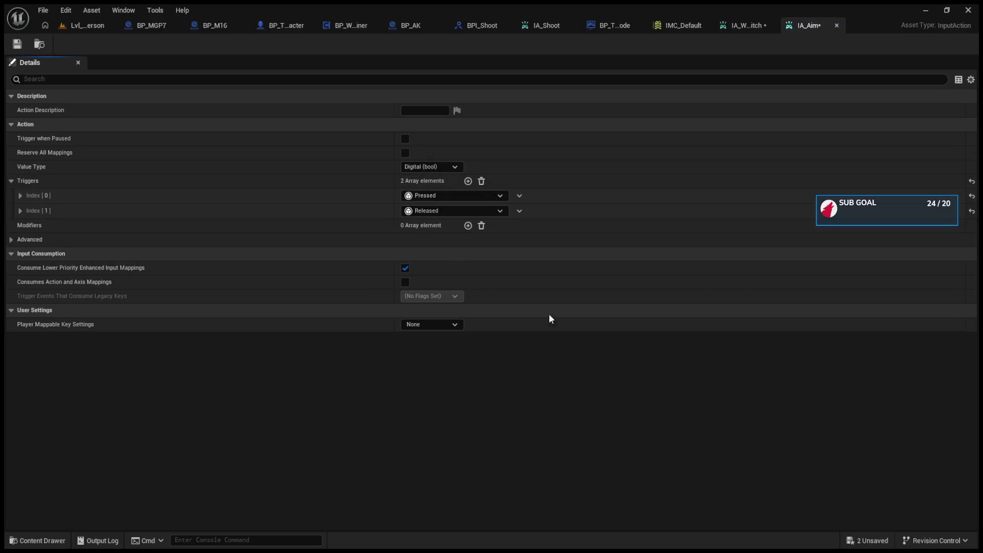
click(481, 181)
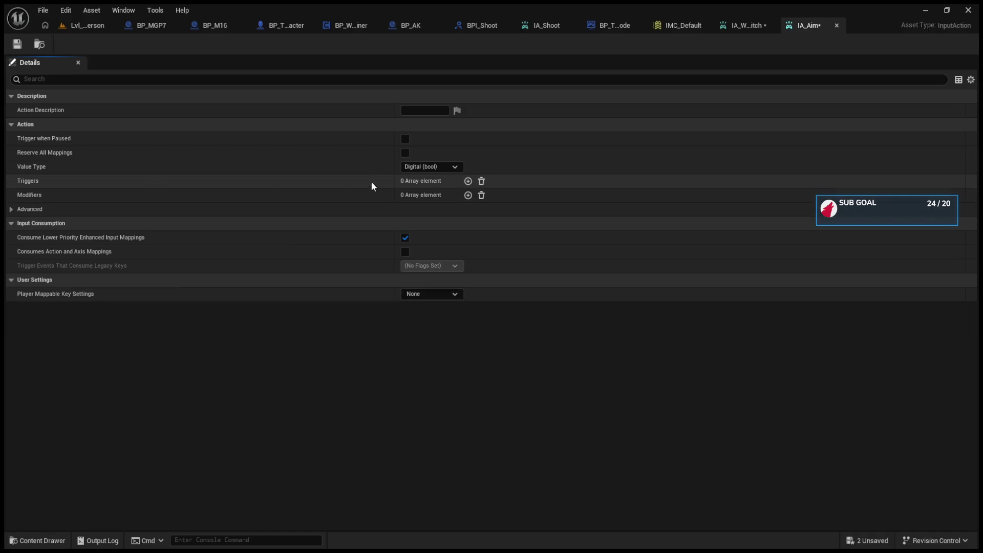
click(468, 181)
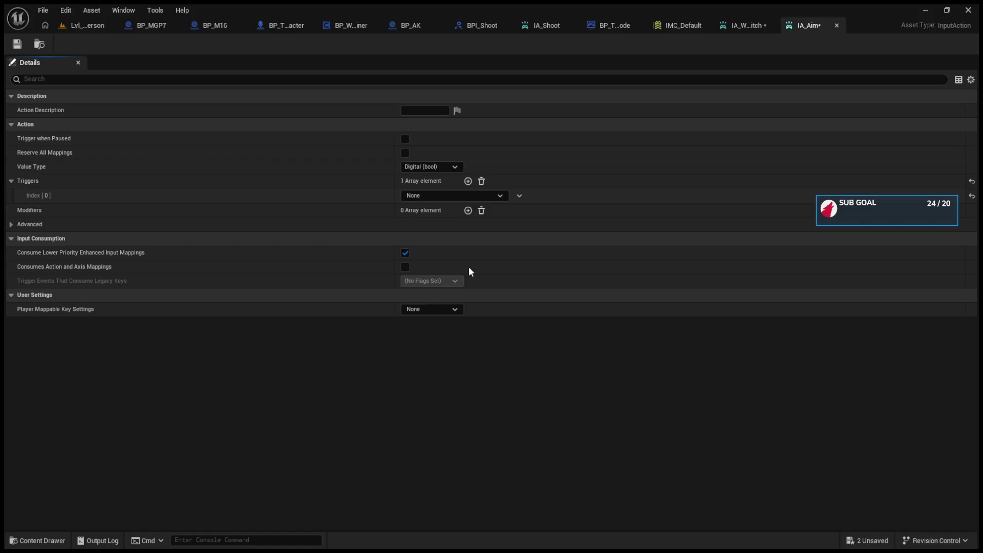
click(441, 211)
text(0.1)
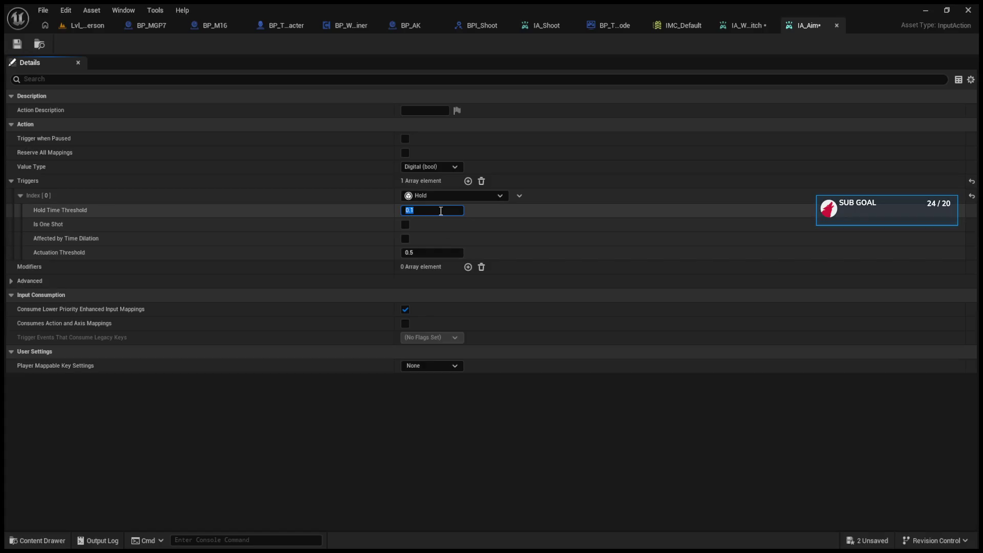
text(0.01)
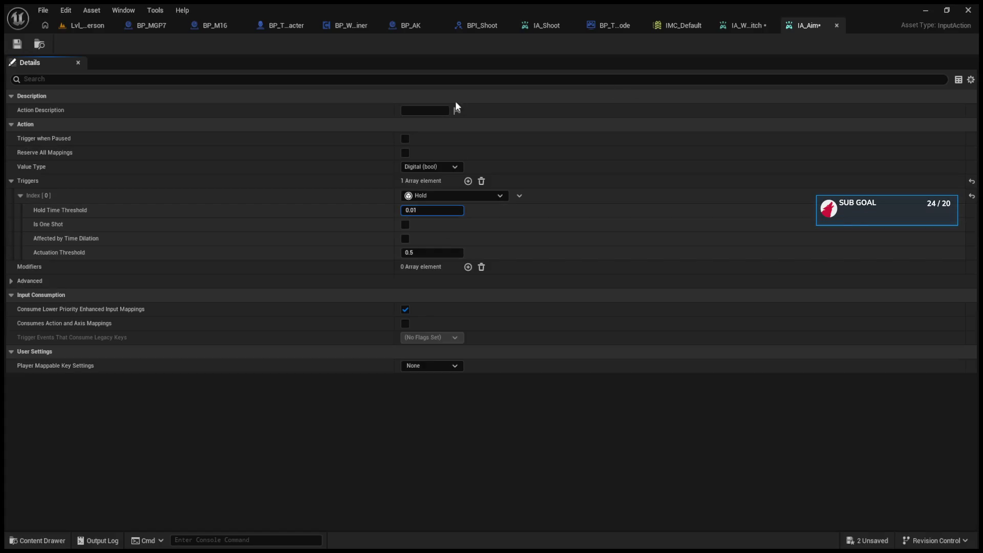
click(18, 51)
click(91, 27)
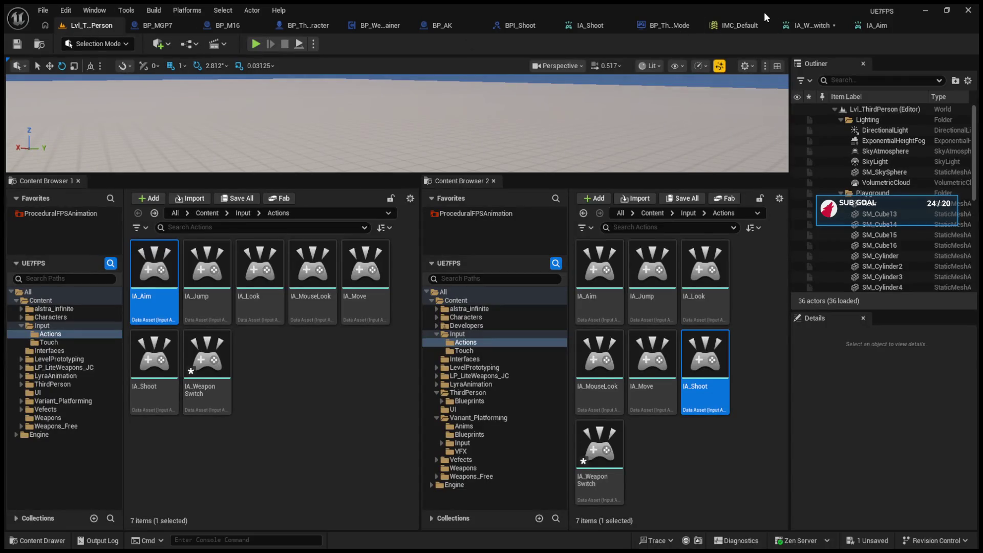
- In IMC_Default, add two new mappings and assign IA_Aim to both
click(666, 25)
click(560, 20)
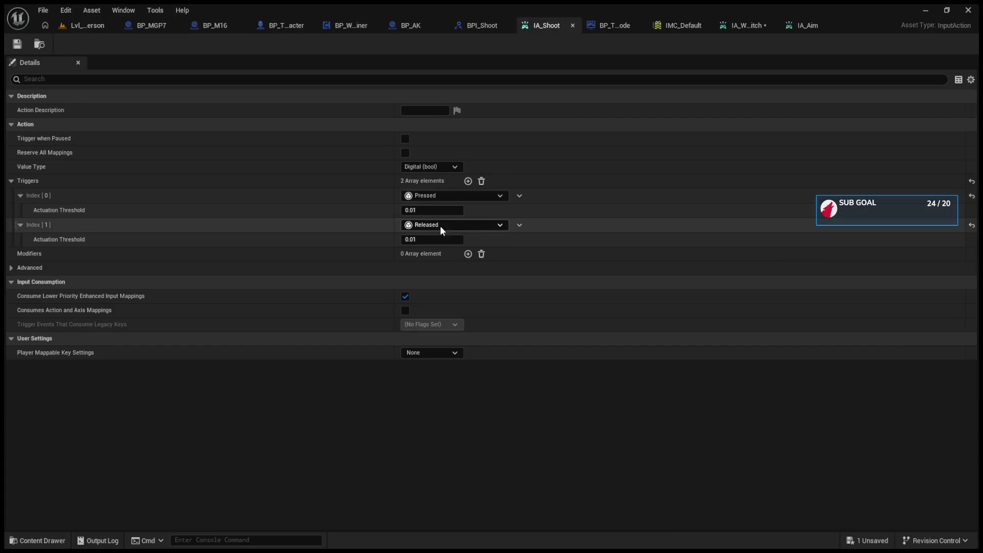
click(675, 25)
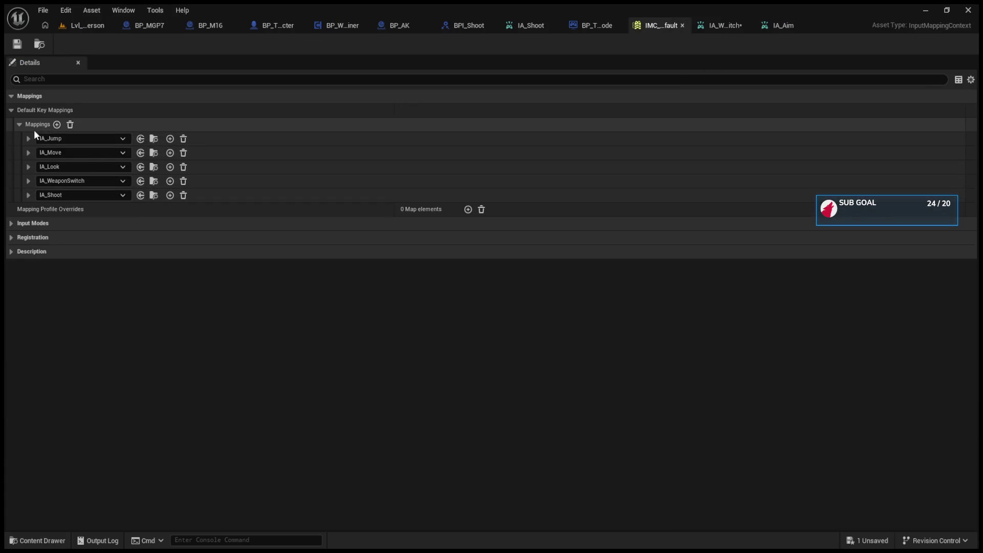
click(57, 125)
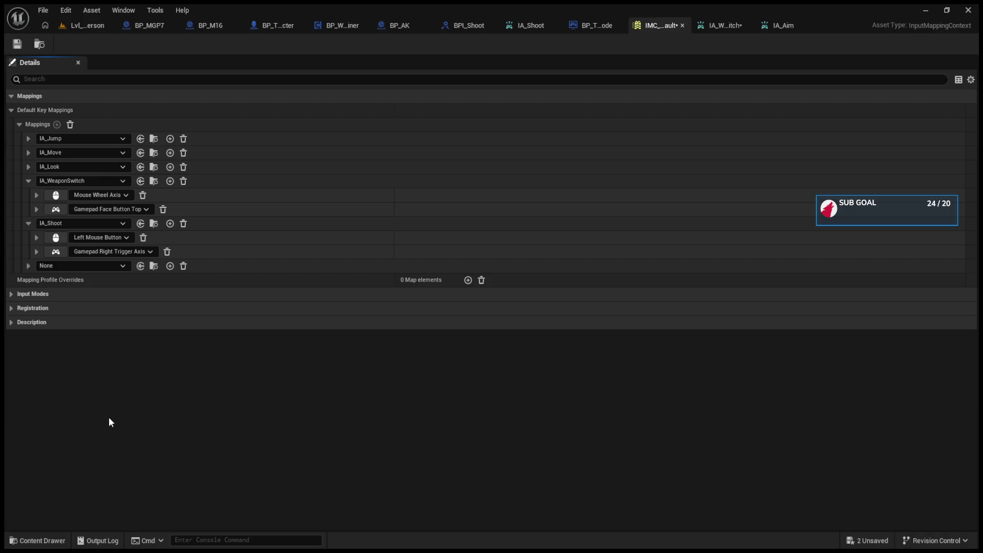
click(31, 266)
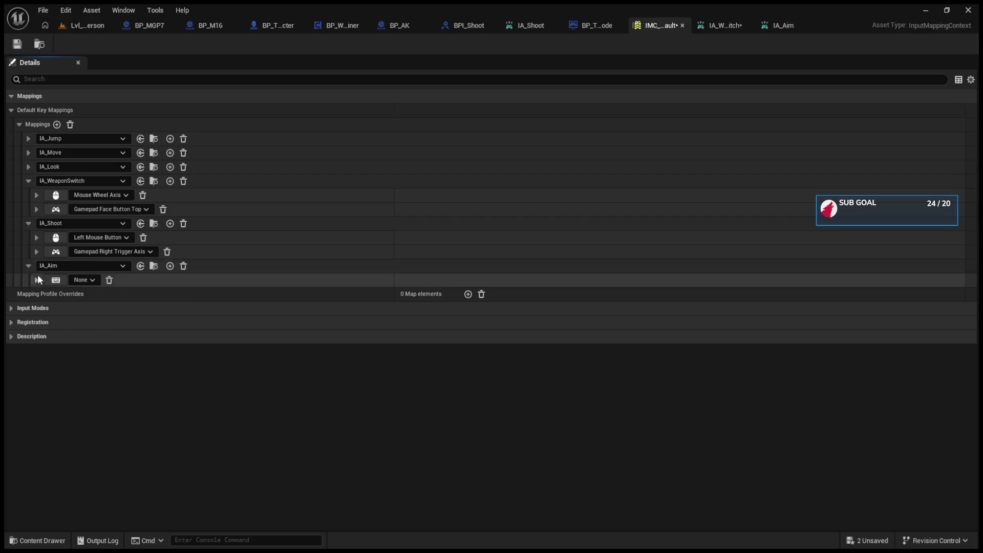
click(58, 124)
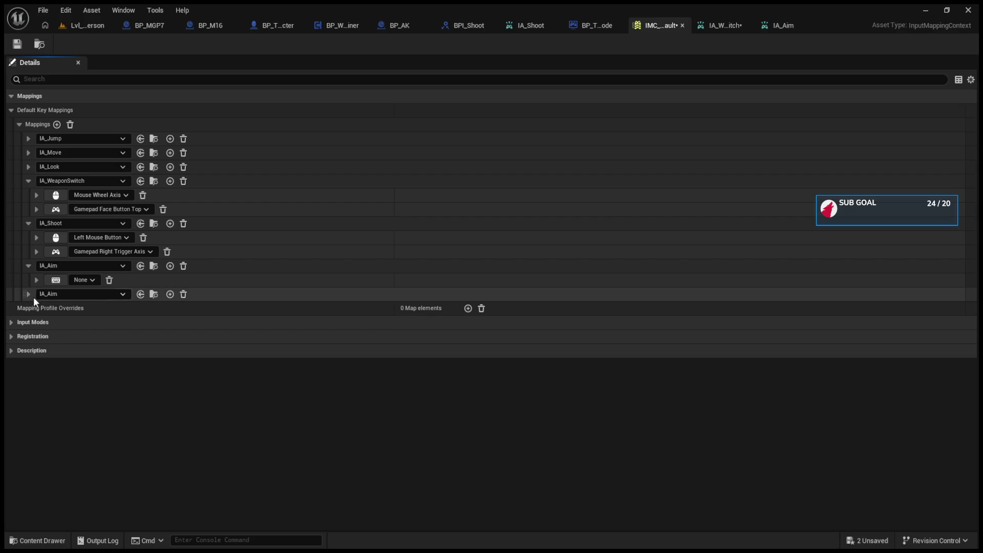
click(29, 293)
click(36, 308)
click(36, 308)
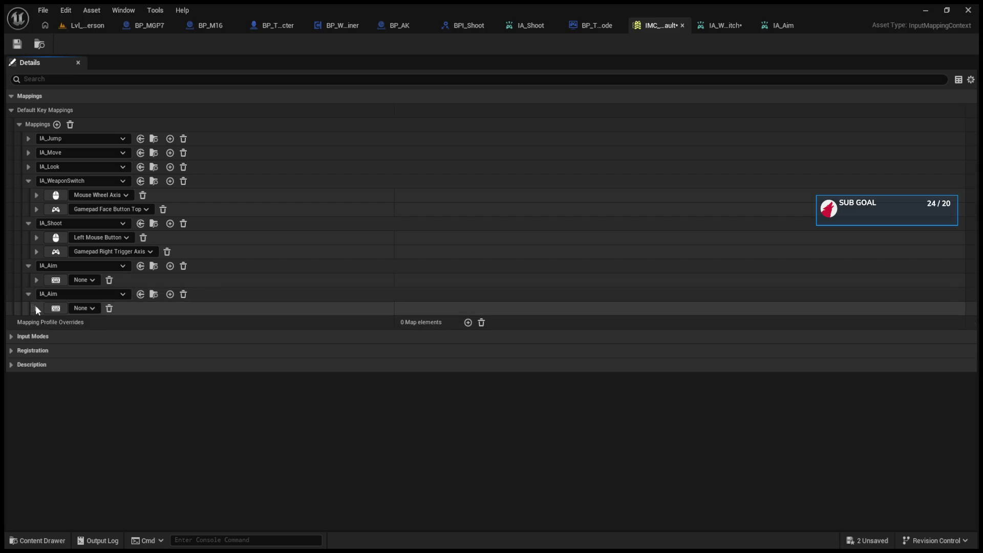
click(152, 296)
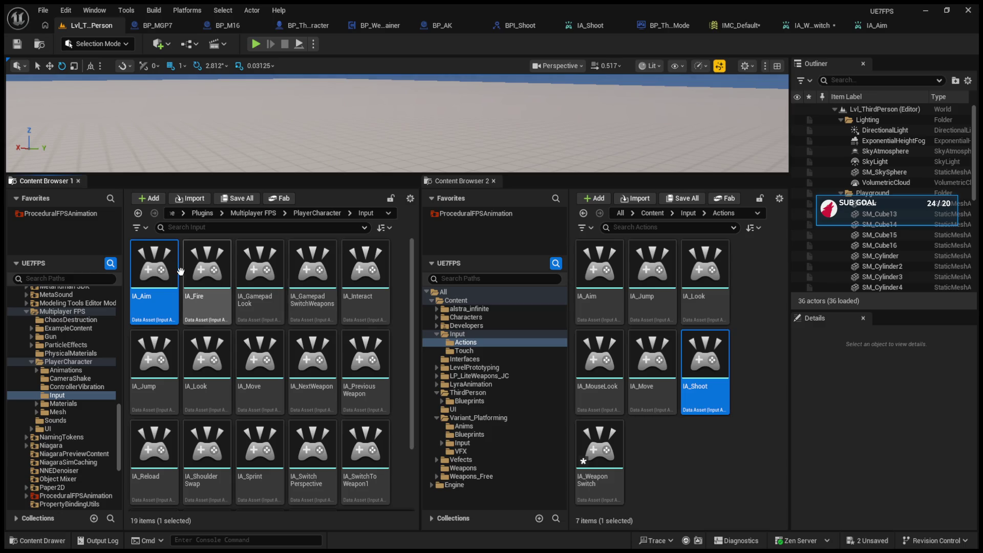
- Open the plugin's IA_Aim and IA_Fire actions, then return to IMC_Default
double_click(164, 267)
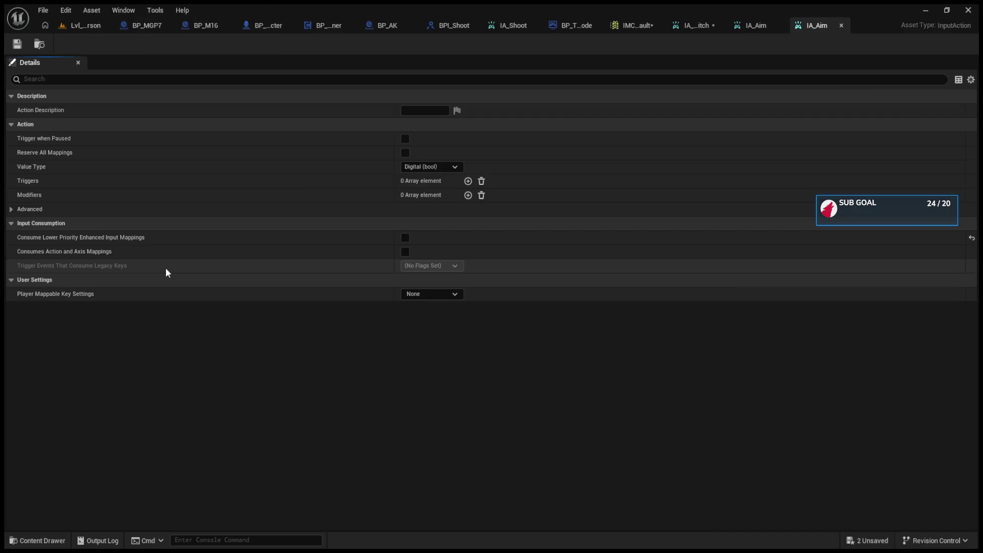
click(76, 25)
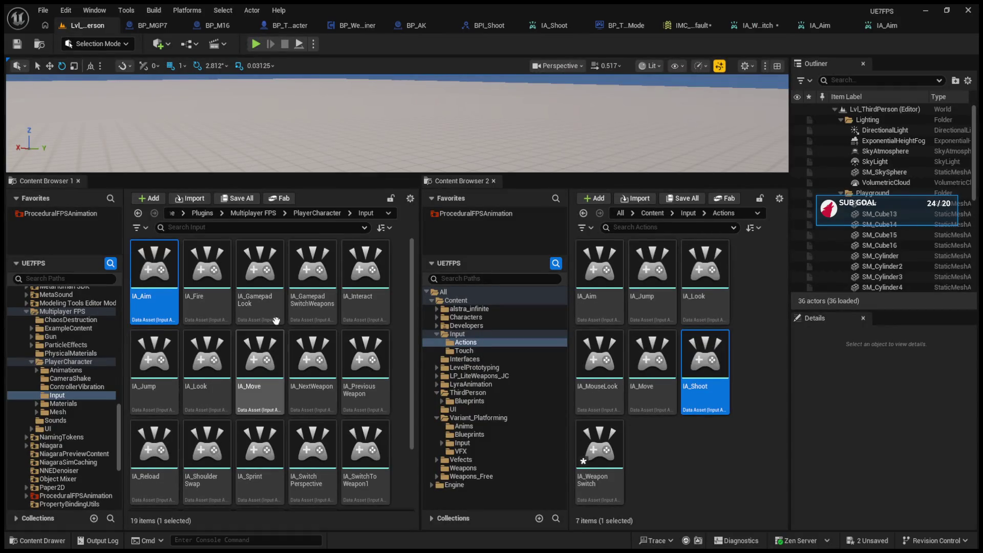
click(213, 299)
double_click(213, 299)
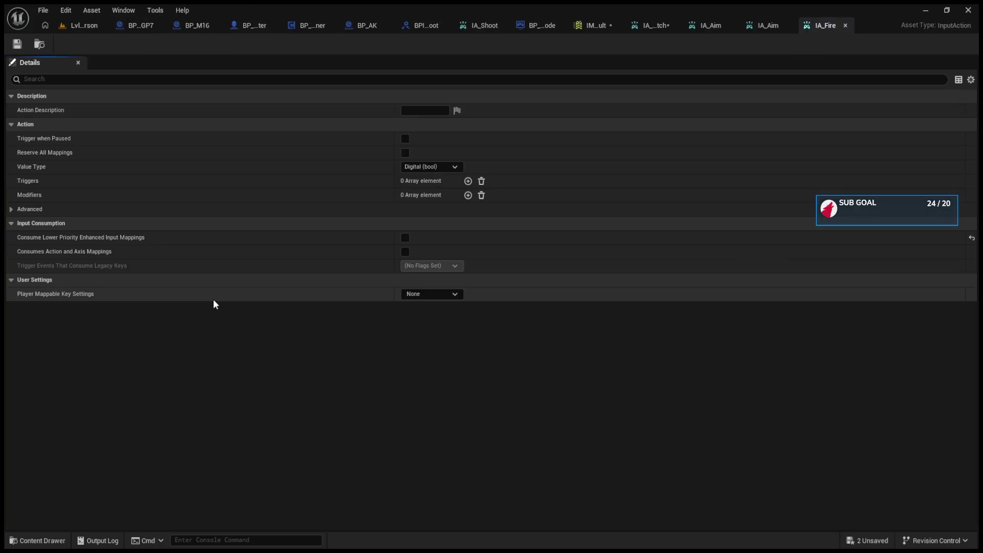
click(74, 30)
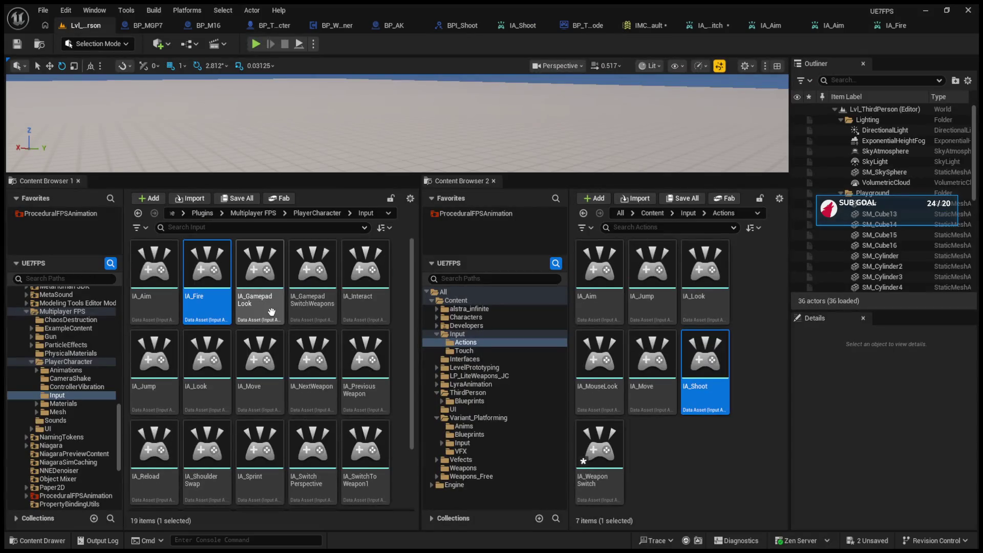
scroll(271, 312, down, 2)
scroll(399, 464, up, 2)
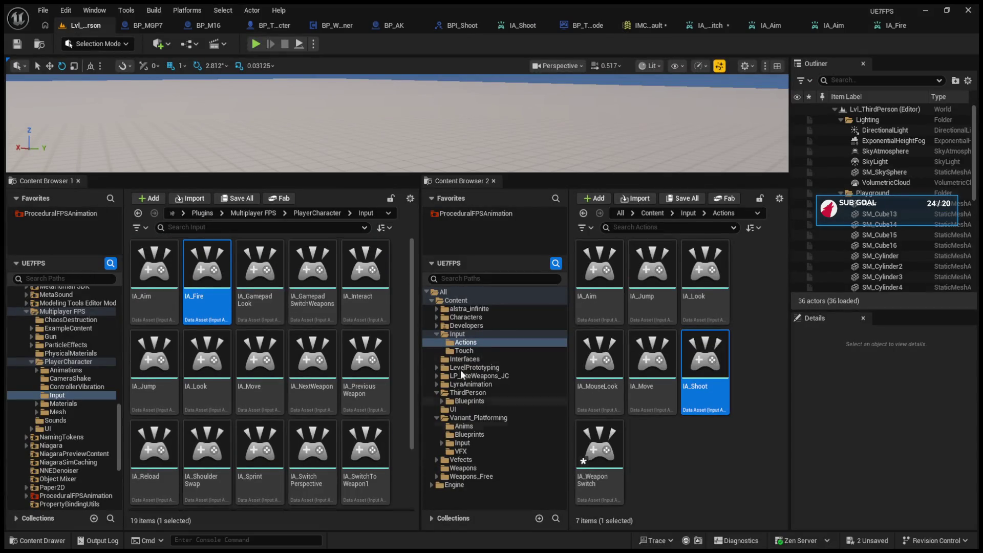
click(702, 28)
click(595, 27)
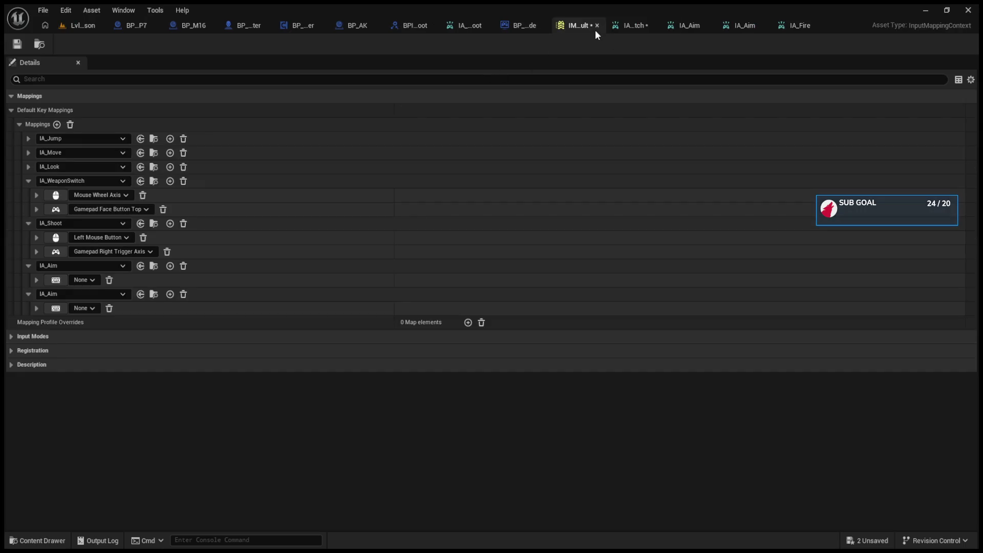
- Delete the duplicate IA_Aim row, bind Right Mouse Button and Gamepad Left Trigger Axis, and save
click(183, 295)
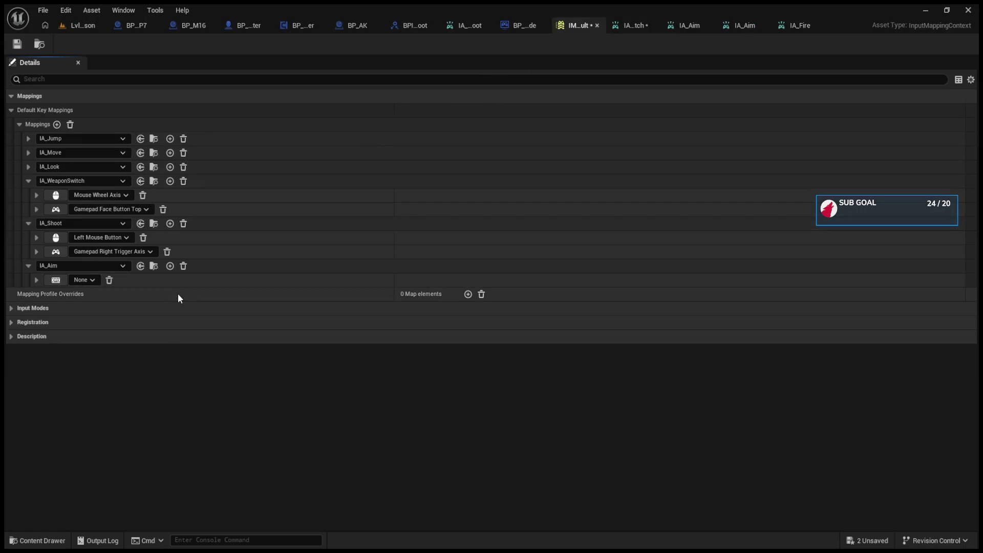
click(64, 279)
right_click(84, 282)
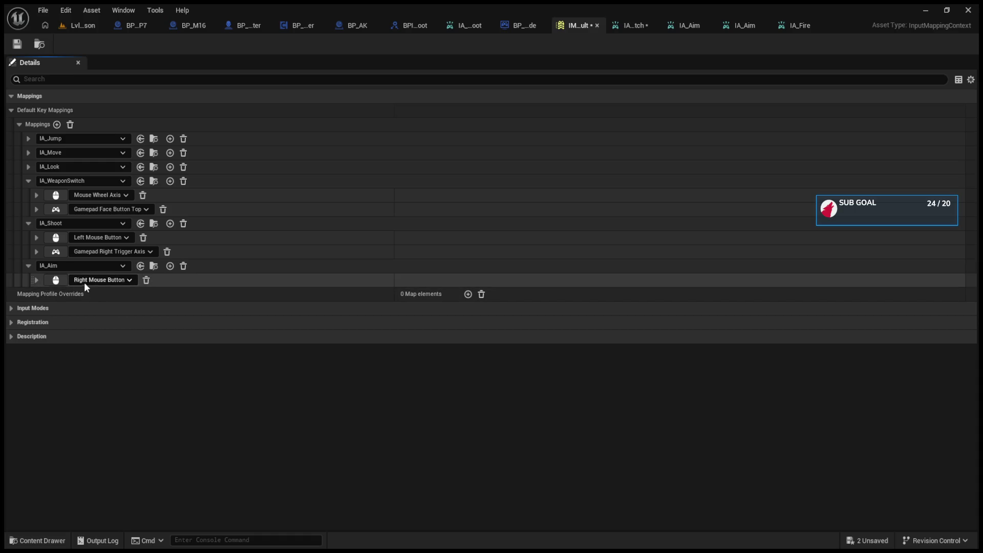
click(170, 266)
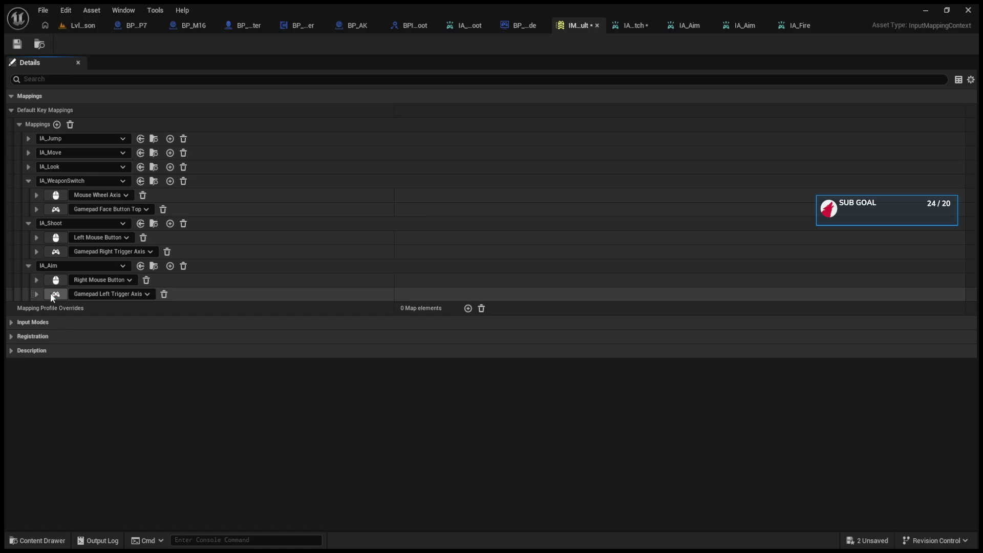
click(36, 294)
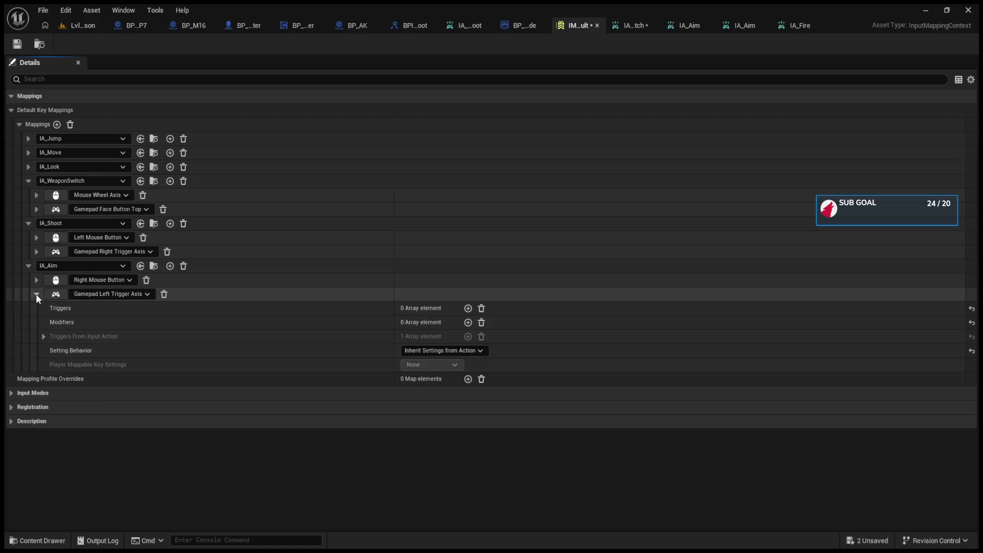
click(39, 293)
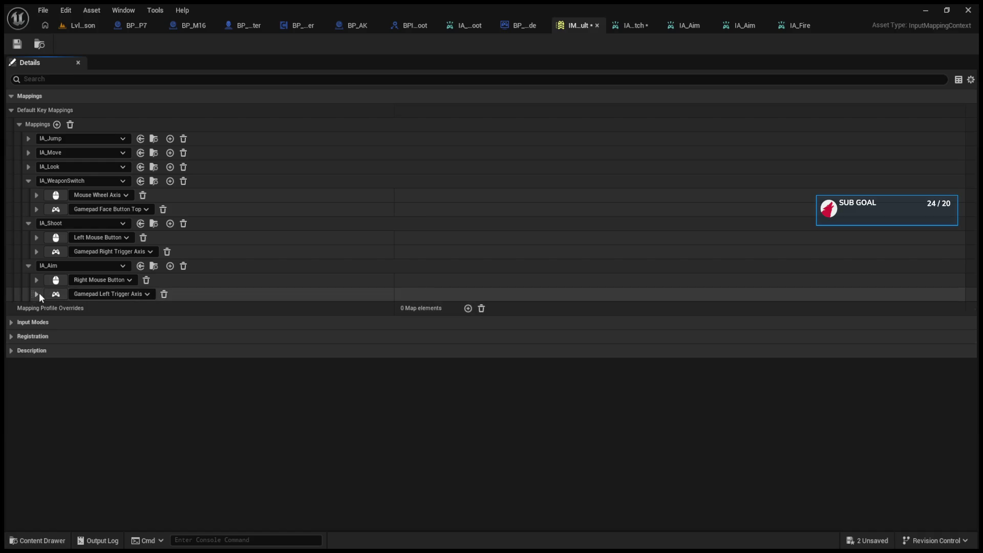
click(14, 45)
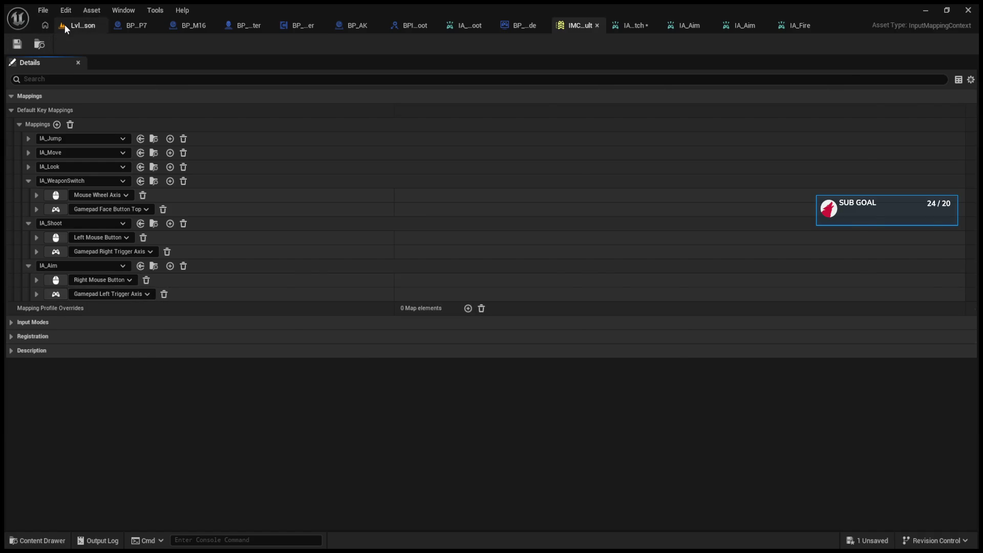
click(65, 25)
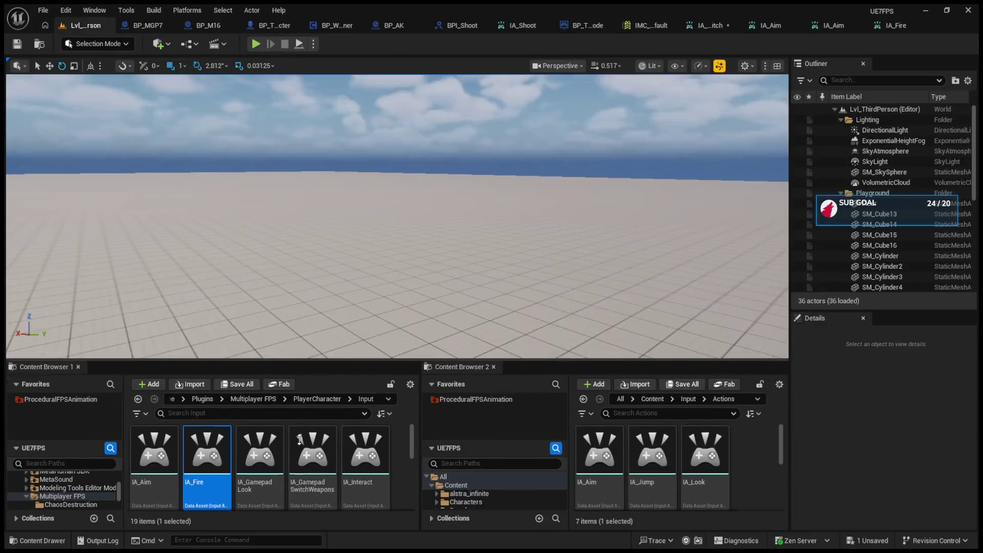
- After a quick playtest, set IA_Aim's Hold Time Threshold to 0.01
click(254, 44)
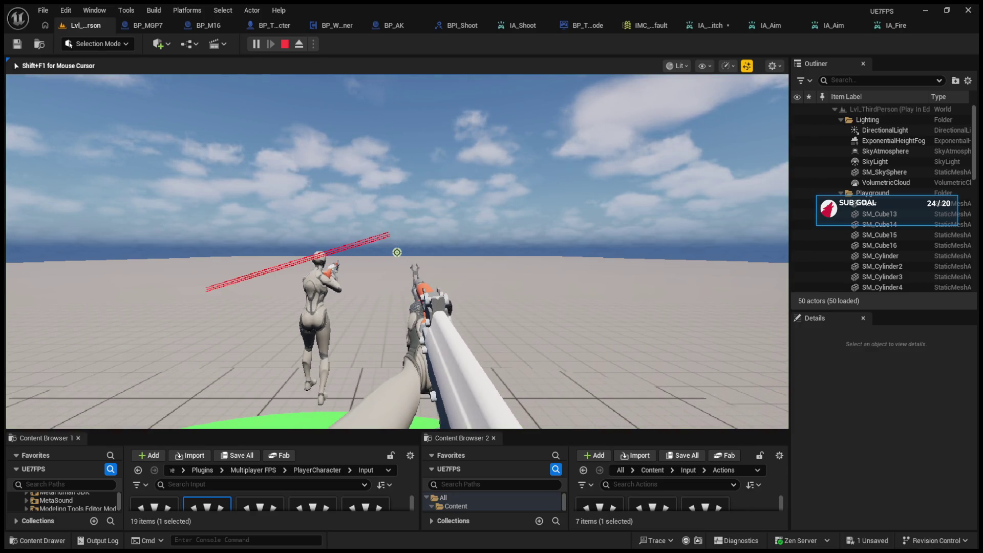
key(Escape)
click(650, 23)
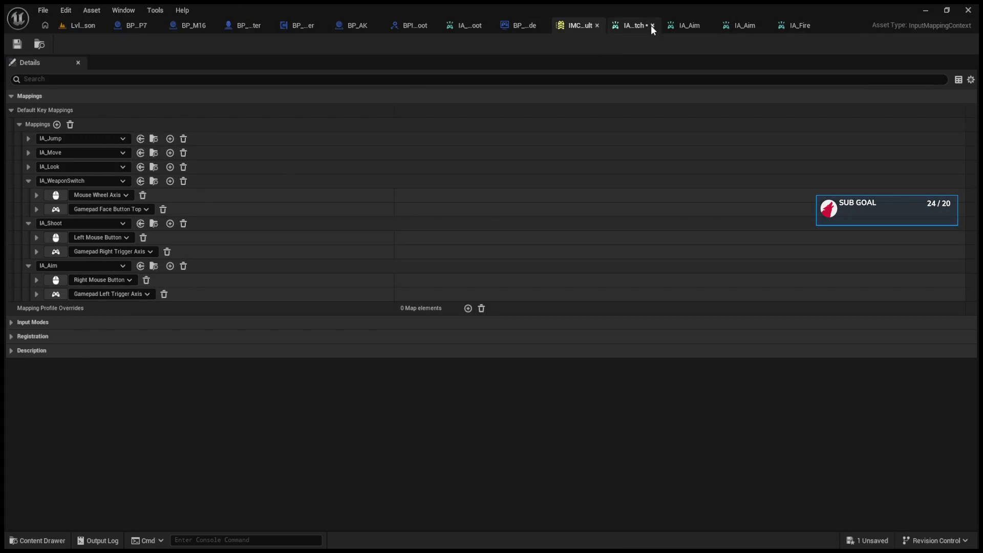
click(651, 26)
click(708, 23)
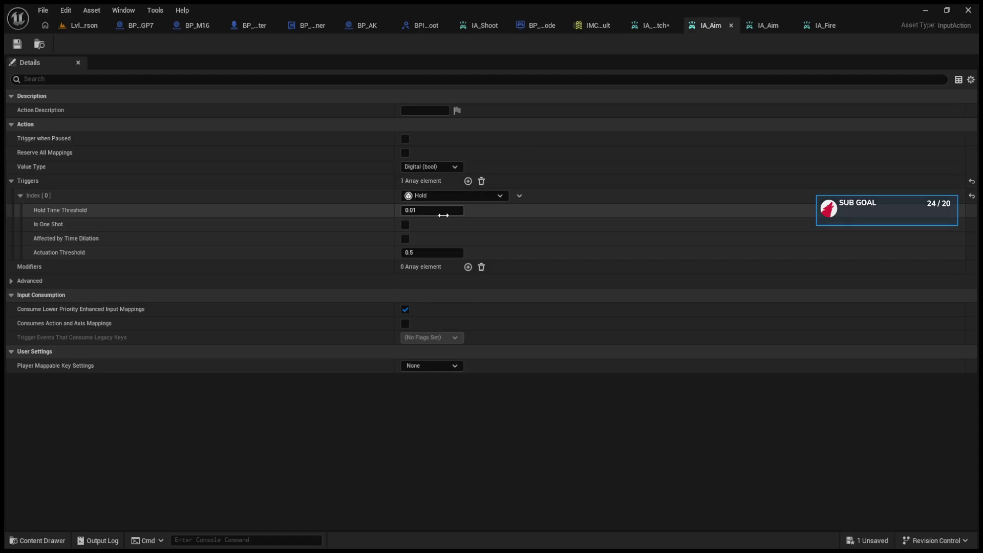
click(442, 212)
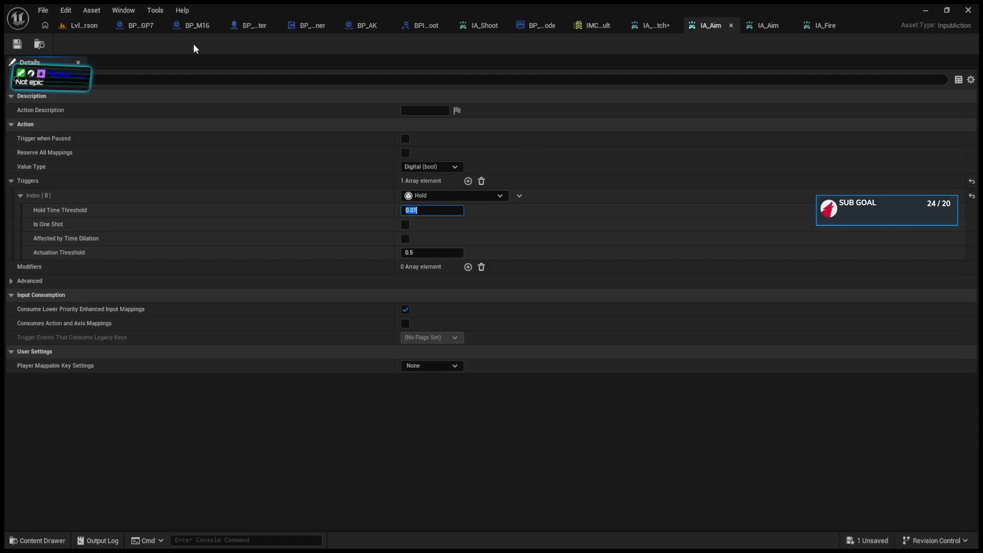
- Playtest aiming with the right mouse button, then reopen the character EventGraph
click(76, 25)
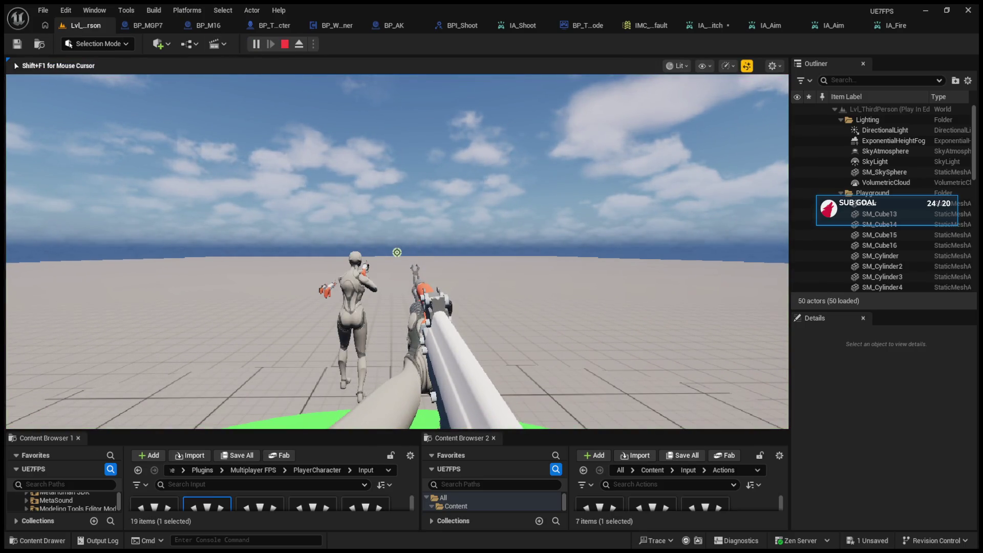
right_click(397, 252)
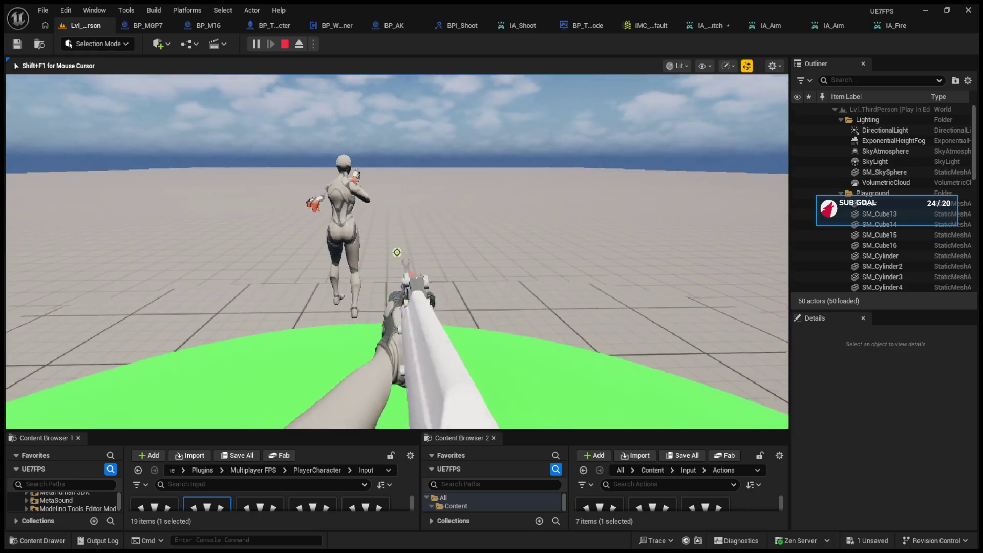
key(Escape)
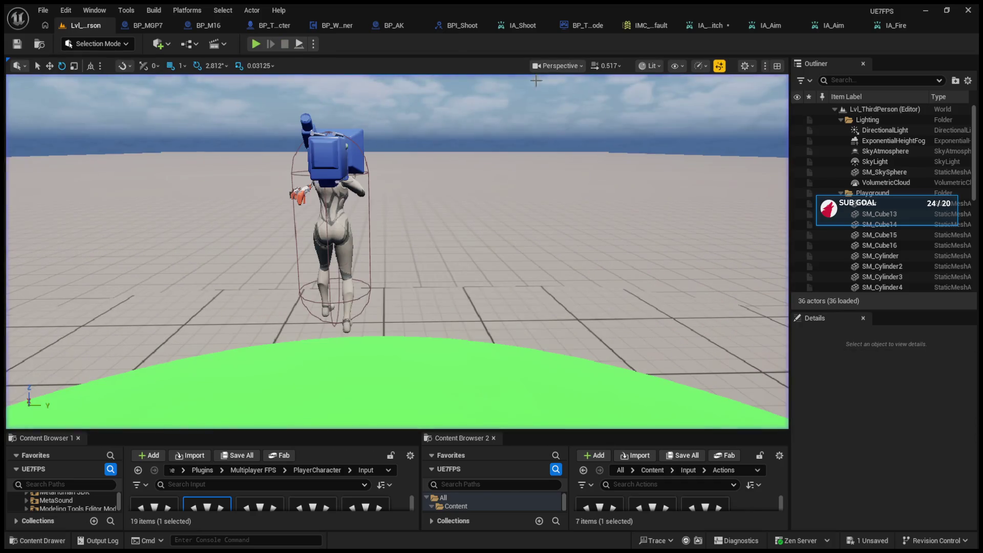
click(265, 23)
mouse_move(361, 309)
mouse_down()
mouse_move(457, 292)
mouse_move(272, 290)
mouse_up()
- Disconnect the Right Mouse Button event from Start and Stop Aiming, and place an IA_Aim event node below it
alt+click(457, 292)
alt+click(344, 311)
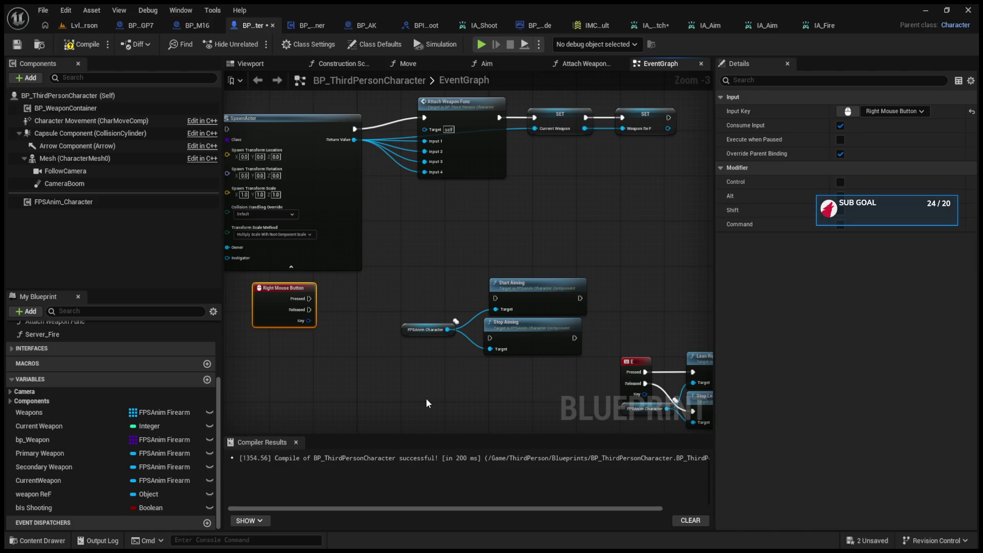
key(ctrl+z)
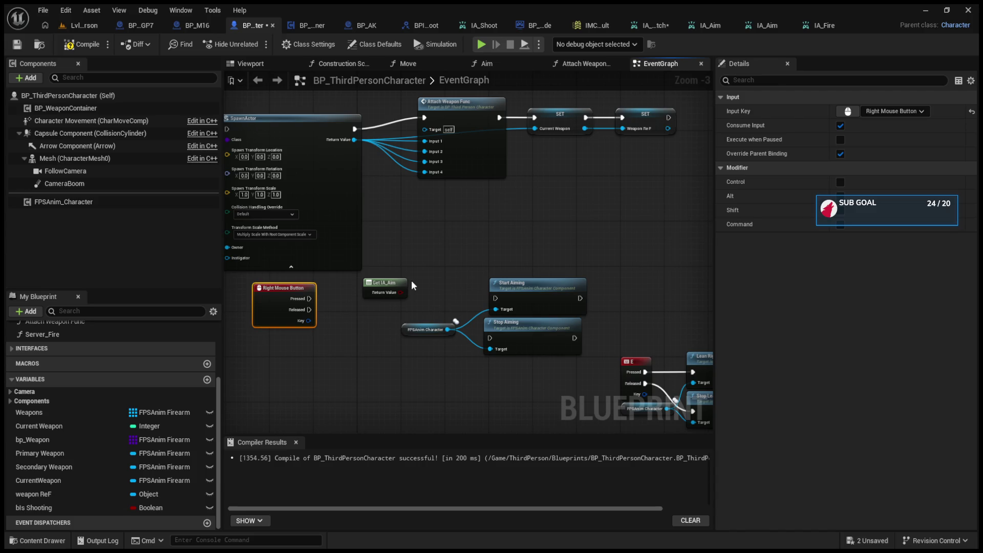
key(ctrl+v)
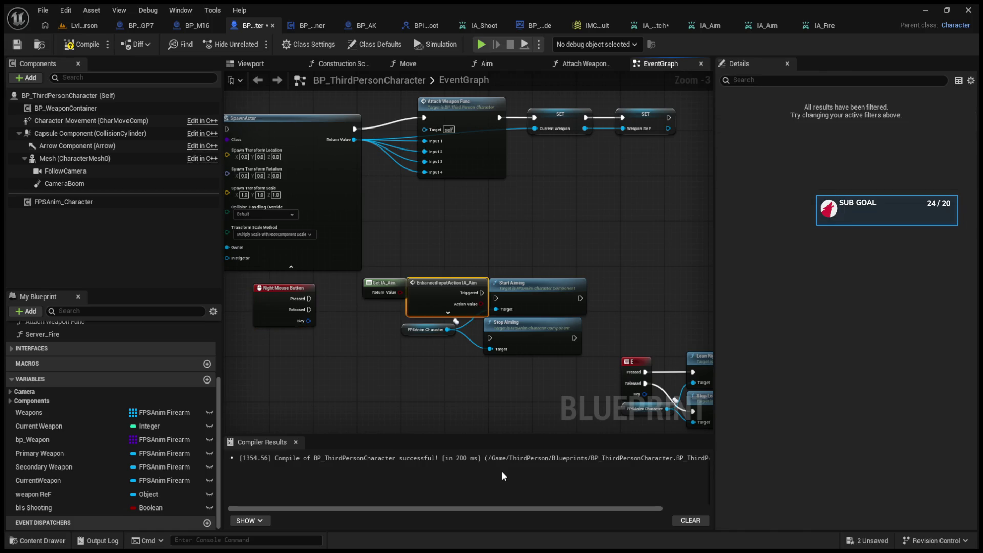
drag(438, 295, 313, 345)
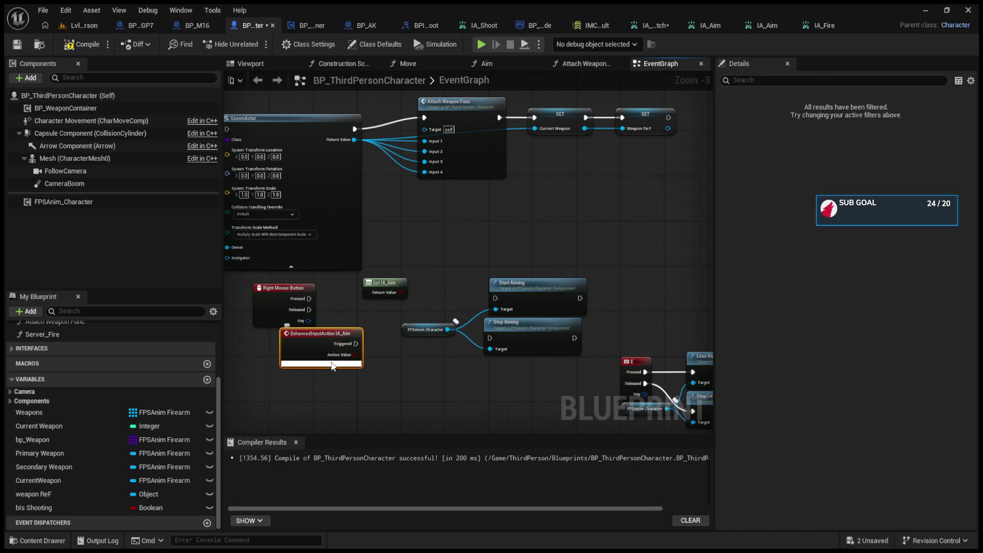
- Wire IA_Aim's Started output to Start Aiming and Canceled to Stop Aiming, then playtest
click(321, 364)
scroll(328, 359, up, 2)
drag(369, 321, 547, 250)
mouse_move(370, 351)
mouse_down()
mouse_move(548, 306)
mouse_move(541, 300)
mouse_up()
click(79, 26)
click(251, 47)
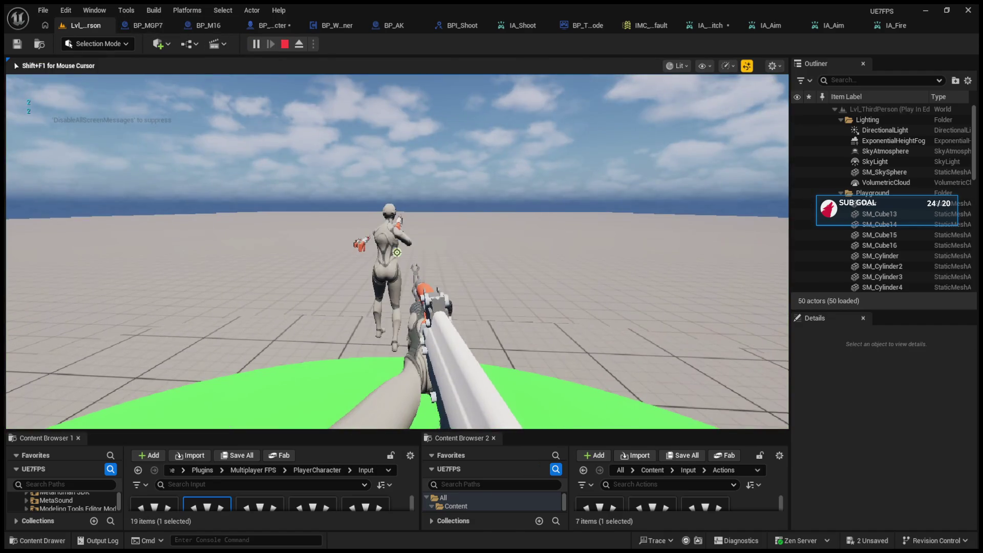
- Stop the playtest and move Start Aiming's wire from IA_Aim's Started output to Triggered
key(Escape)
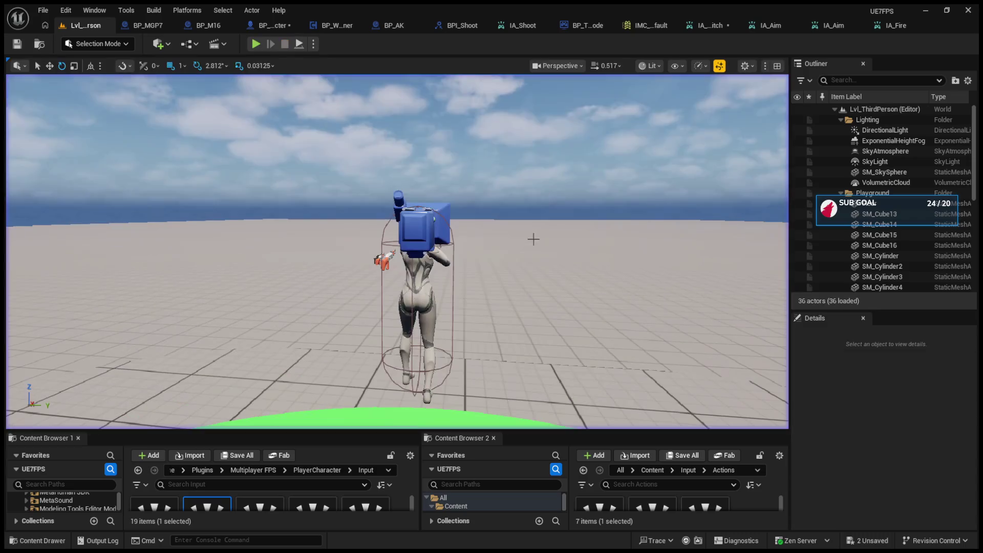
click(256, 25)
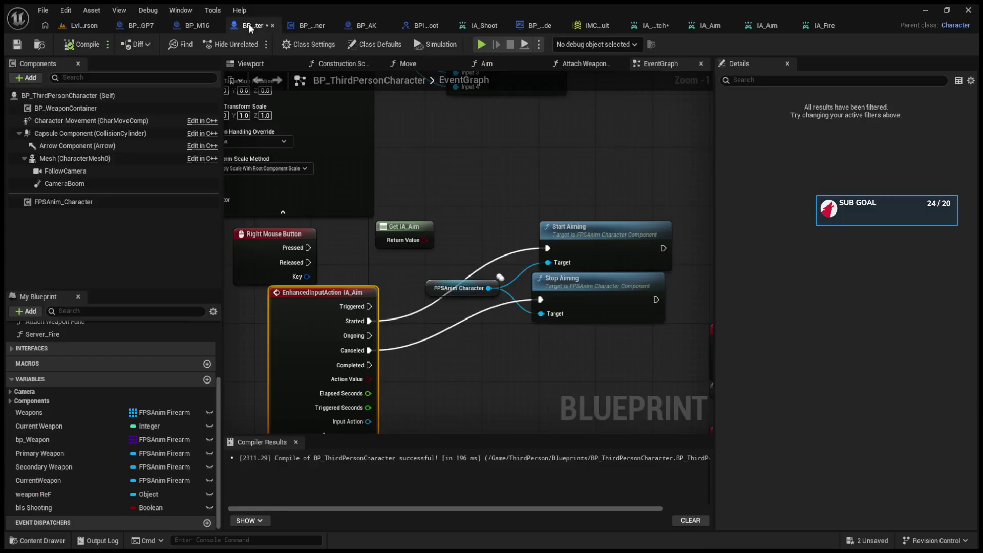
drag(368, 320, 368, 306)
- Playtest firing the rifle, then view the IA_Aim input action settings
click(81, 23)
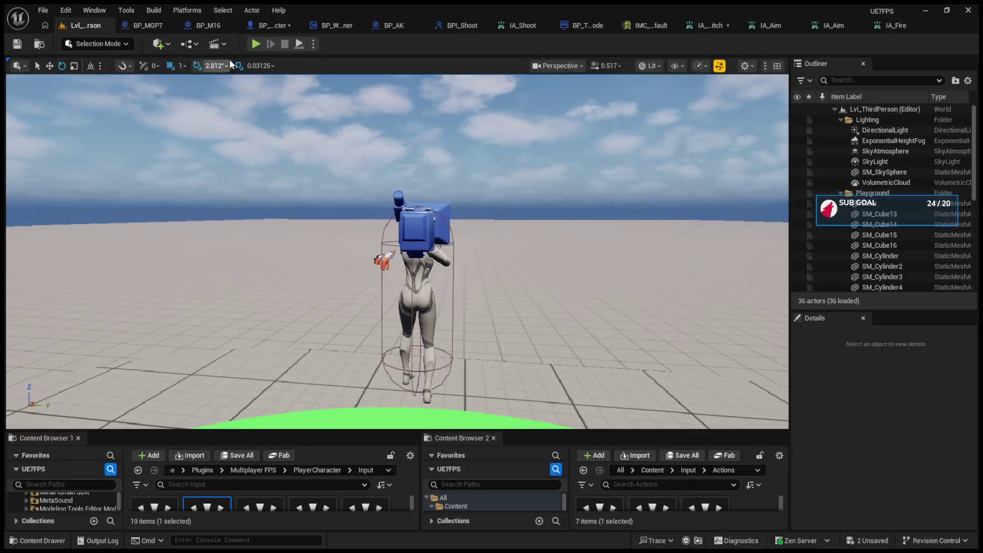
click(251, 48)
click(397, 252)
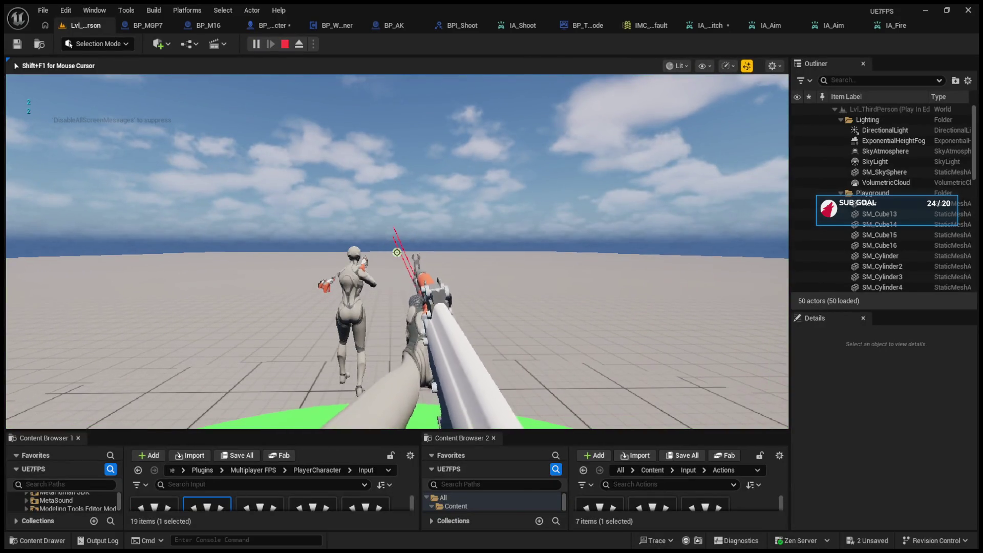
key(Escape)
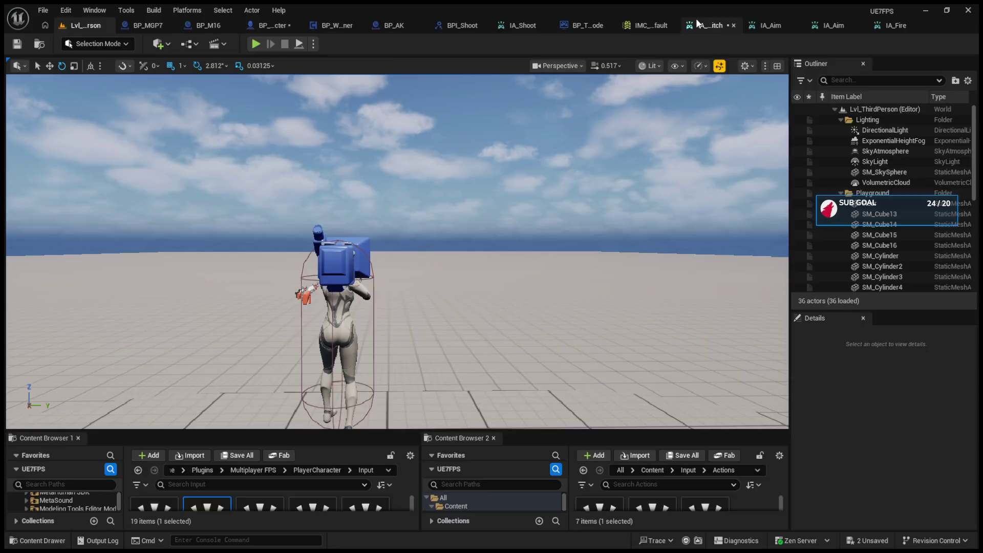
click(706, 25)
click(762, 31)
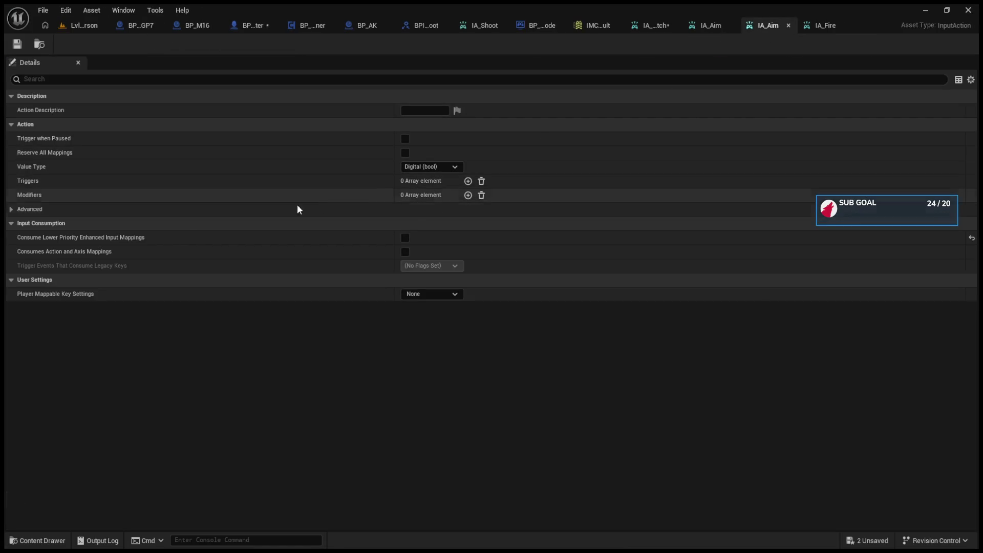
- Add and remove a trigger on one IA_Aim copy, then compare the open input action assets
click(468, 180)
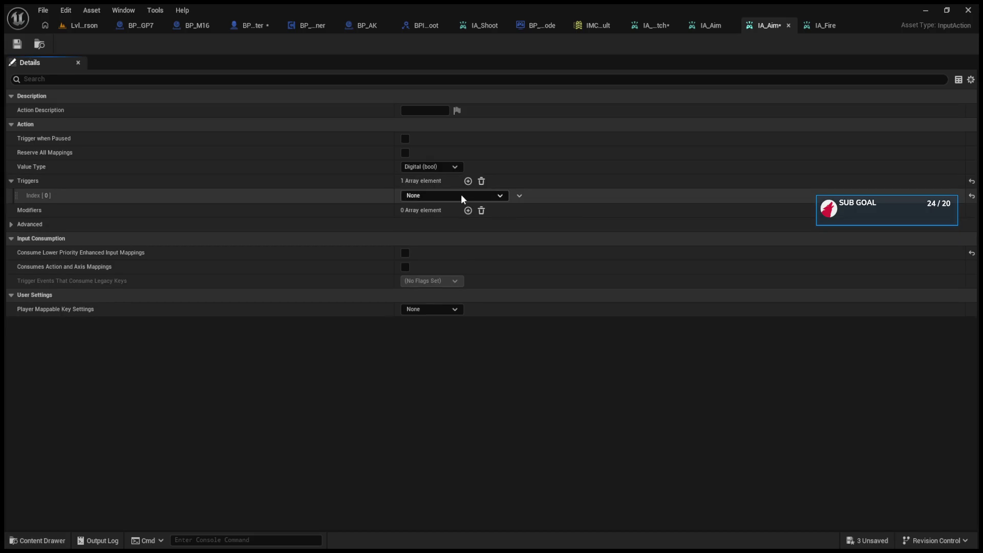
click(482, 181)
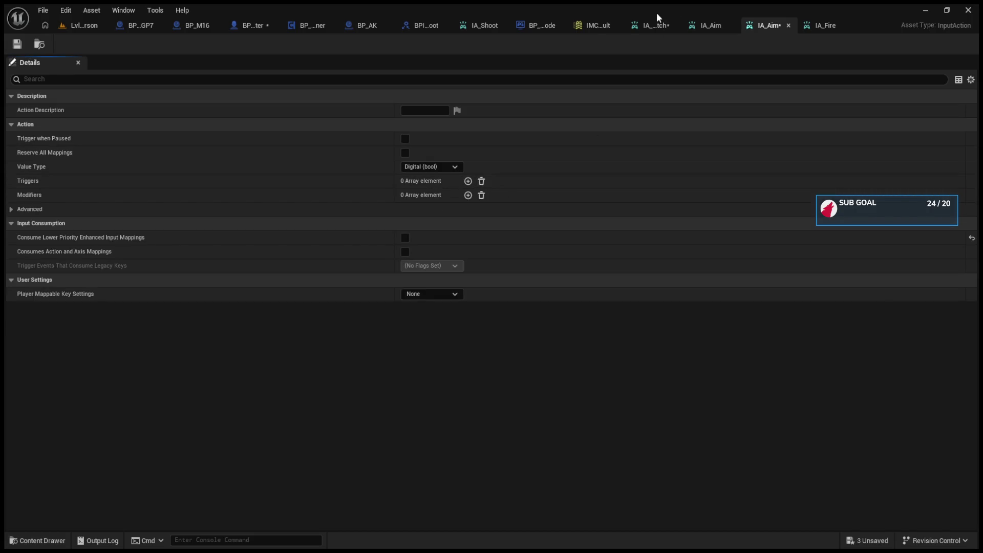
click(657, 25)
click(702, 24)
click(649, 24)
click(716, 24)
click(762, 27)
click(699, 23)
click(756, 23)
click(709, 25)
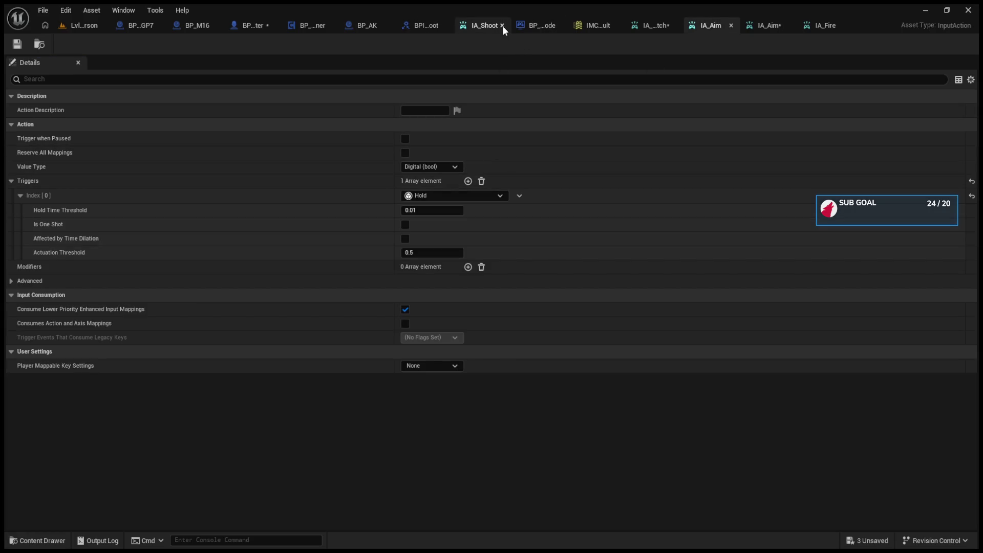
- Close the IA_Shoot, IA_Fire, weapon-switch and both IA_Aim tabs, and enlarge the content browsers
click(503, 26)
click(534, 26)
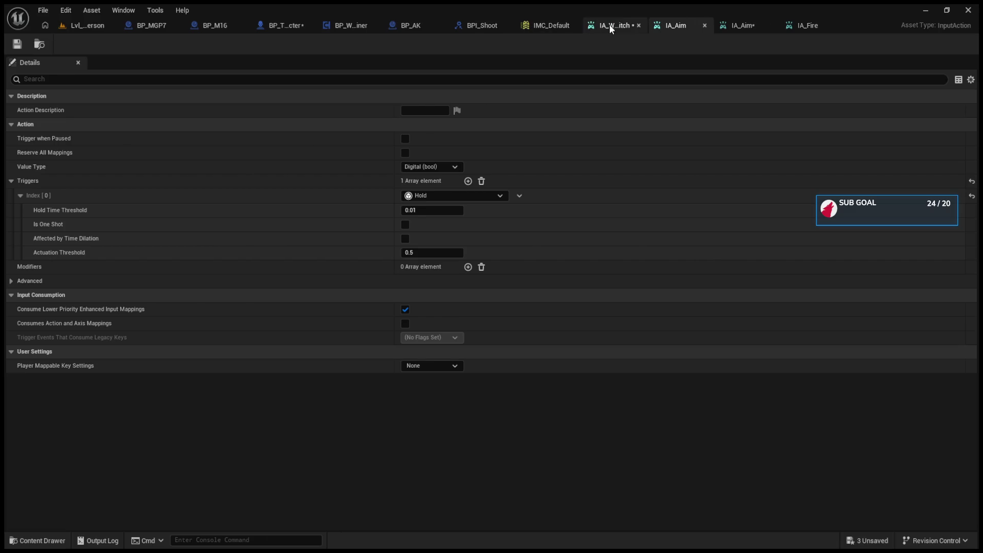
click(639, 26)
click(688, 25)
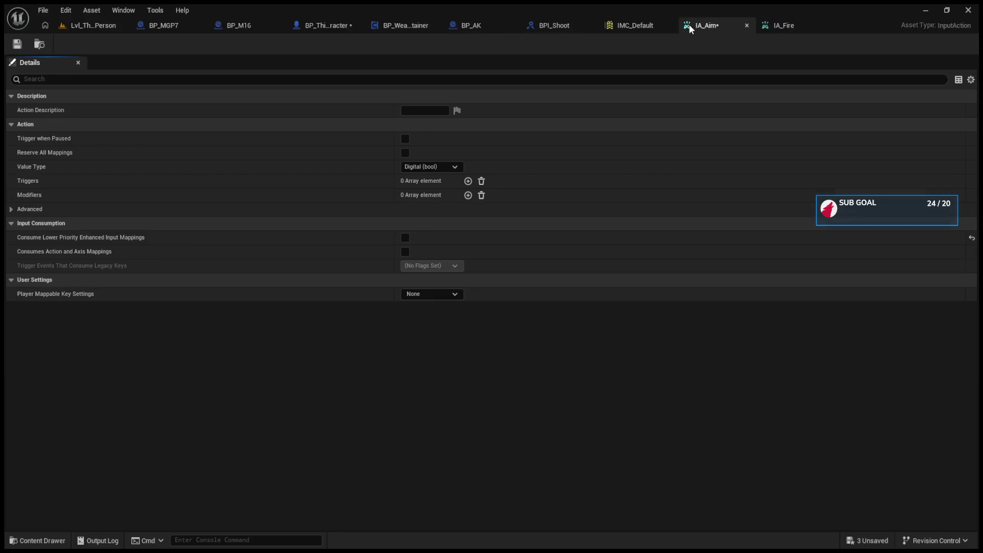
click(746, 26)
click(817, 25)
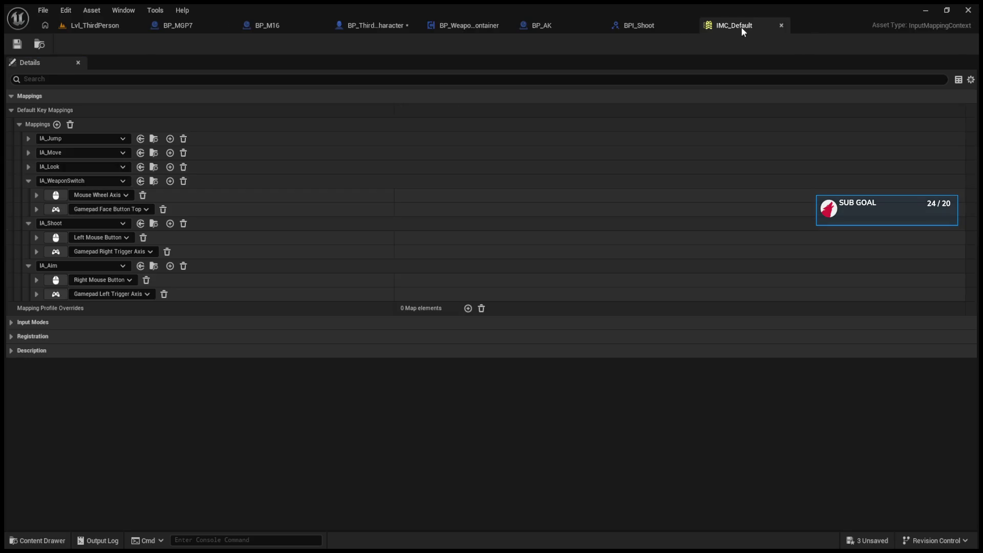
click(87, 24)
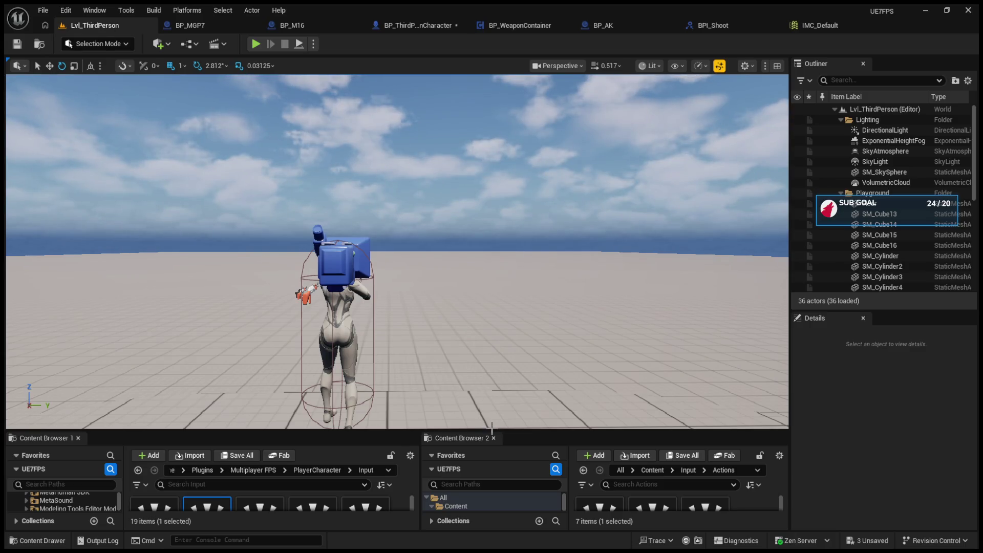
drag(492, 430, 491, 225)
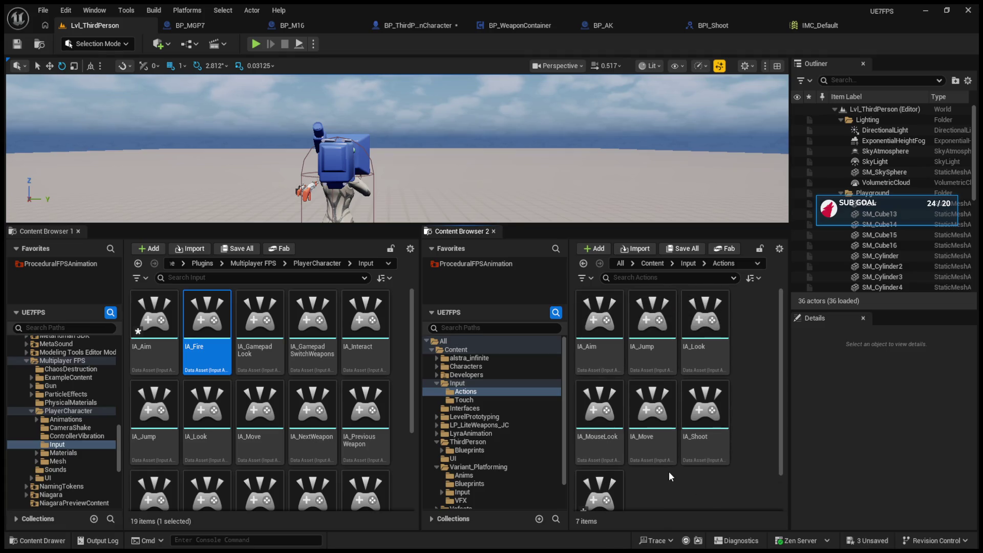
- Add then remove a modifier on IA_Aim's gamepad left trigger mapping, and open Actions/IA_Aim
click(599, 318)
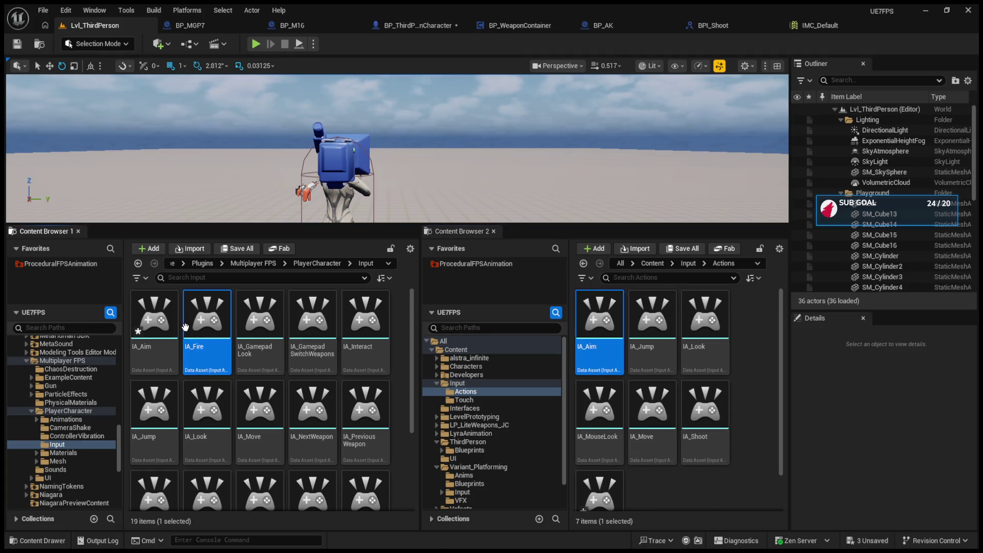
click(753, 342)
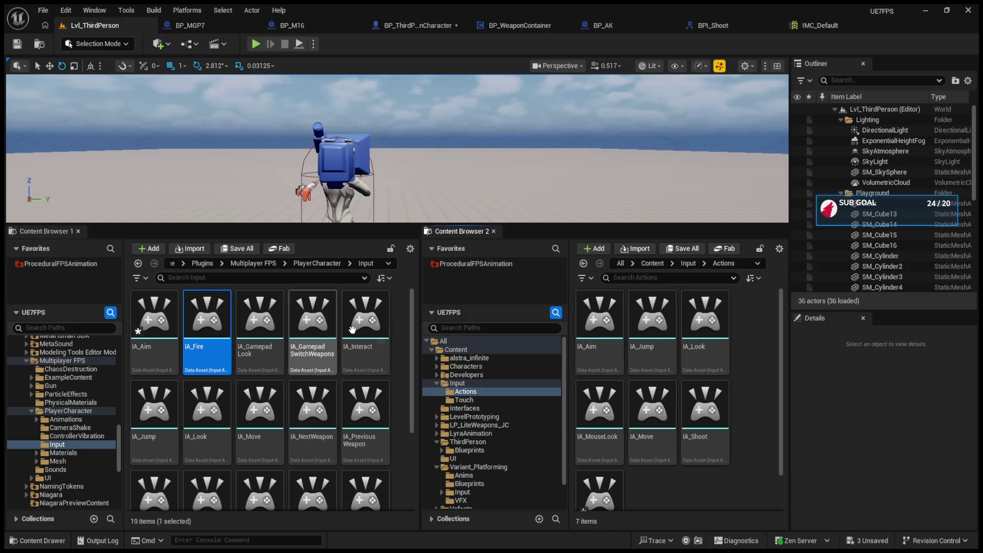
click(599, 317)
click(820, 26)
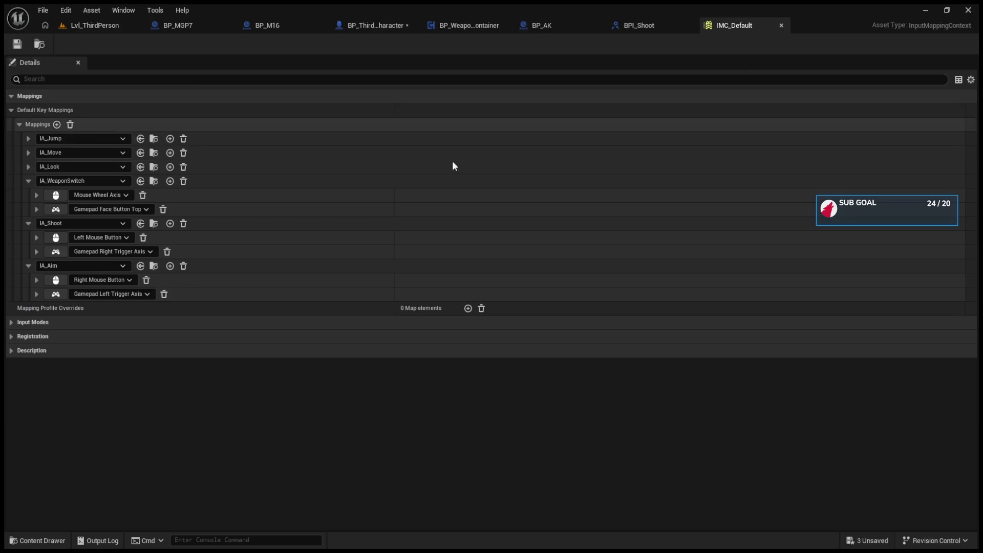
click(139, 268)
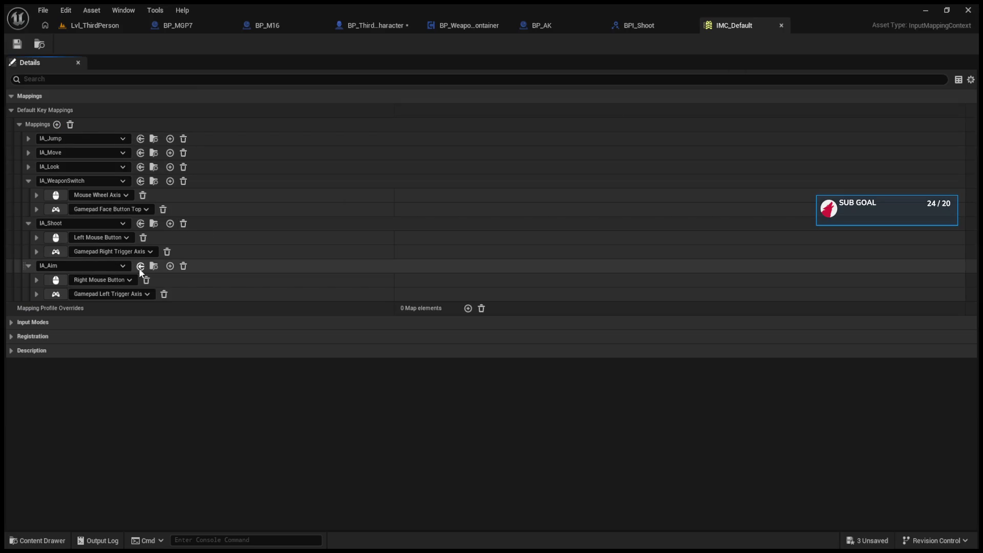
click(36, 296)
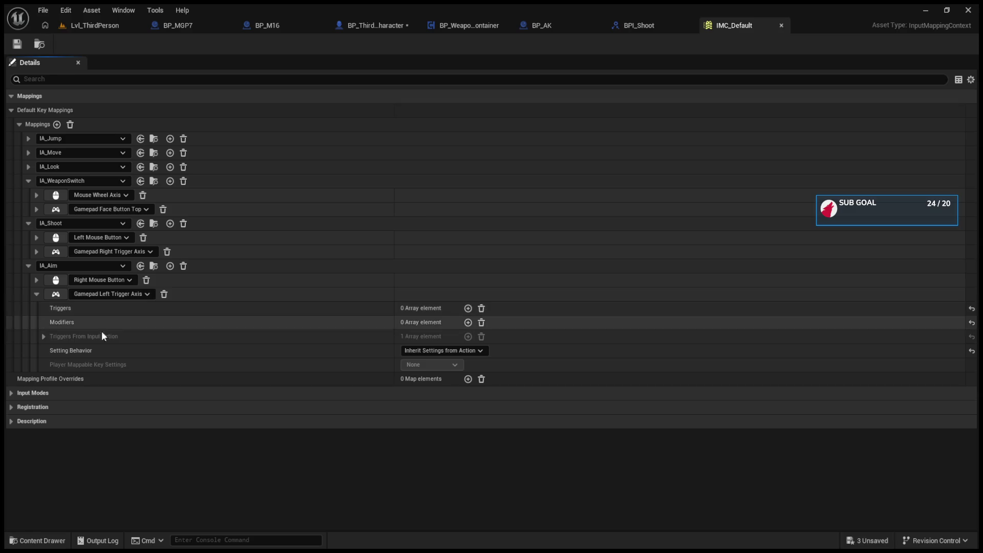
click(469, 322)
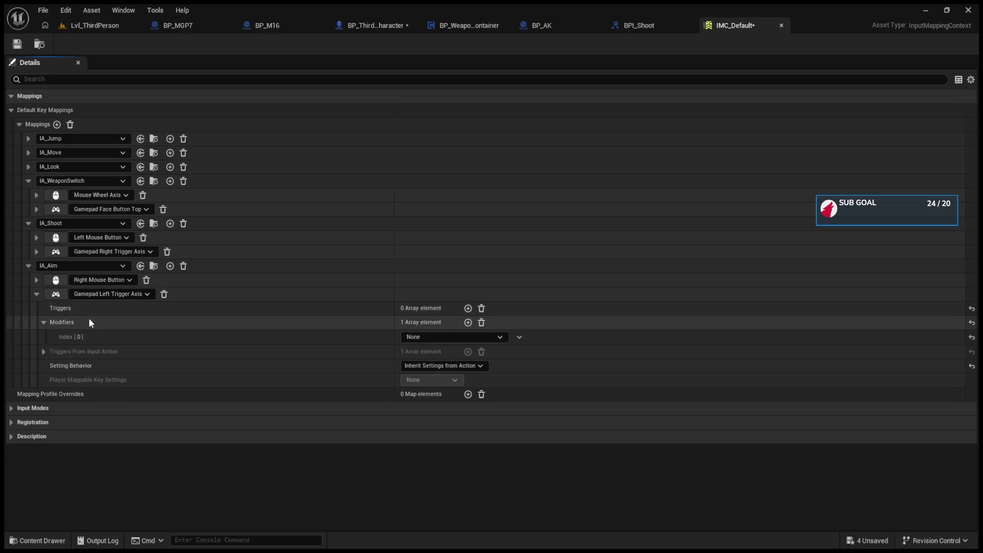
click(39, 323)
click(481, 322)
click(103, 25)
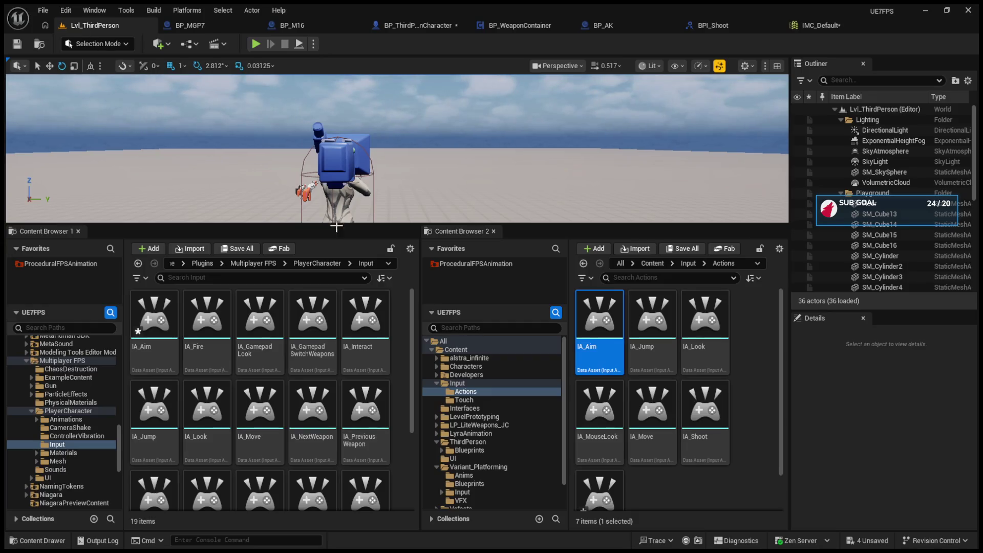
double_click(589, 340)
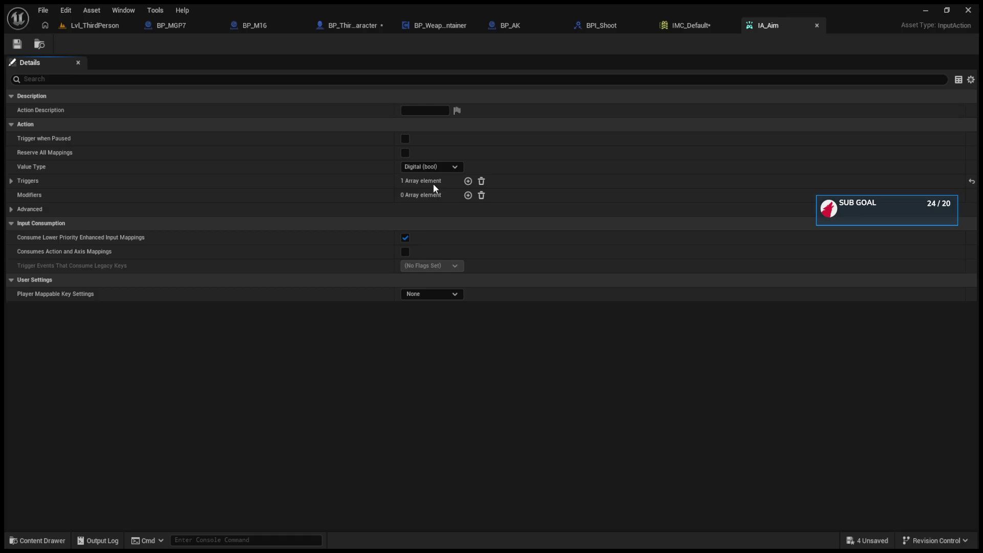
- Change IA_Aim's trigger Index [0] from Hold to Pressed and save the asset
click(21, 182)
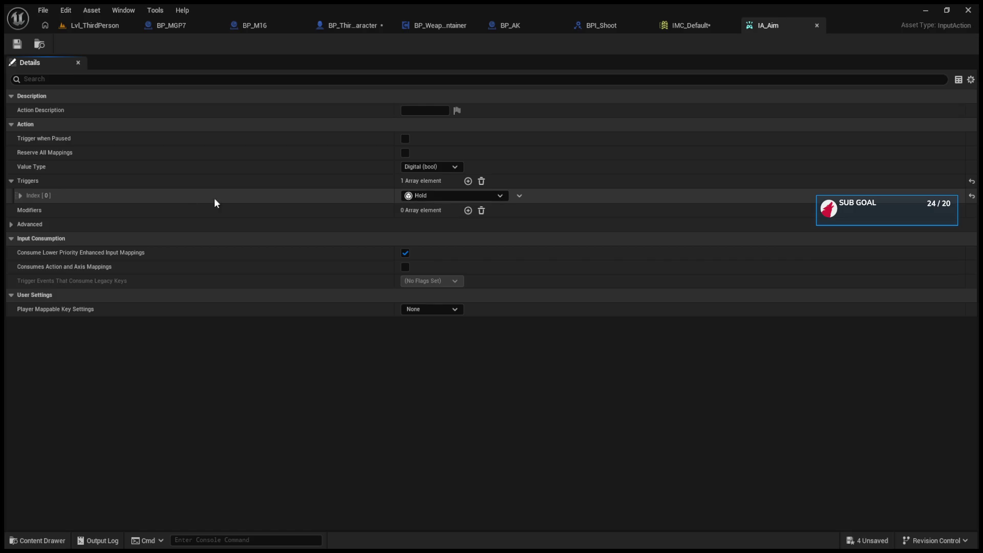
click(20, 196)
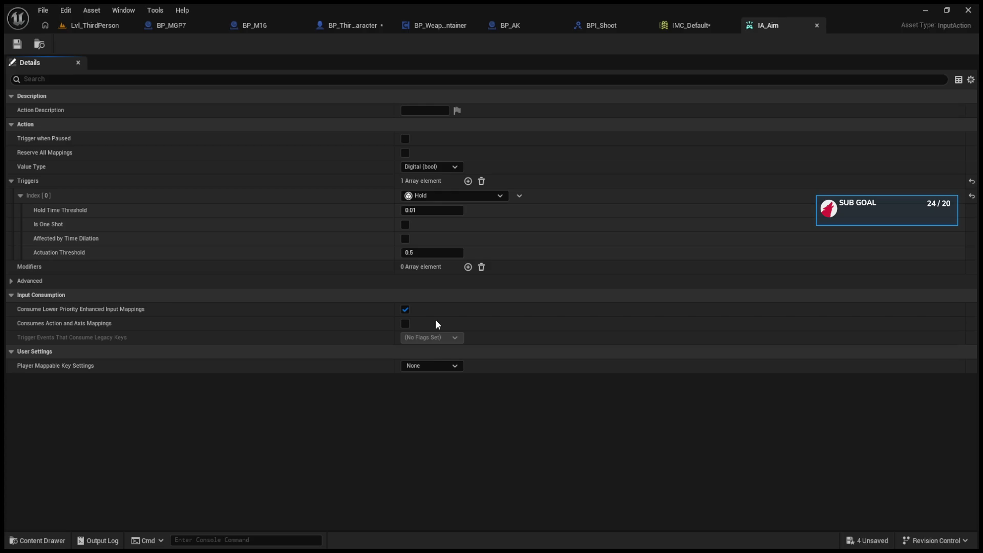
click(415, 210)
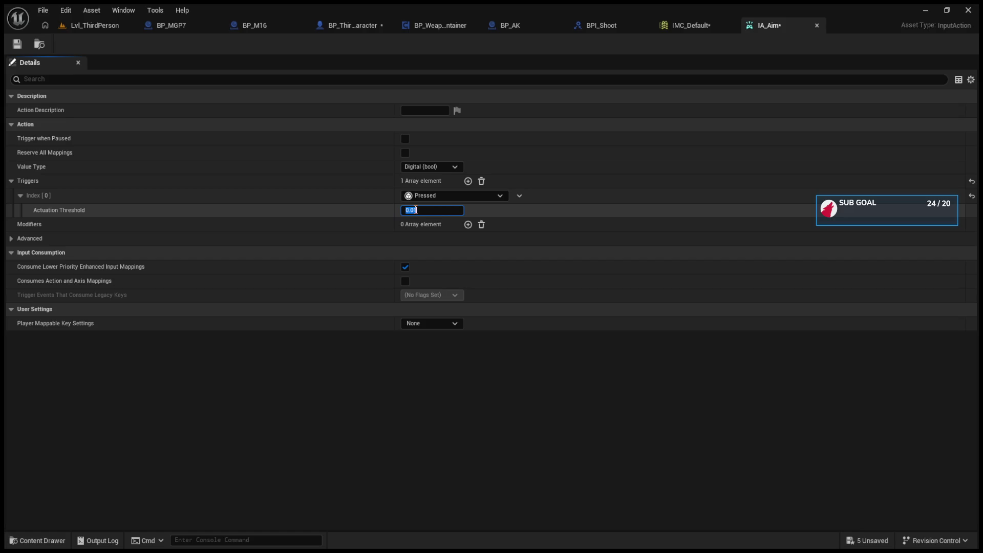
click(16, 43)
- Enlarge the level viewport, playtest aiming, then open the character's event graph
click(95, 25)
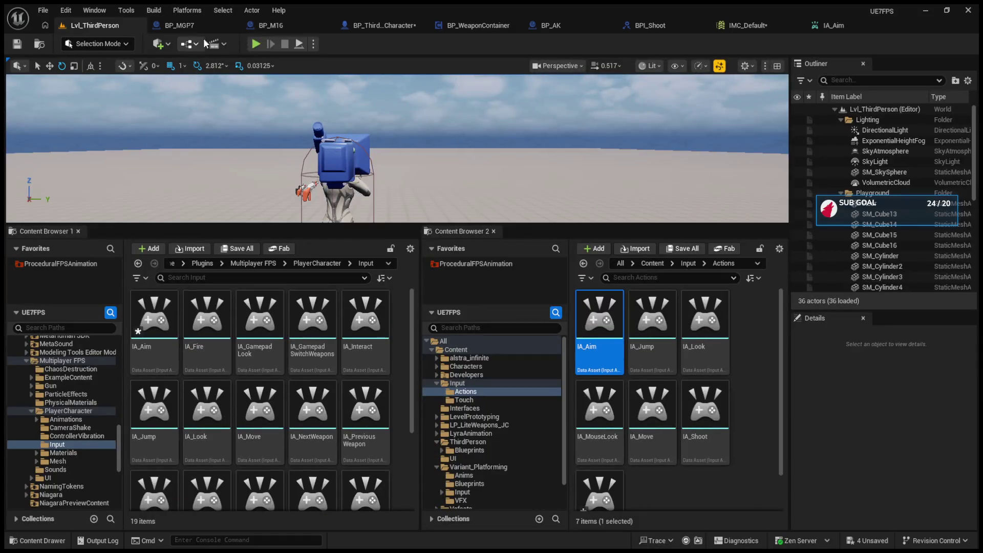
drag(318, 223, 318, 370)
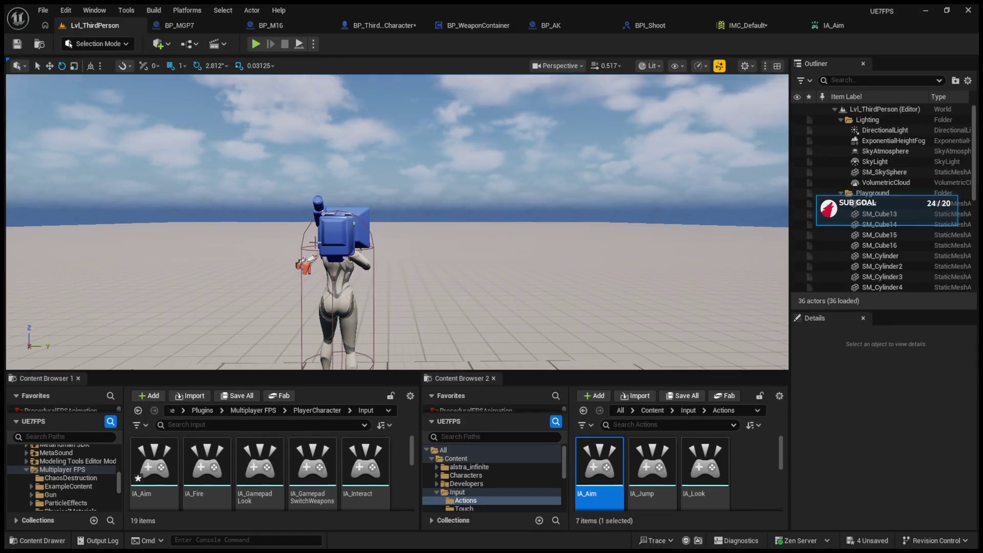
click(262, 45)
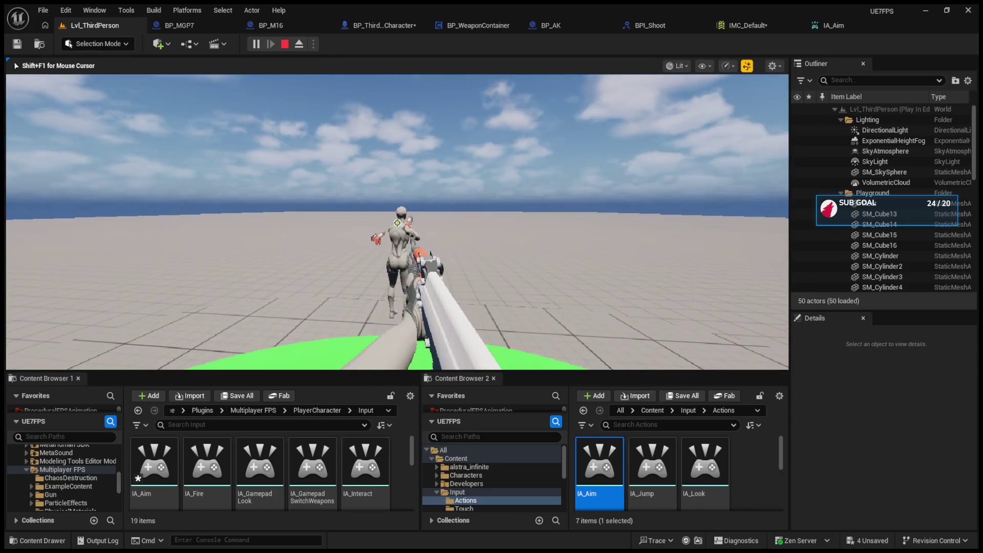
key(shift+F1)
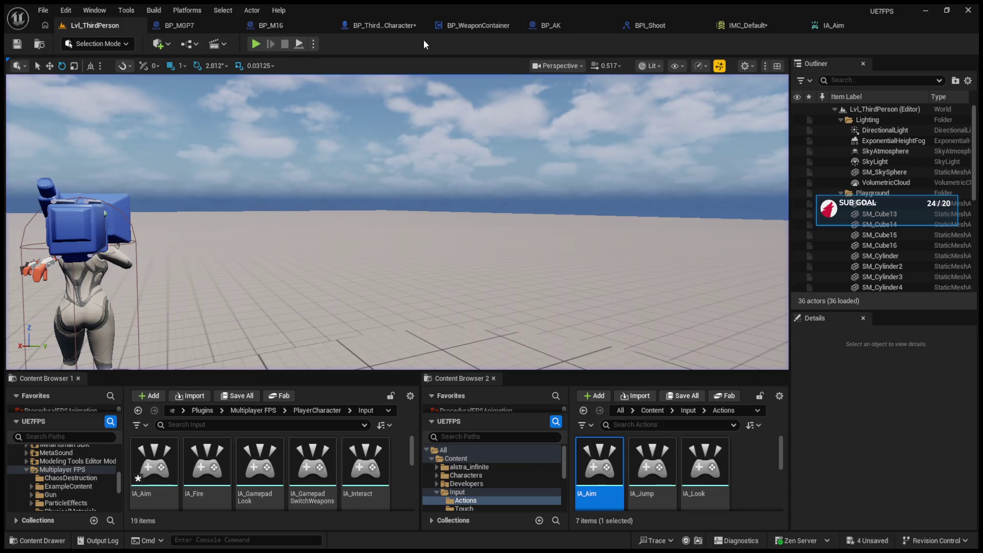
click(388, 27)
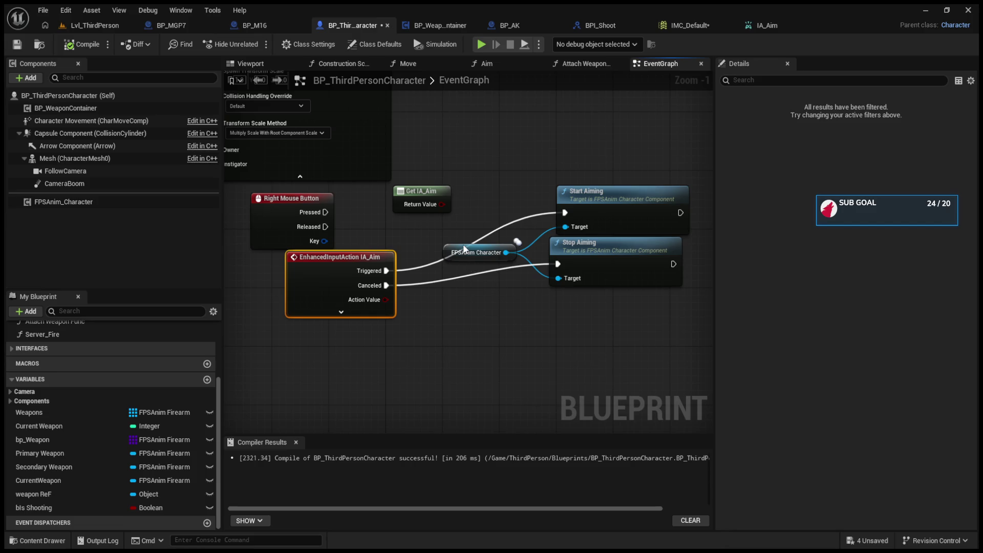
- Duplicate the IA_Aim event node and move the Triggered connection onto the copy
key(ctrl+c)
key(ctrl+v)
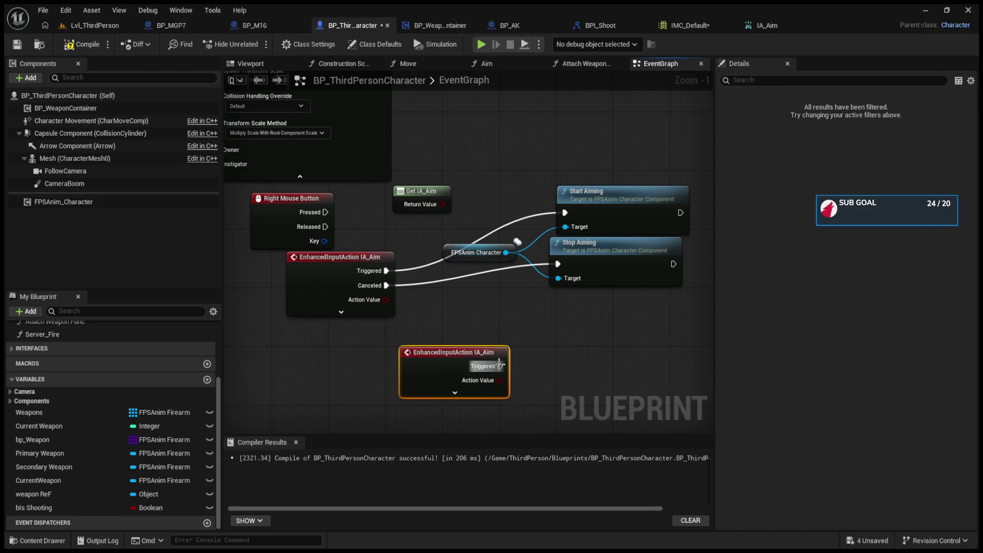
mouse_move(386, 270)
mouse_down()
mouse_move(500, 366)
mouse_move(455, 353)
mouse_up()
click(454, 393)
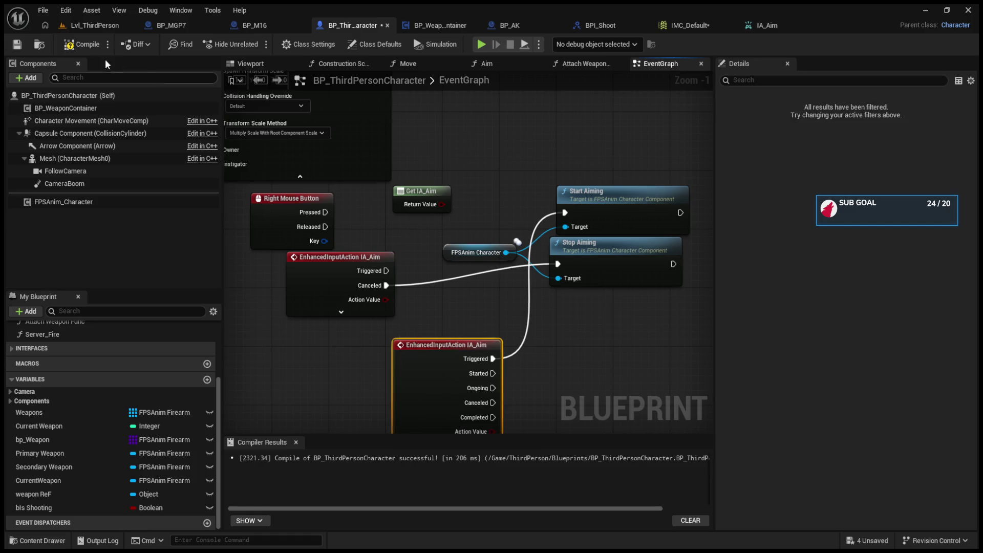
- Playtest aiming, then drive Stop Aiming from the duplicate node's Canceled output
click(95, 26)
click(256, 44)
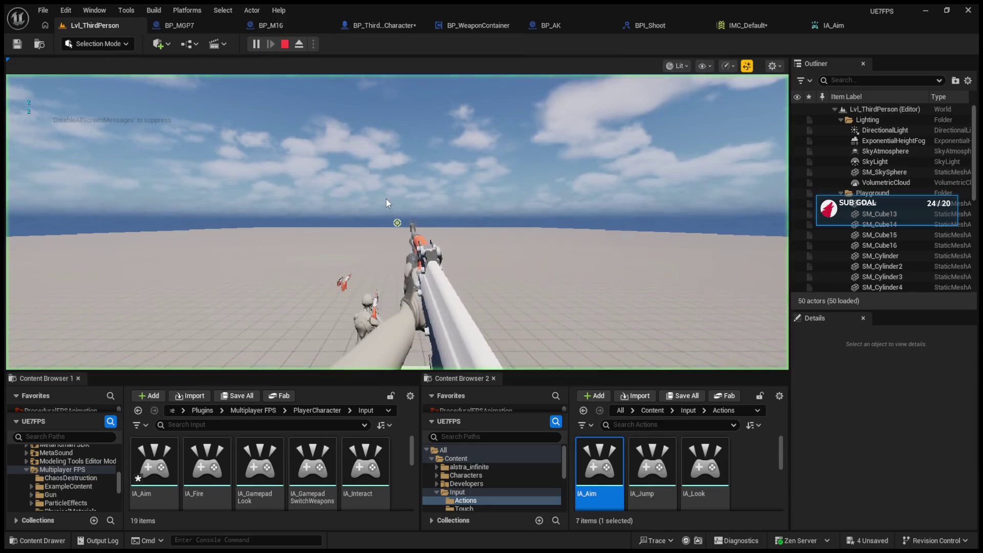
key(shift+F1)
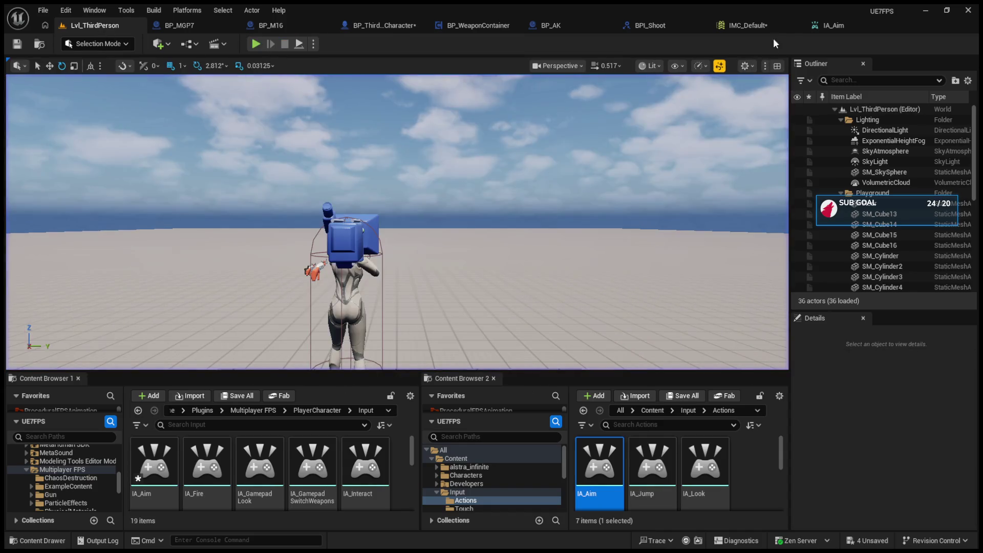
click(748, 25)
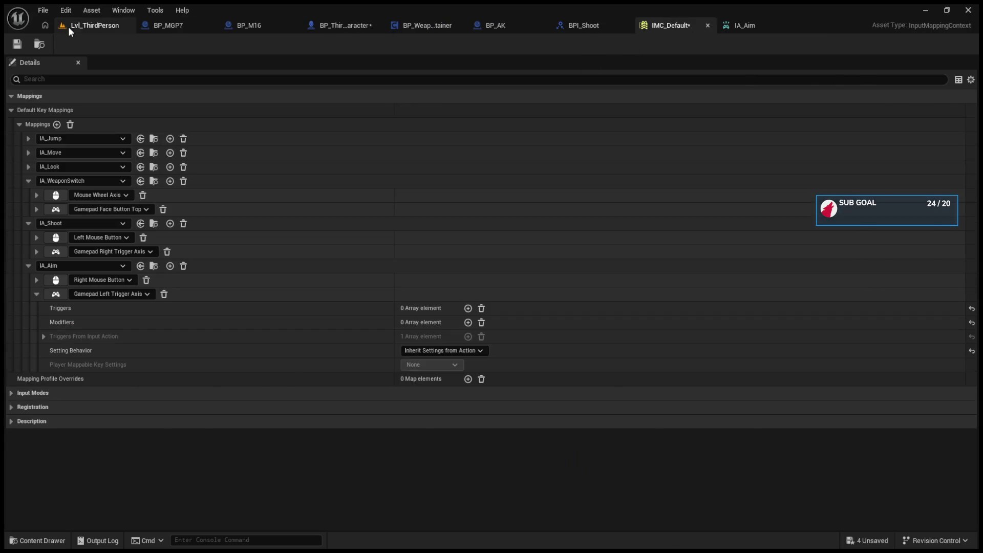
click(69, 26)
click(199, 25)
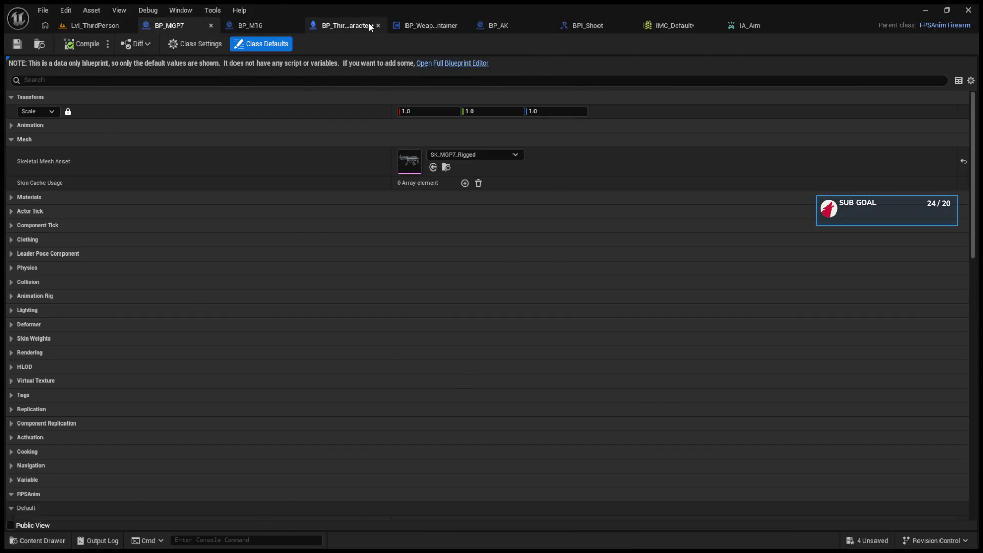
click(366, 25)
mouse_move(361, 207)
mouse_down()
mouse_move(457, 283)
mouse_move(474, 338)
mouse_move(472, 329)
mouse_up()
- Playtest again, then move Stop Aiming's wire to the Completed output
click(94, 45)
click(98, 26)
click(256, 45)
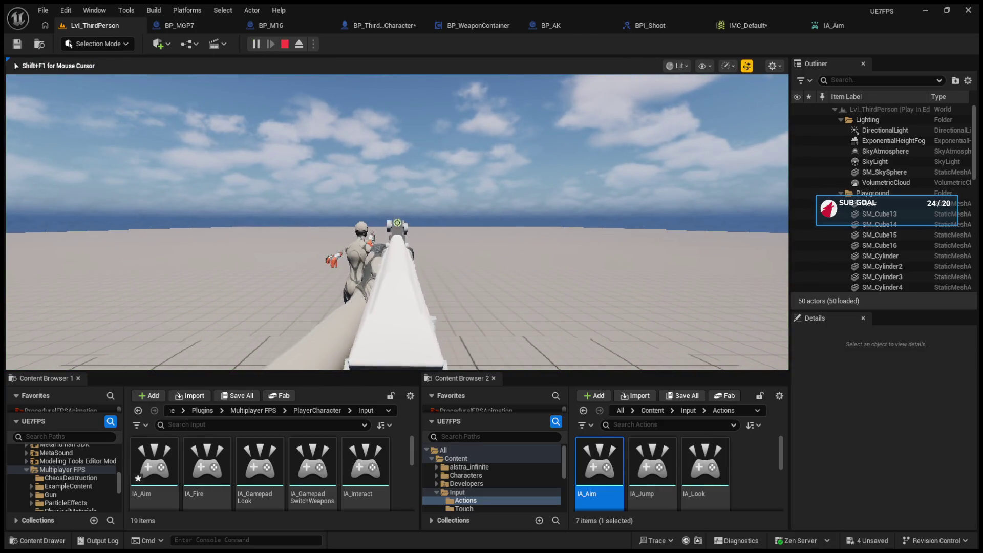
key(Escape)
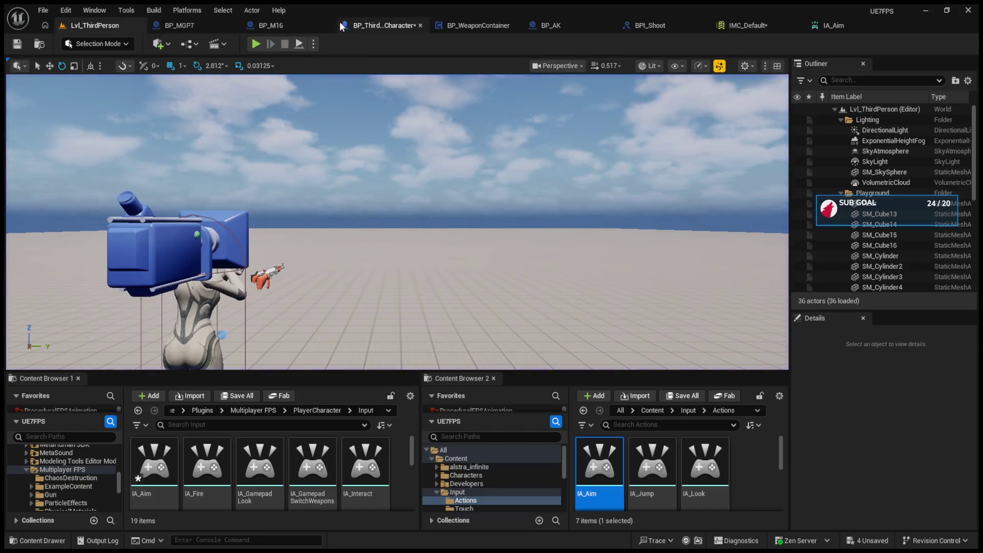
click(383, 25)
mouse_move(474, 317)
mouse_down()
mouse_move(471, 348)
mouse_move(471, 337)
mouse_up()
- Playtest aiming once more, then add a second trigger entry to IA_Aim
click(95, 25)
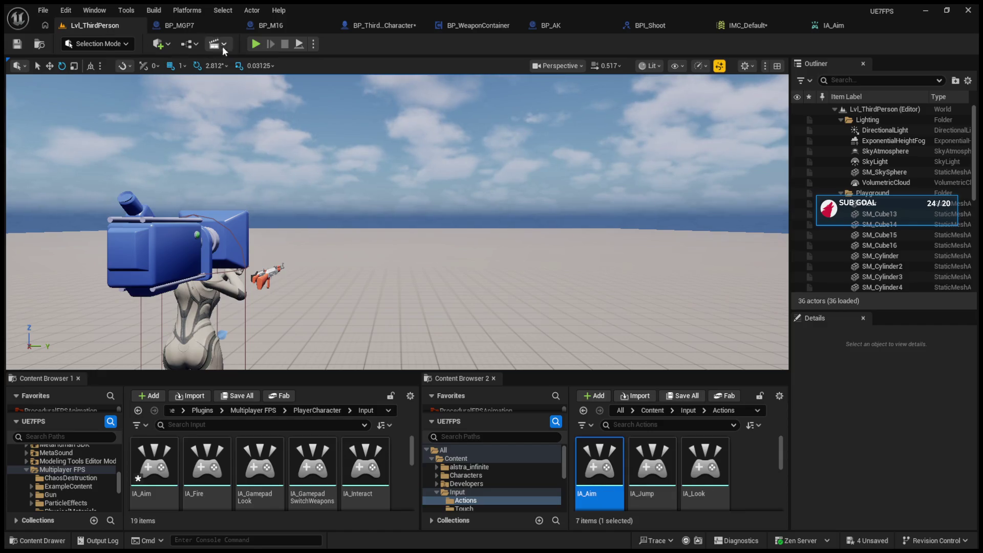
key(alt+p)
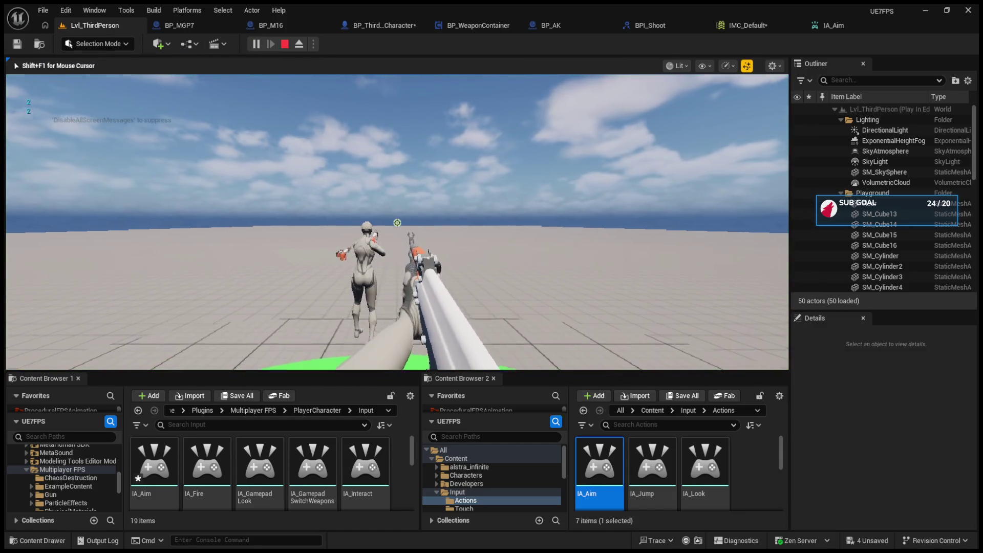
key(Escape)
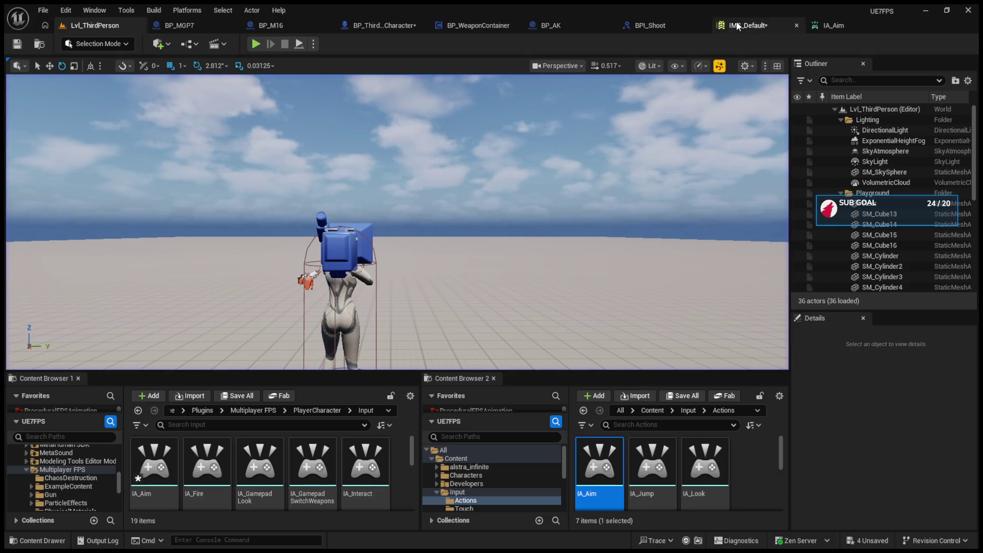
click(823, 25)
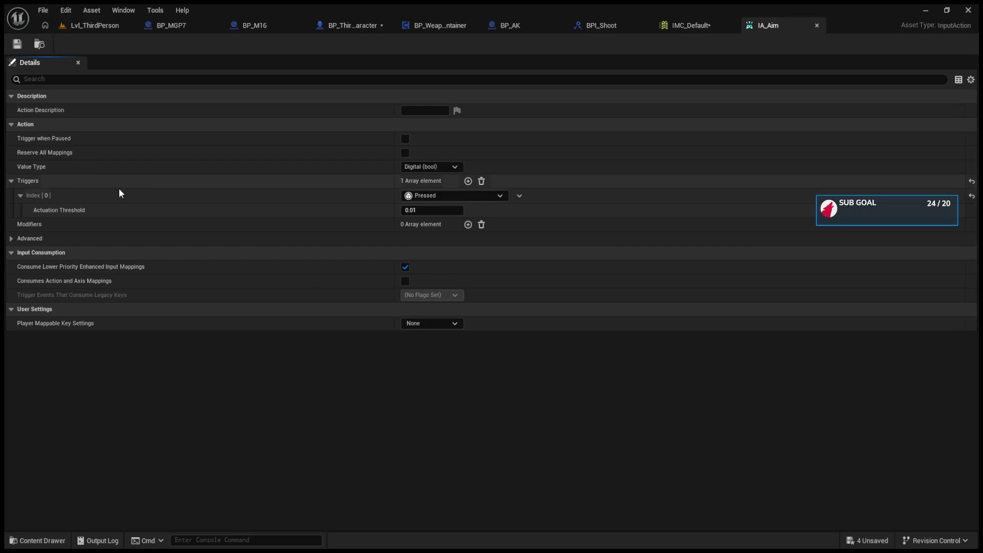
click(467, 181)
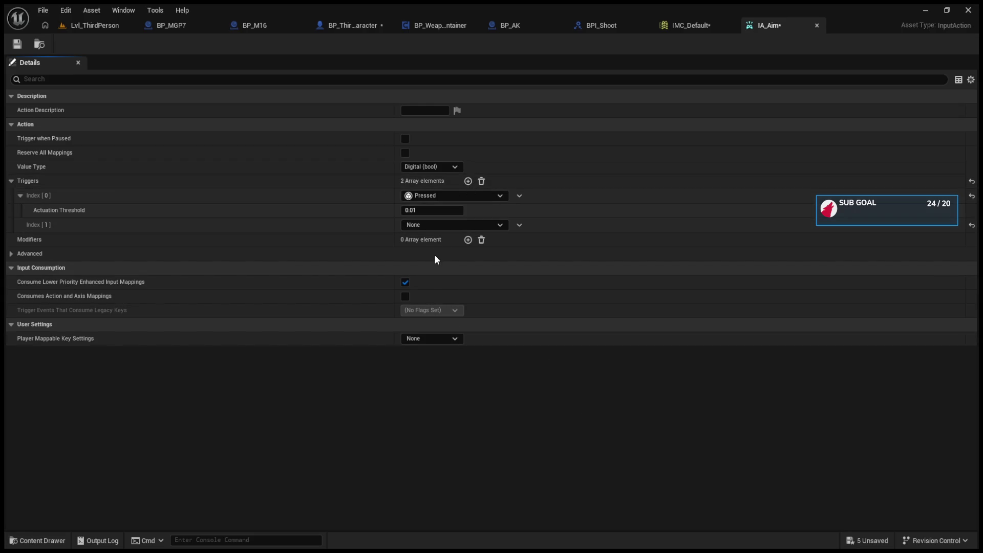
- Set trigger Index [1] to Released, enter actuation threshold 0.01, and save IA_Aim
click(429, 241)
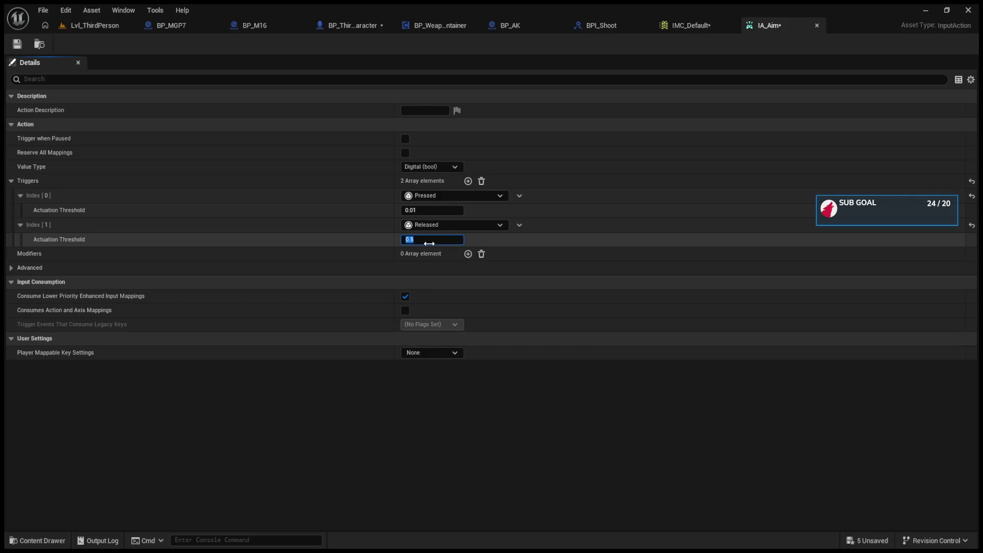
text(0.1)
key(Return)
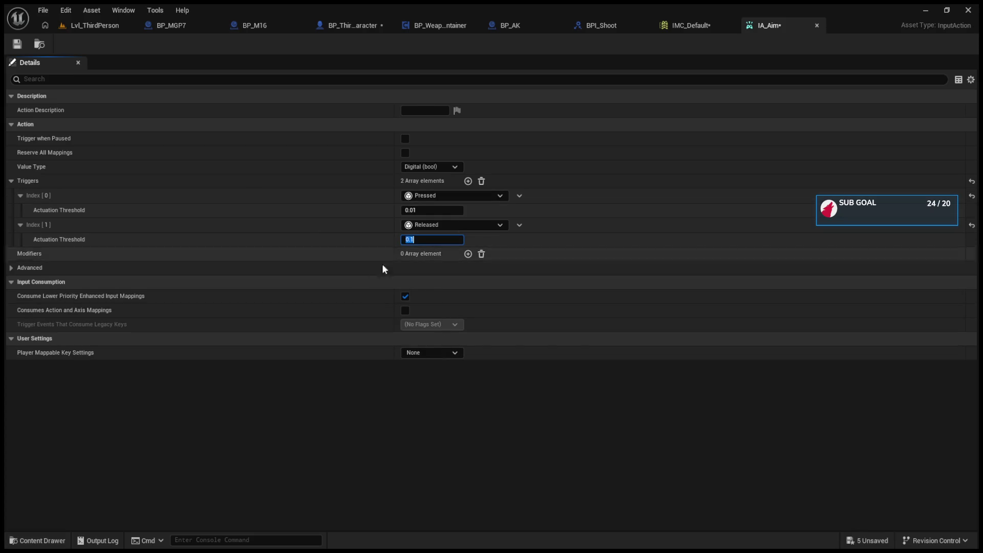
text(0.01)
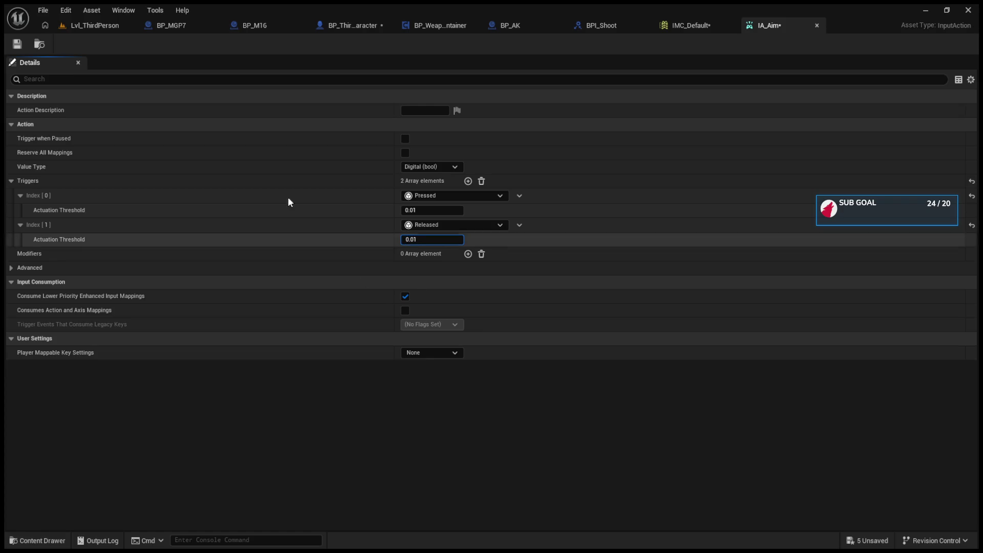
click(17, 45)
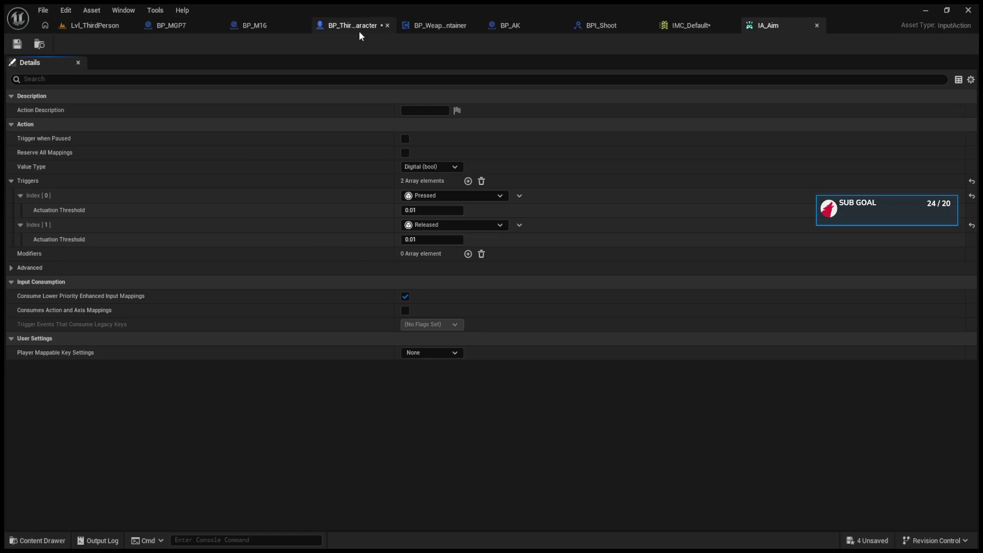
- Check the IA_Aim event's output pins in the character event graph, then return to the level
click(358, 30)
click(422, 322)
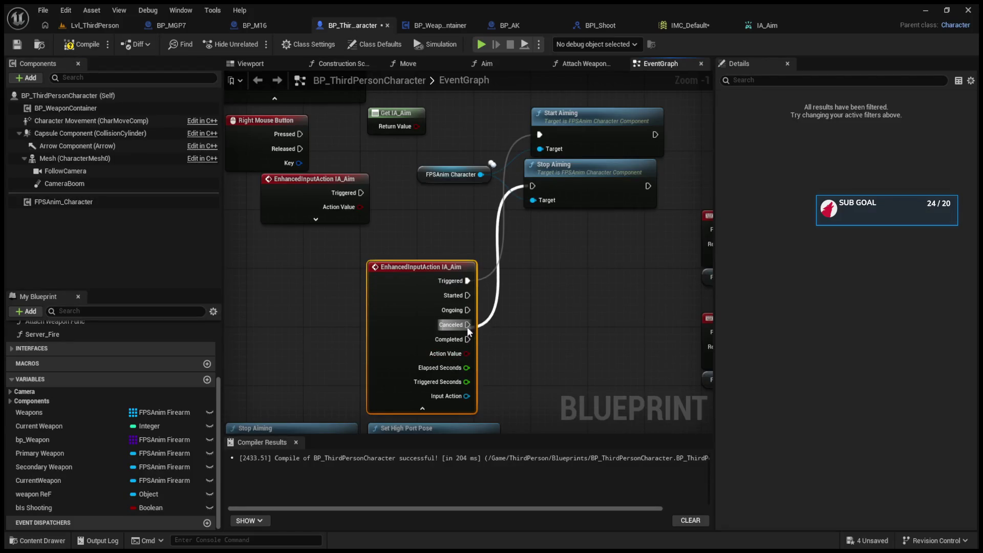
click(87, 26)
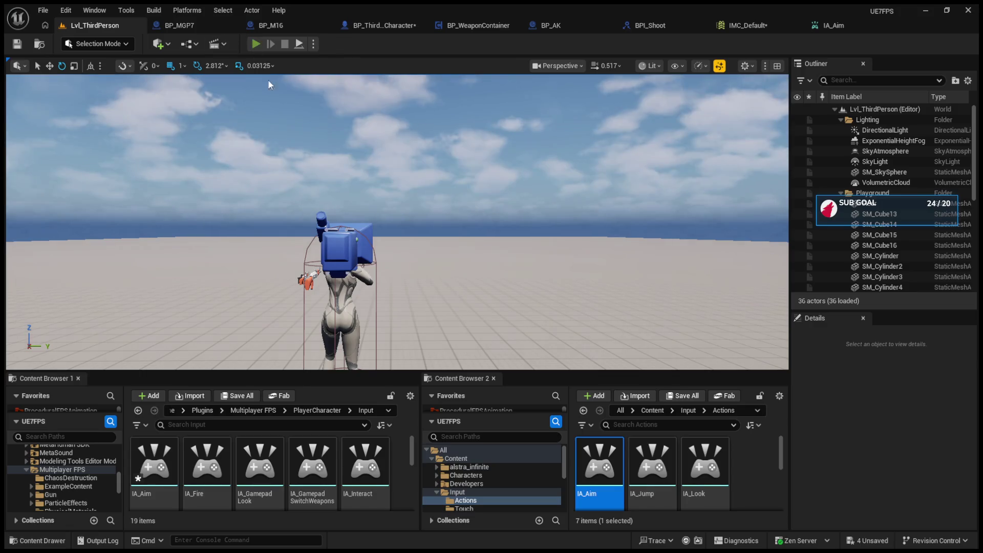
- After a quick playtest, rewire Stop Aiming from IA_Aim's Canceled pin to Completed and compile
click(255, 44)
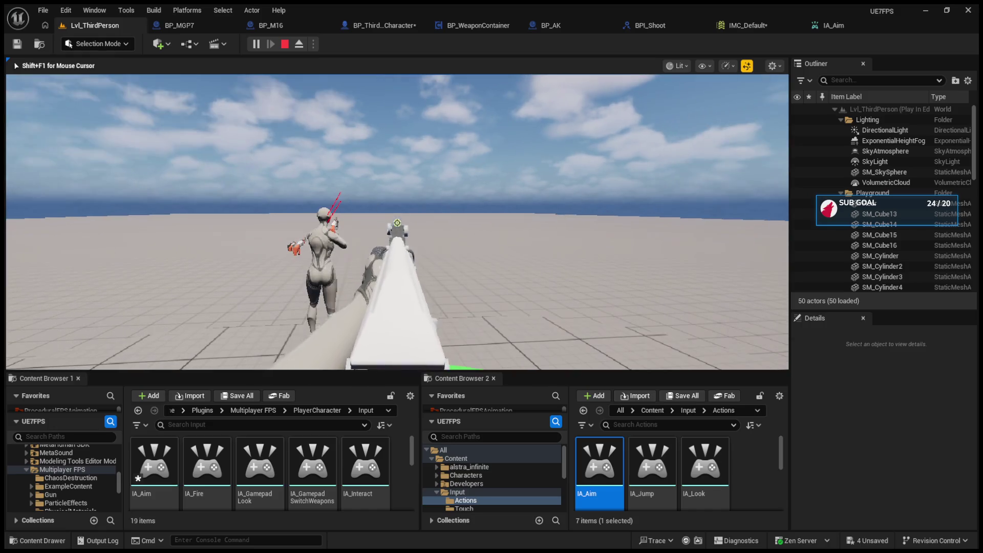
key(Escape)
click(384, 25)
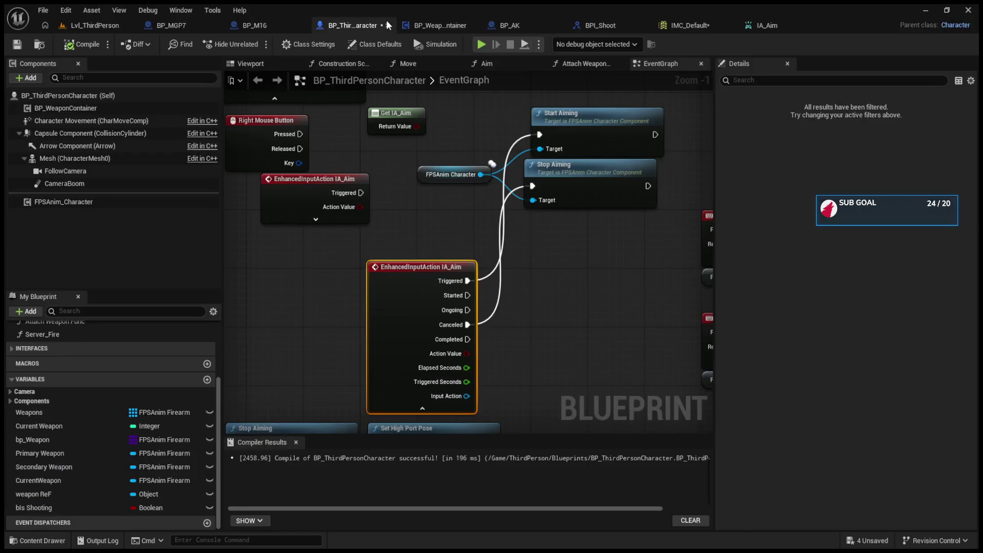
drag(468, 324, 472, 339)
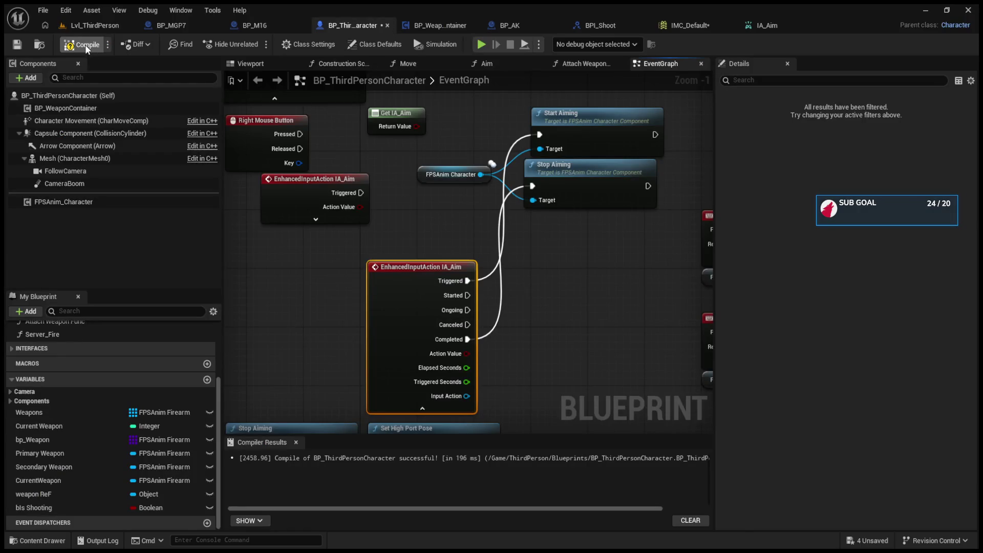
click(96, 25)
- Playtest right-click aiming in and out and fire a shot, then restart play
click(257, 44)
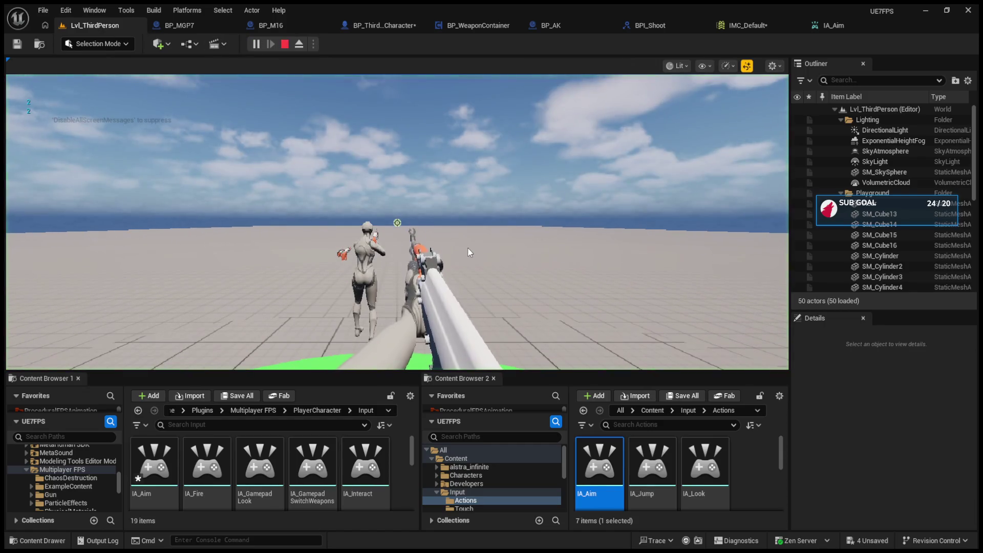
right_click(397, 223)
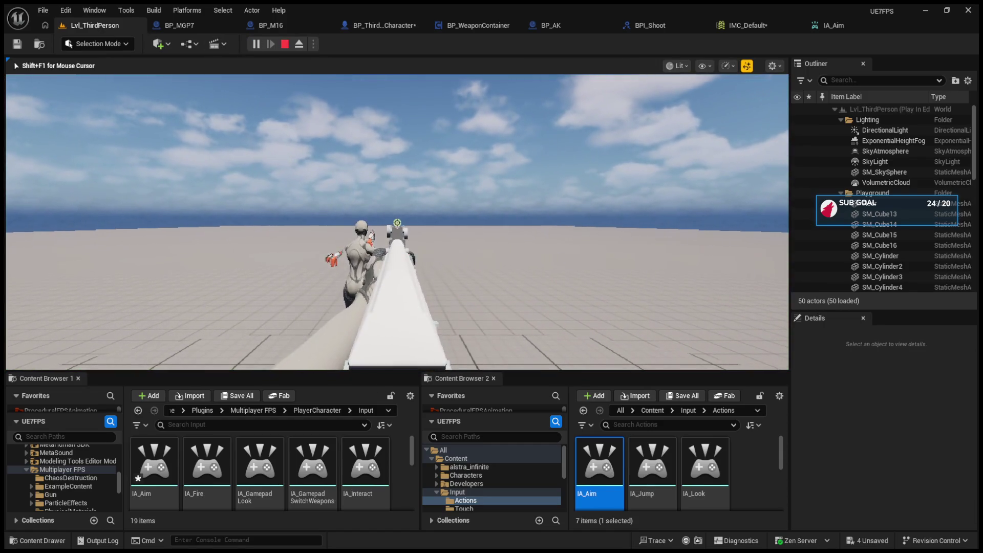
right_click(397, 222)
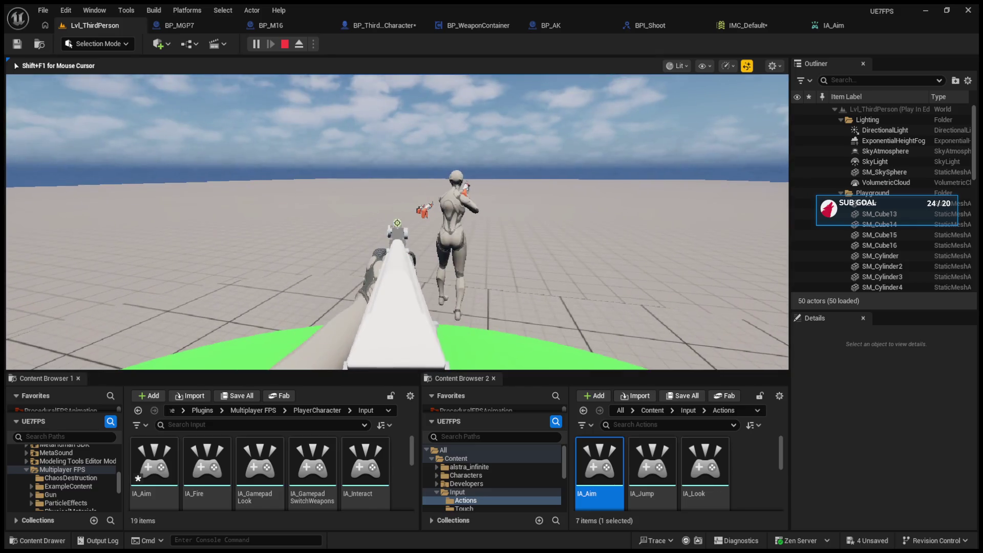
right_click(398, 223)
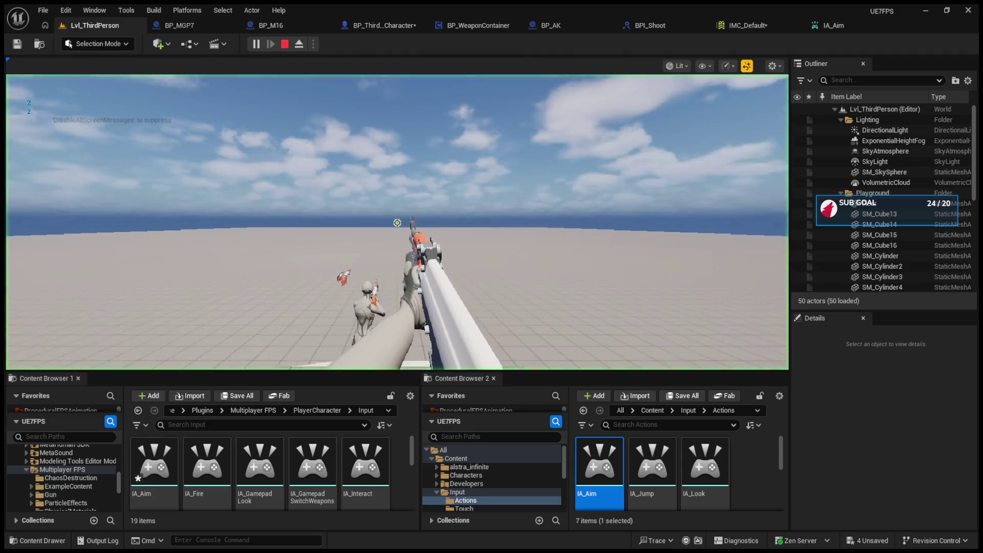
click(397, 222)
right_click(398, 222)
key(shift+F1)
click(284, 44)
click(257, 45)
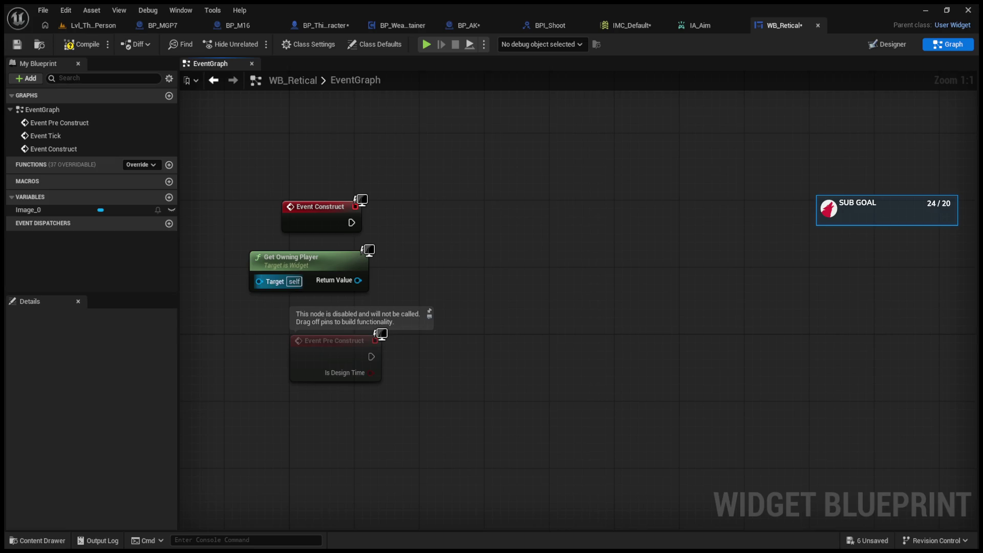
- Pan WB_Retical's EventGraph to show its nodes, then return to Lvl_ThirdPerson
drag(350, 303, 423, 314)
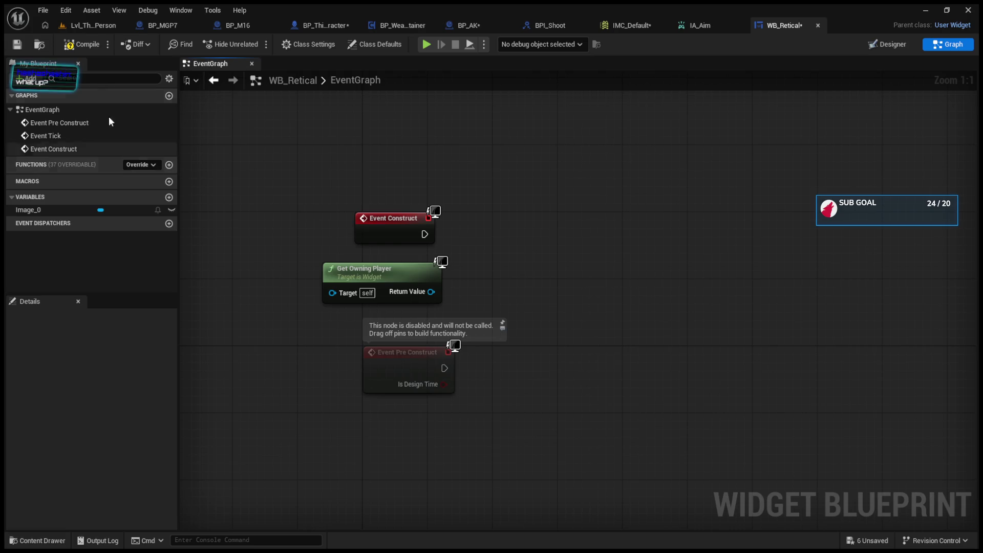
click(80, 26)
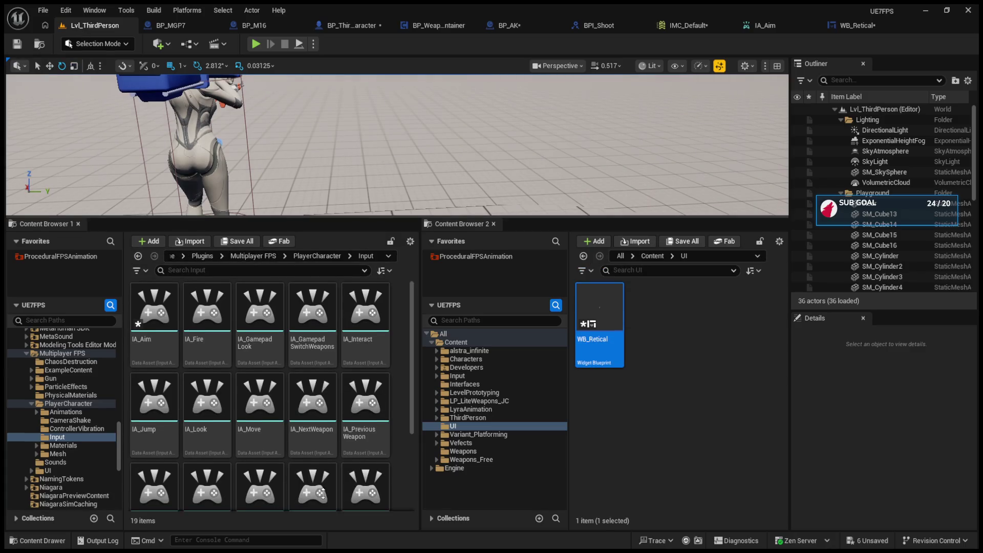
- Enlarge the viewport, start play, and fire the AK repeatedly at the floor, characters and cylinder
drag(298, 216, 298, 494)
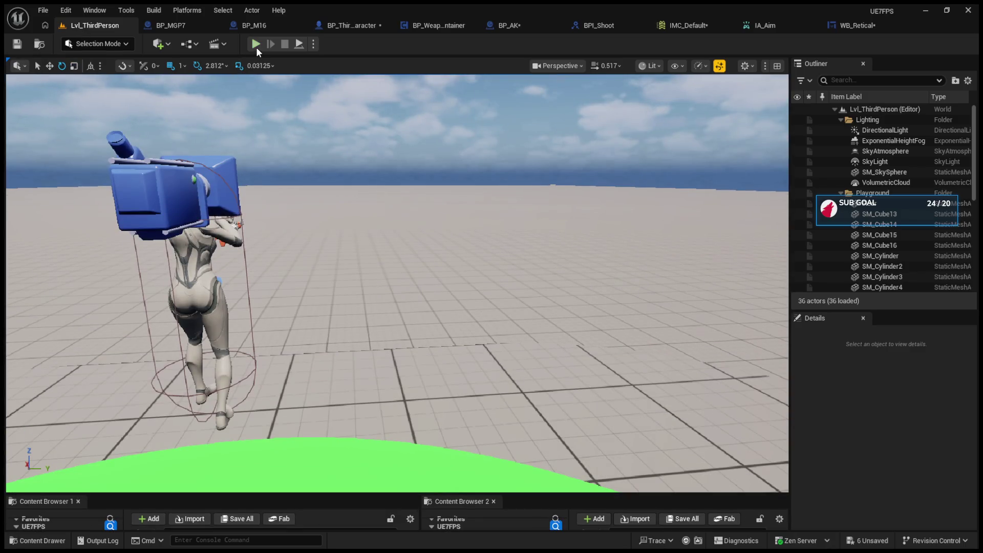
click(257, 45)
click(234, 135)
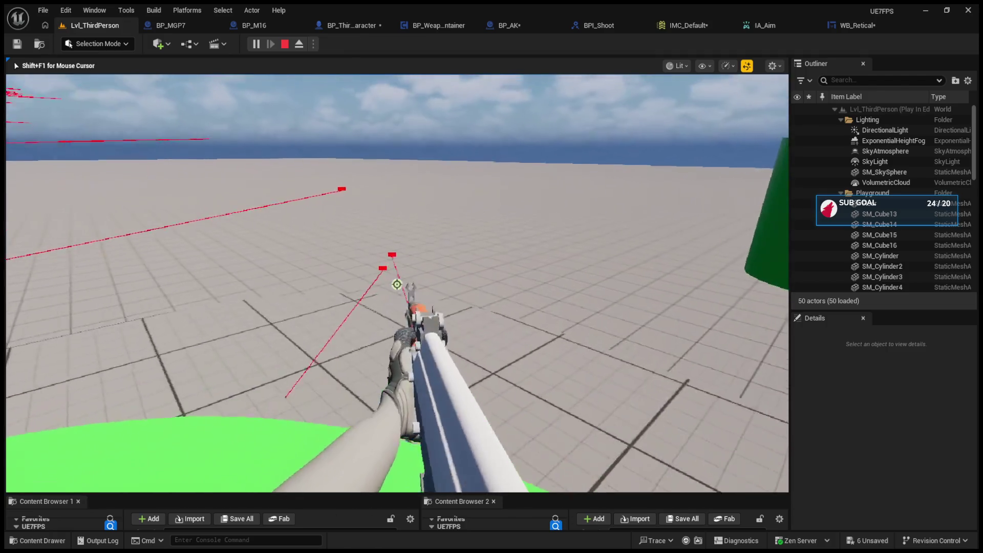
click(397, 284)
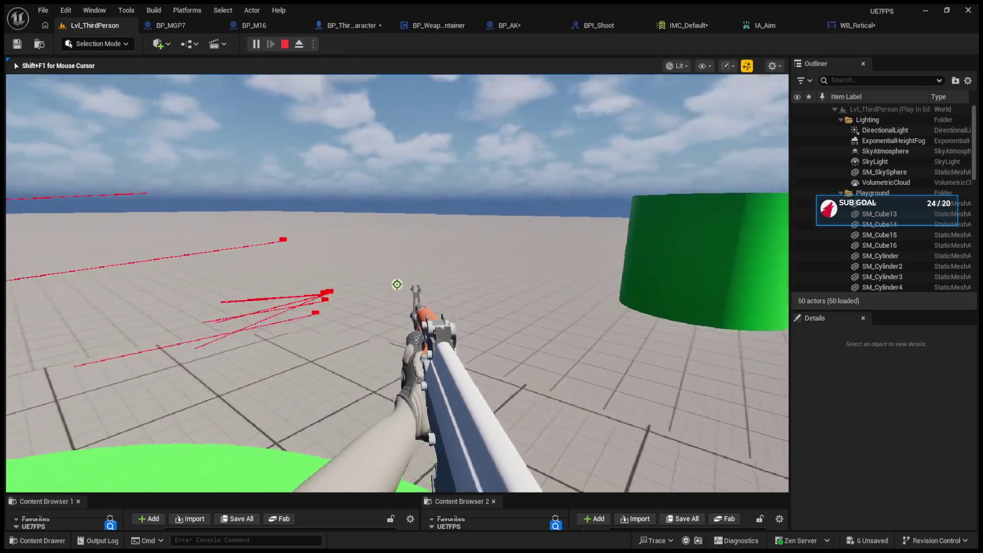
click(397, 284)
click(397, 284)
click(397, 284)
click(397, 284)
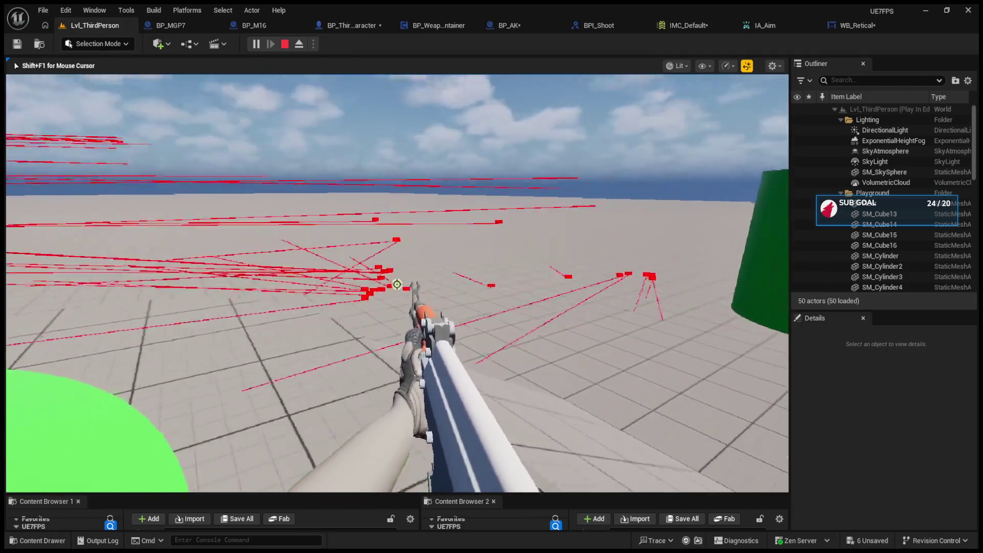
click(397, 285)
click(397, 285)
click(397, 284)
click(397, 284)
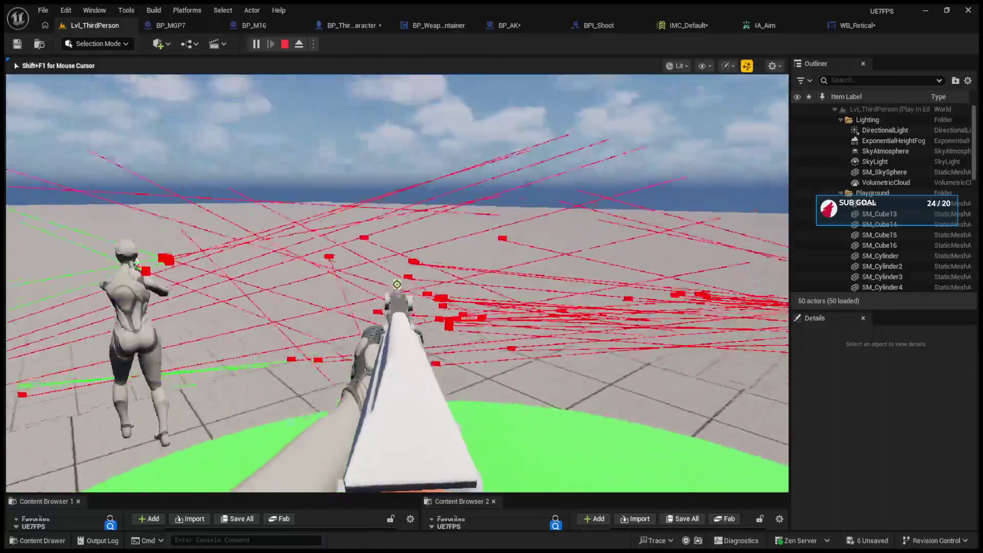
click(397, 284)
click(397, 284)
click(397, 284)
click(397, 284)
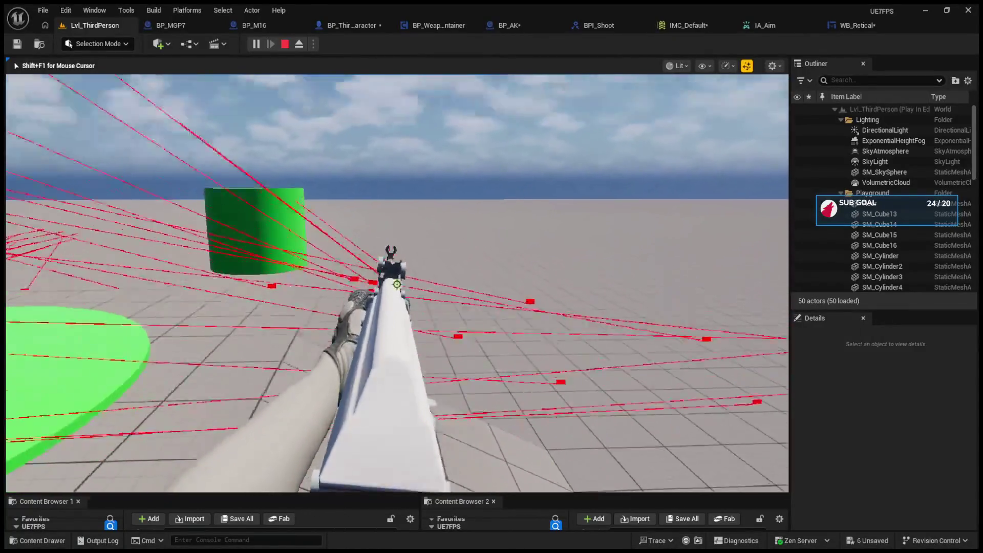
click(397, 285)
click(397, 284)
- Switch to weapon 2 and back to the AK with keys 2 and 1, then end play
key(2)
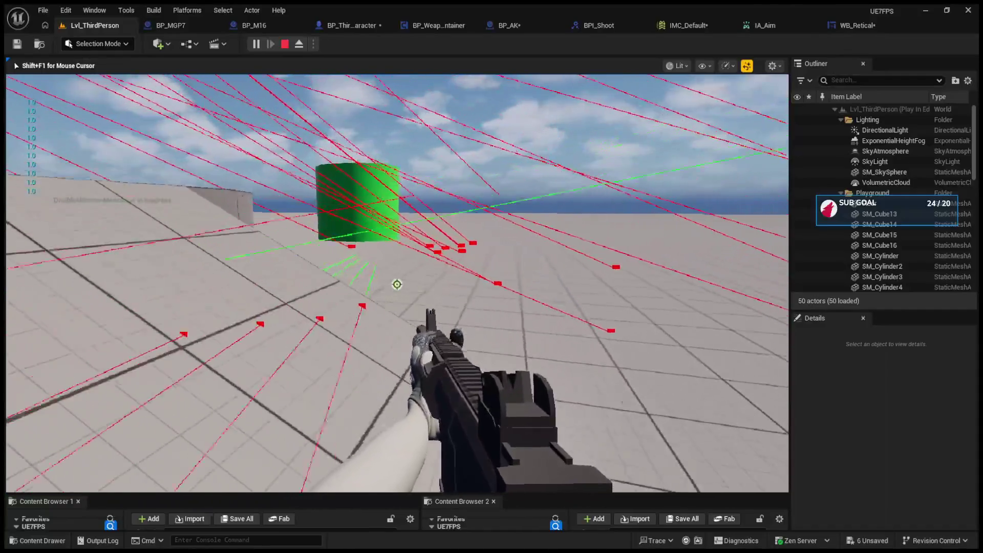
key(1)
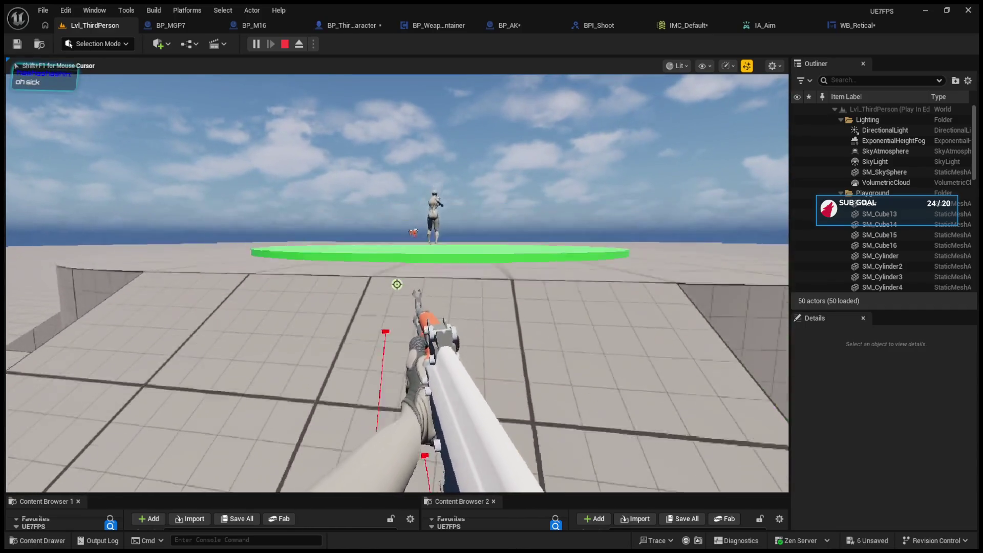
key(Escape)
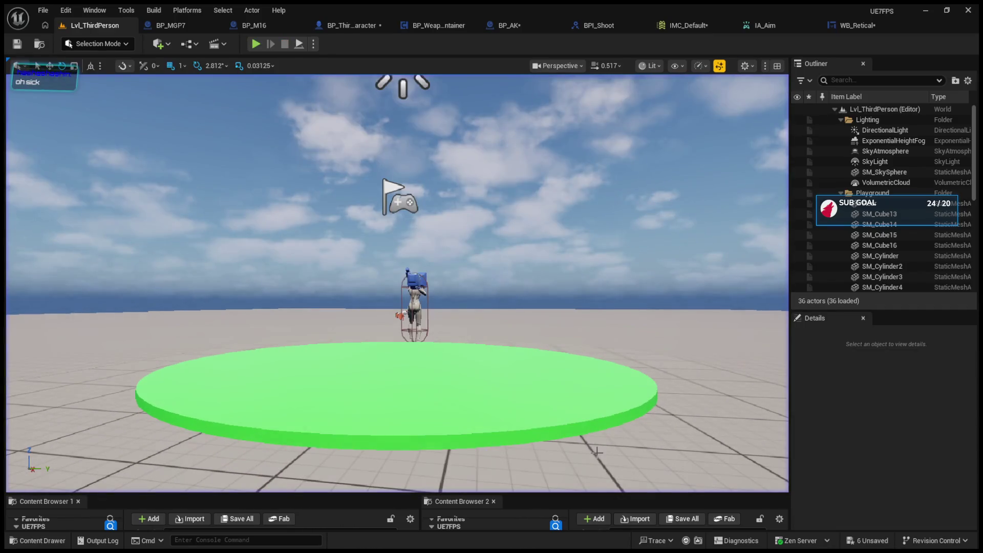
- Check Get Owning Player in WB_Retical, then return to BP_ThirdPersonCharacter's event graph
click(838, 23)
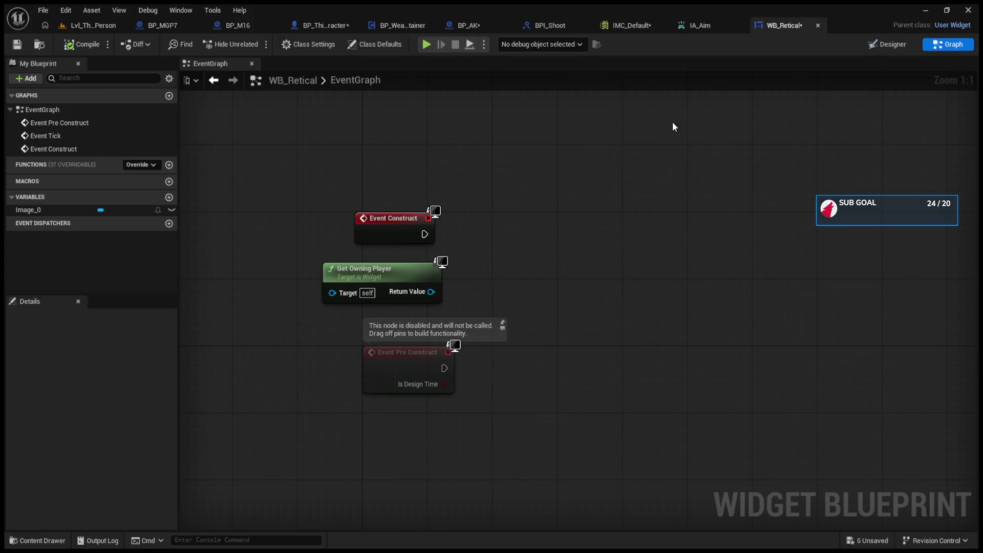
mouse_move(426, 291)
mouse_down()
mouse_move(386, 292)
mouse_move(494, 274)
mouse_up()
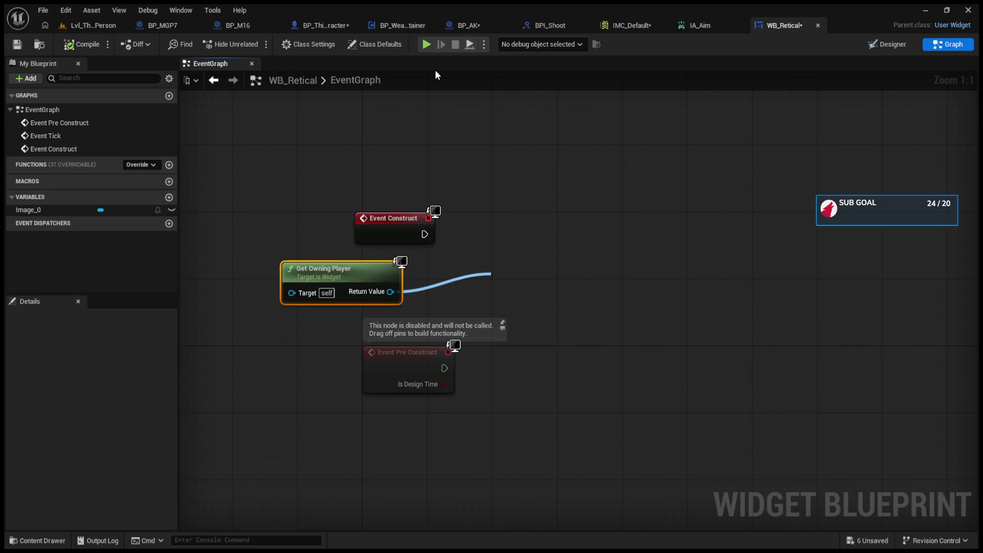
click(422, 25)
click(315, 25)
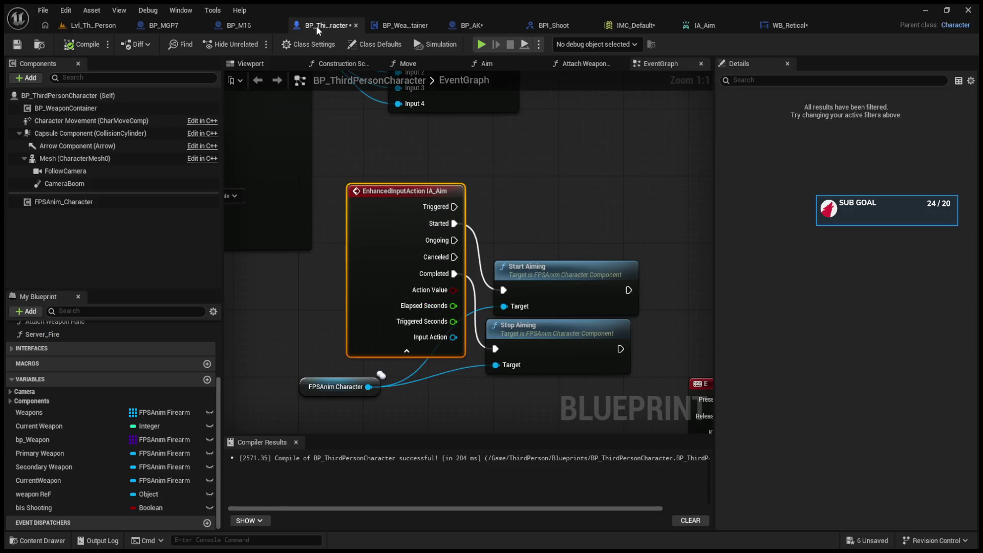
scroll(458, 240, down, 2)
mouse_move(518, 213)
mouse_down()
mouse_move(542, 307)
mouse_move(551, 220)
mouse_up()
- Delete the weapon spawning nodes and the Attach Weapon Func and SET nodes
scroll(405, 306, down, 5)
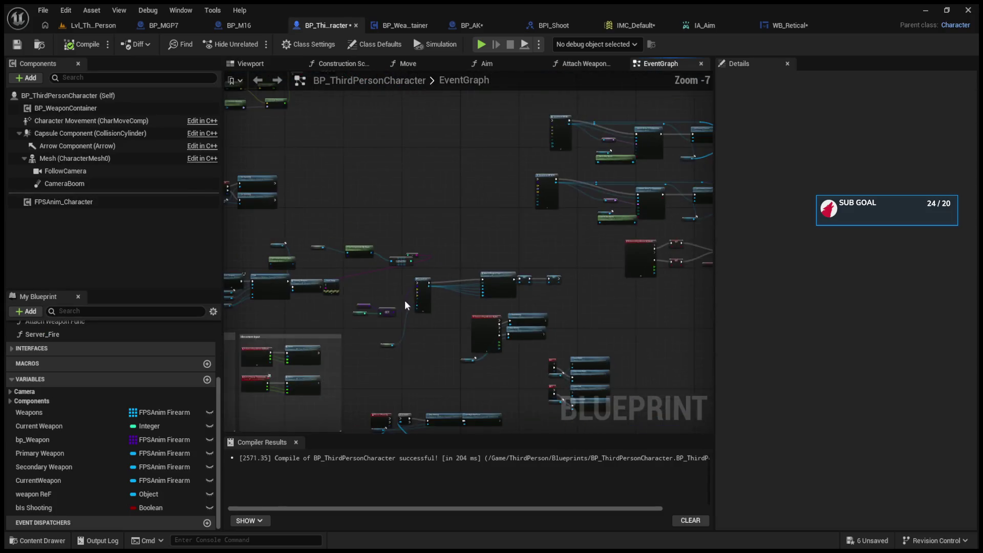
scroll(405, 305, up, 4)
scroll(271, 248, down, 4)
scroll(272, 248, up, 4)
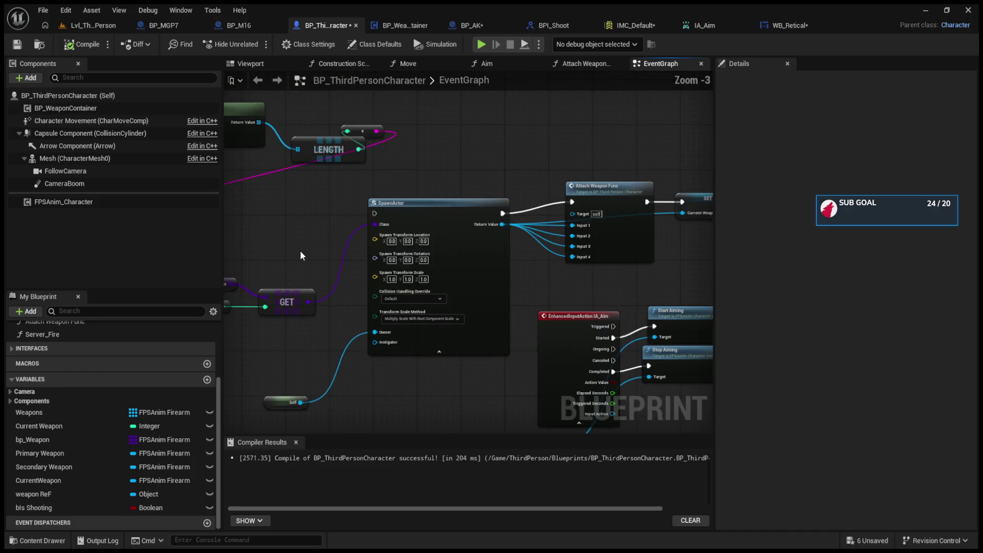
mouse_move(297, 233)
mouse_down()
mouse_move(318, 278)
mouse_move(473, 390)
mouse_up()
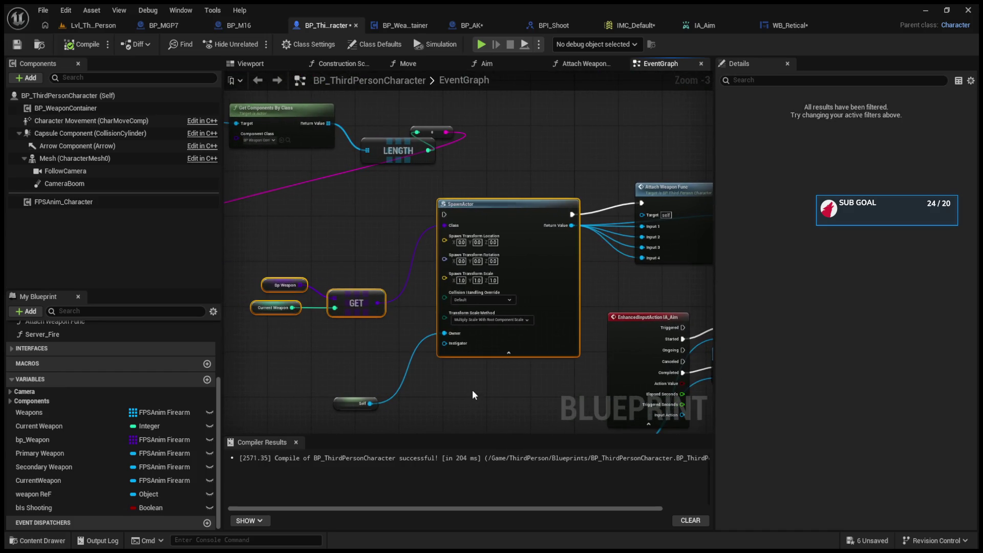
key(Delete)
mouse_move(568, 169)
mouse_down()
mouse_move(705, 224)
mouse_move(674, 251)
mouse_move(476, 261)
mouse_move(696, 199)
mouse_up()
key(Delete)
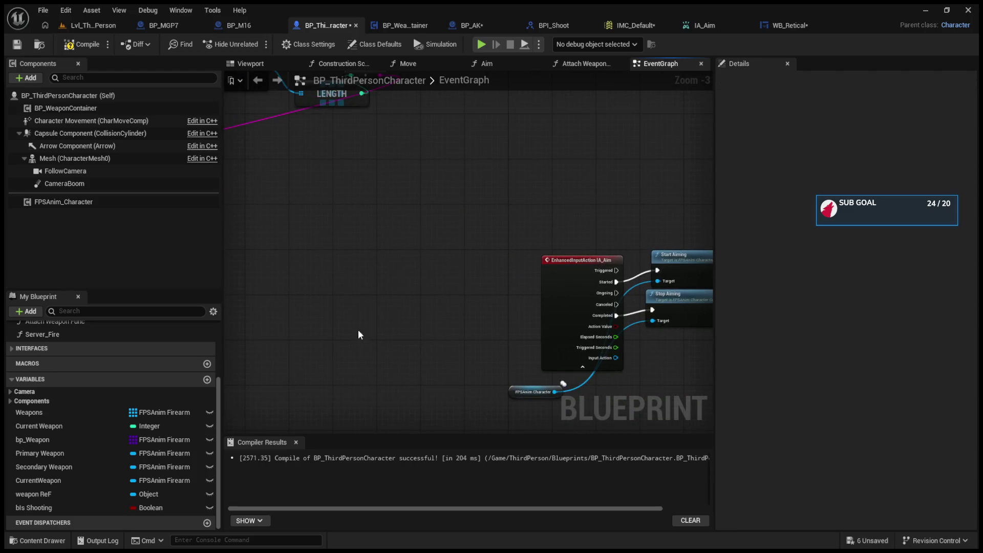
- Delete the component count debug nodes from the character graph
scroll(358, 330, down, 7)
scroll(431, 309, up, 7)
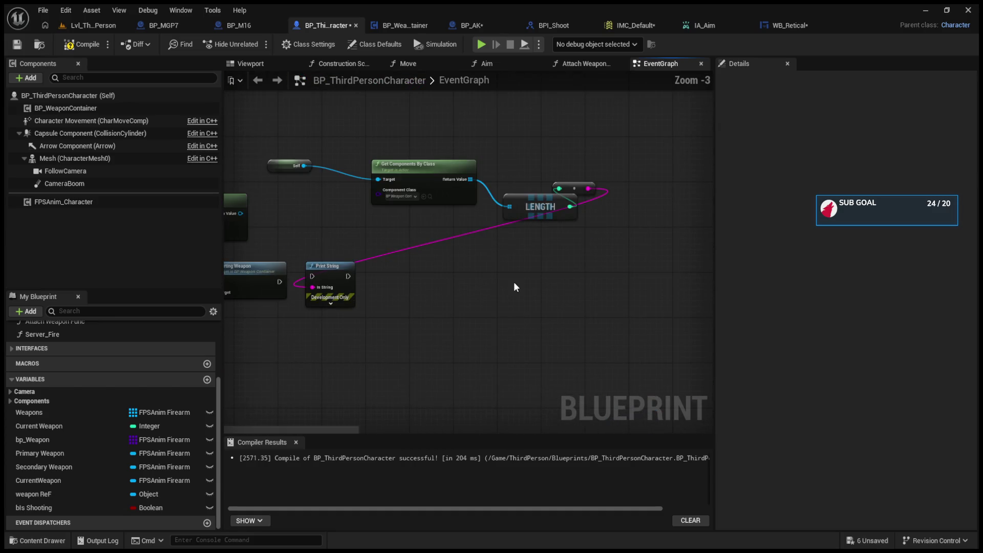
mouse_move(279, 124)
mouse_down()
mouse_move(502, 275)
mouse_move(450, 202)
mouse_up()
mouse_move(307, 116)
mouse_down()
mouse_move(459, 299)
mouse_move(561, 320)
mouse_up()
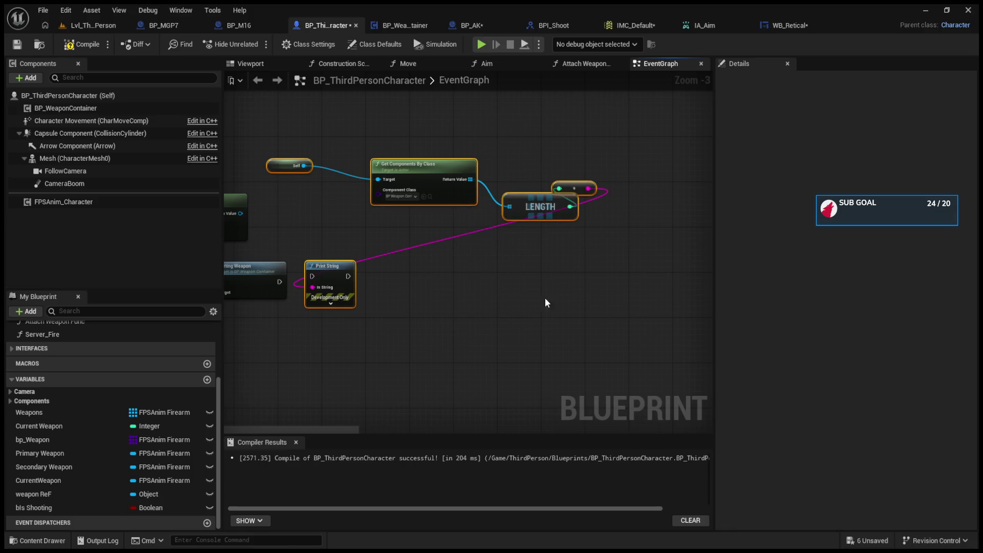
key(Delete)
- Delete the leftover Get Component by Class node and its wire
scroll(371, 180, down, 5)
scroll(360, 260, up, 5)
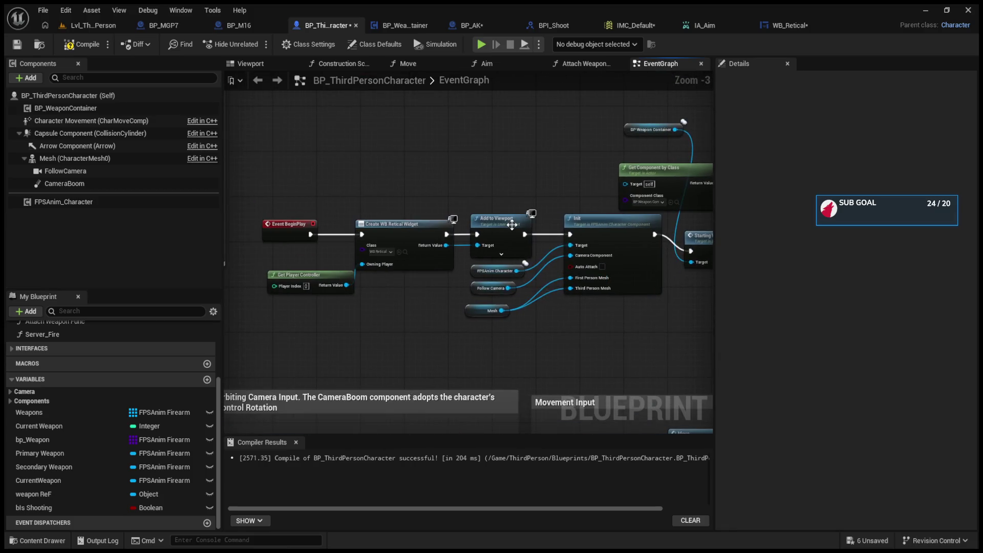
scroll(441, 220, down, 2)
scroll(441, 220, up, 3)
drag(441, 222, 492, 249)
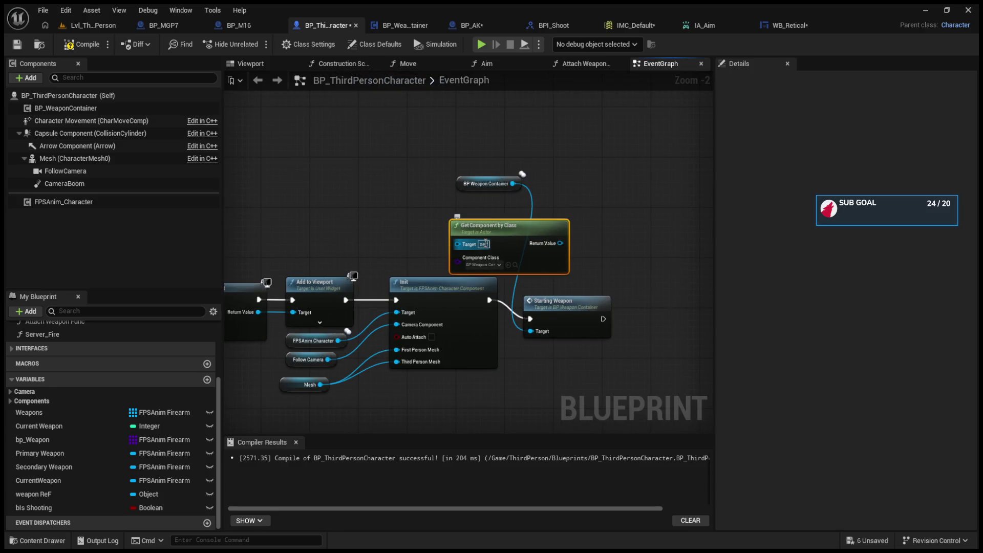
key(Delete)
scroll(487, 226, down, 1)
mouse_move(486, 226)
mouse_down()
mouse_move(317, 214)
mouse_move(441, 281)
mouse_move(467, 282)
mouse_up()
scroll(347, 235, up, 1)
- Feed Get Owning Player into a Get Component by Class node with a Current Weapon getter
click(785, 22)
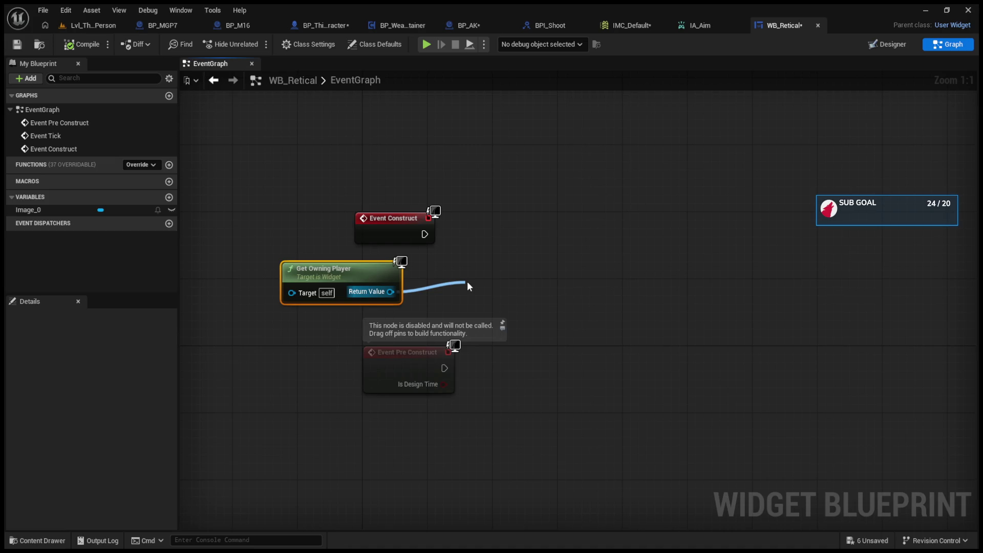
click(555, 336)
drag(529, 314, 532, 284)
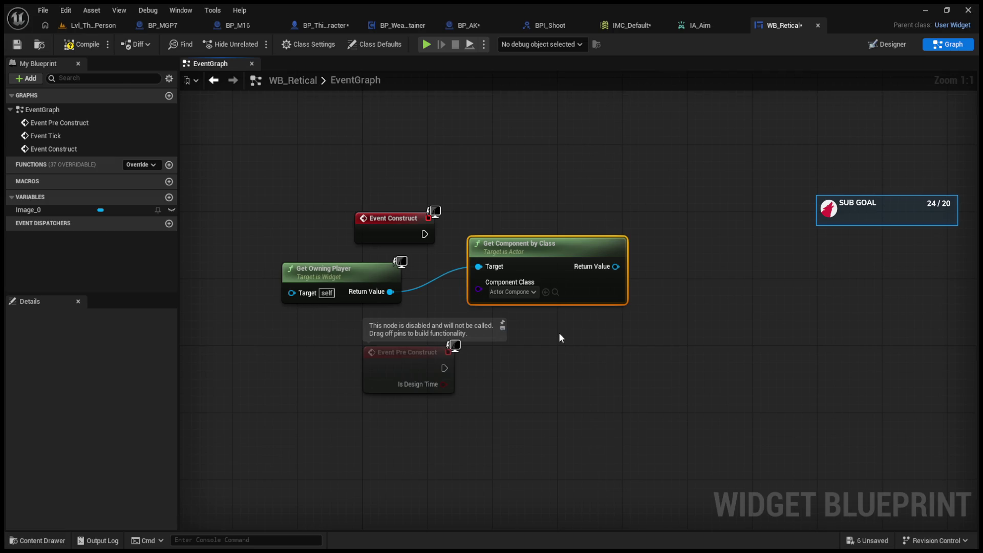
drag(599, 275, 680, 277)
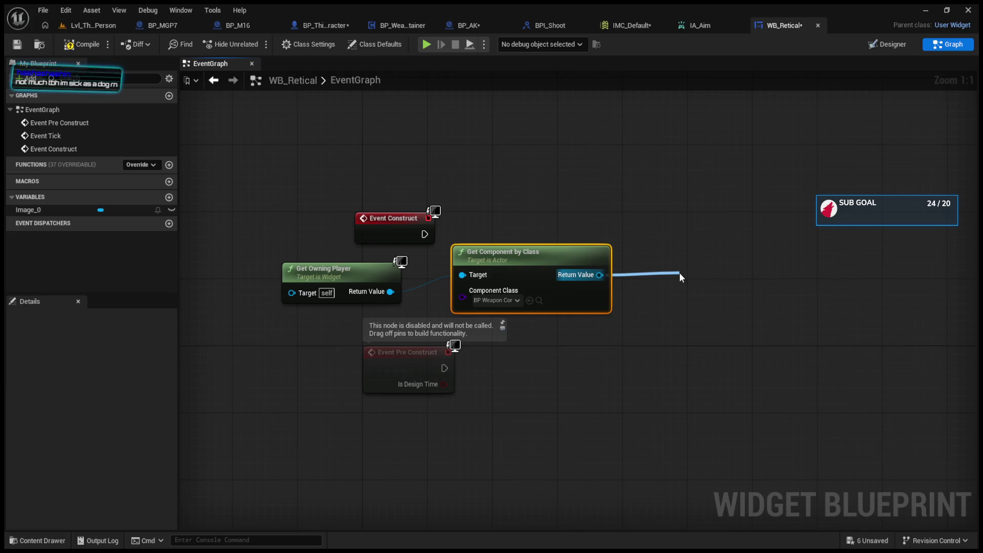
drag(681, 278, 680, 277)
- Try a Get Mesh node off Current Weapon, then delete it
drag(302, 249, 423, 208)
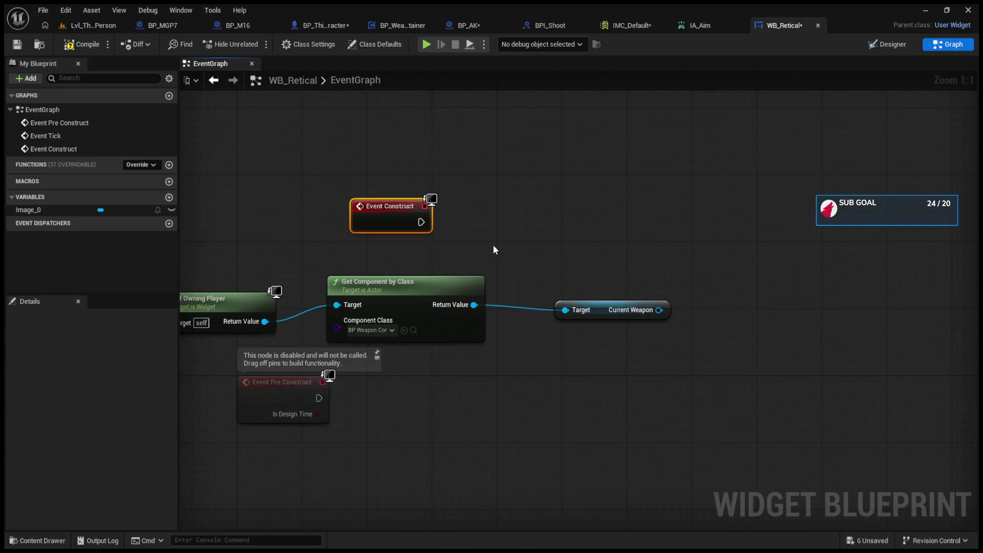
drag(559, 318, 619, 284)
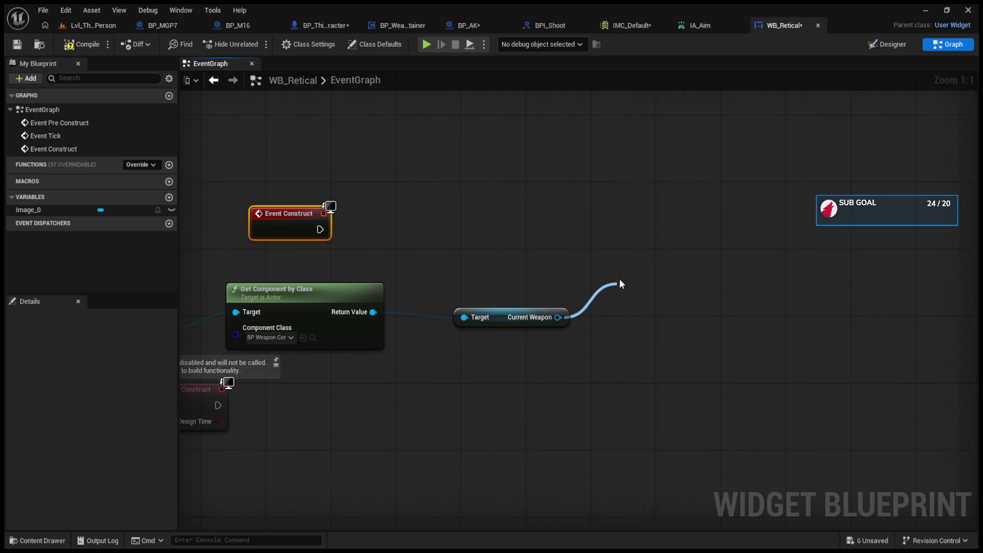
drag(620, 281, 621, 280)
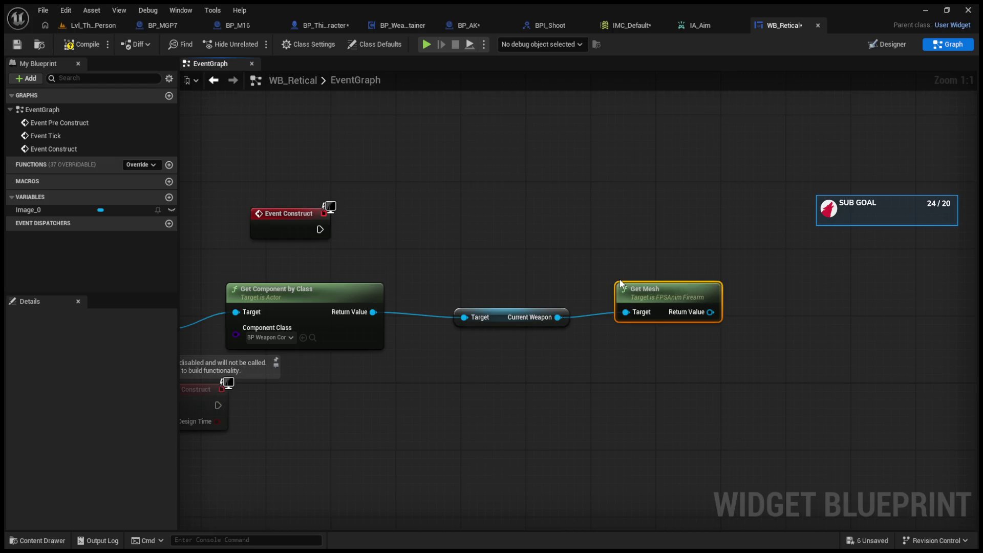
drag(558, 331, 613, 273)
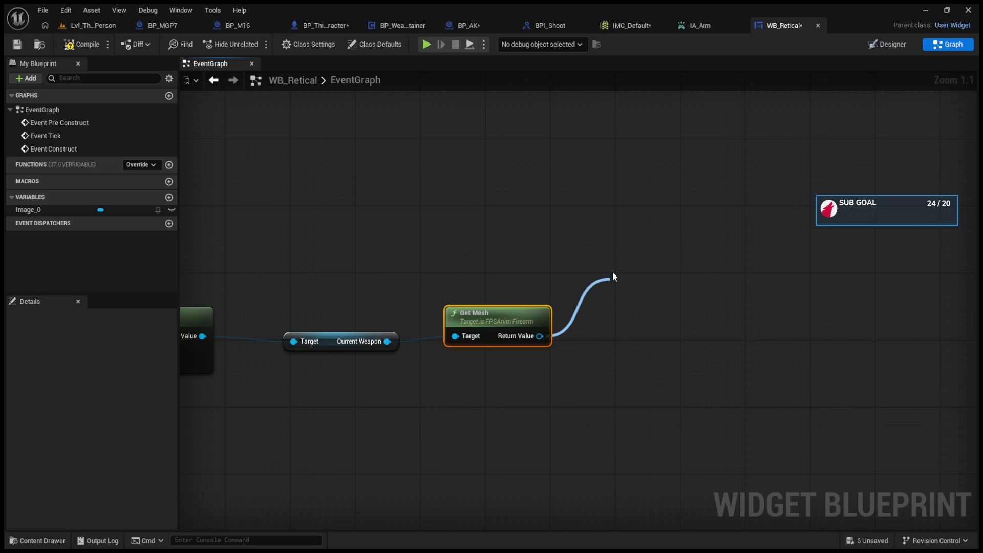
drag(610, 279, 540, 336)
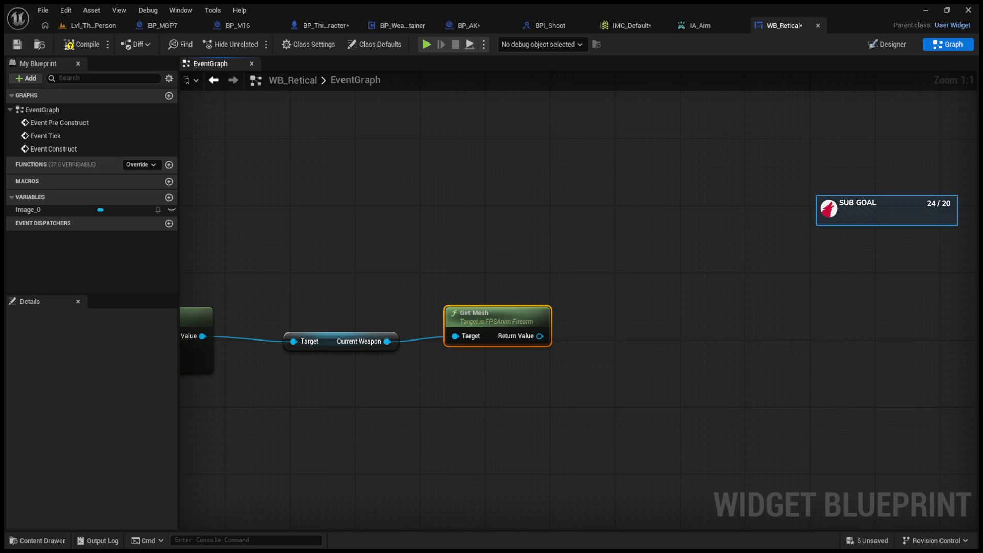
key(Delete)
- Reconnect from the found component, reposition Current Weapon, and return to Lvl_ThirdPerson
mouse_move(475, 361)
mouse_down()
mouse_move(628, 404)
mouse_move(727, 381)
mouse_up()
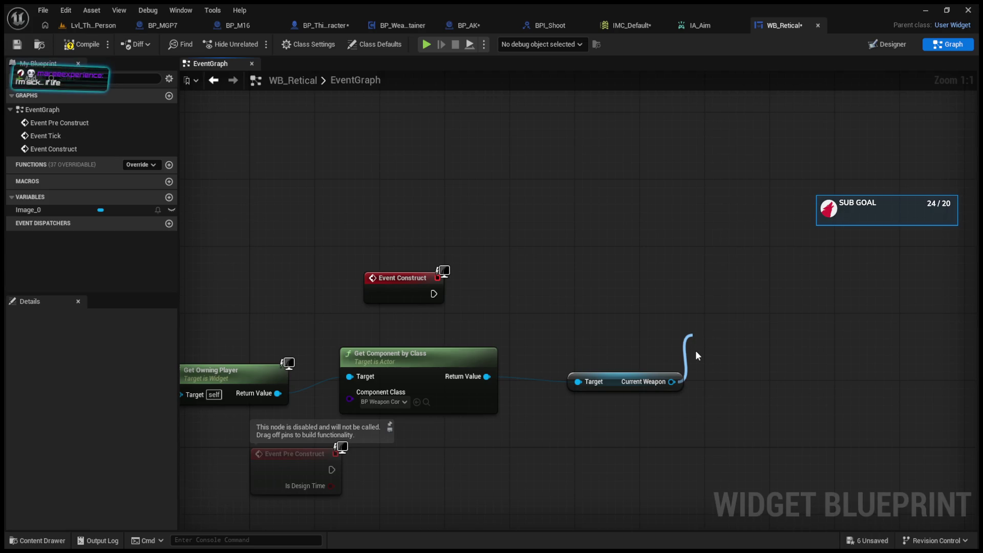
key(Escape)
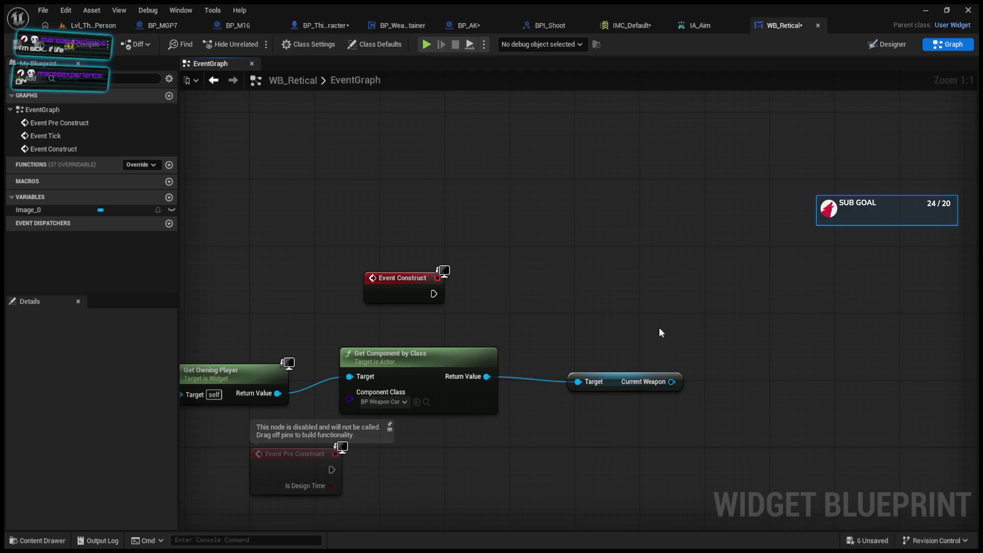
drag(487, 377, 544, 310)
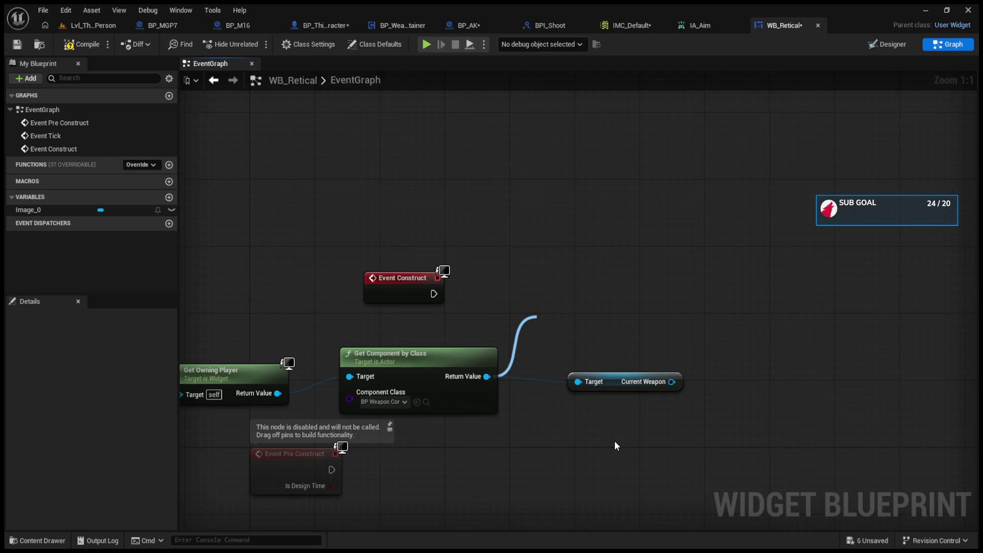
mouse_move(622, 387)
mouse_down()
mouse_move(588, 367)
mouse_move(690, 305)
mouse_up()
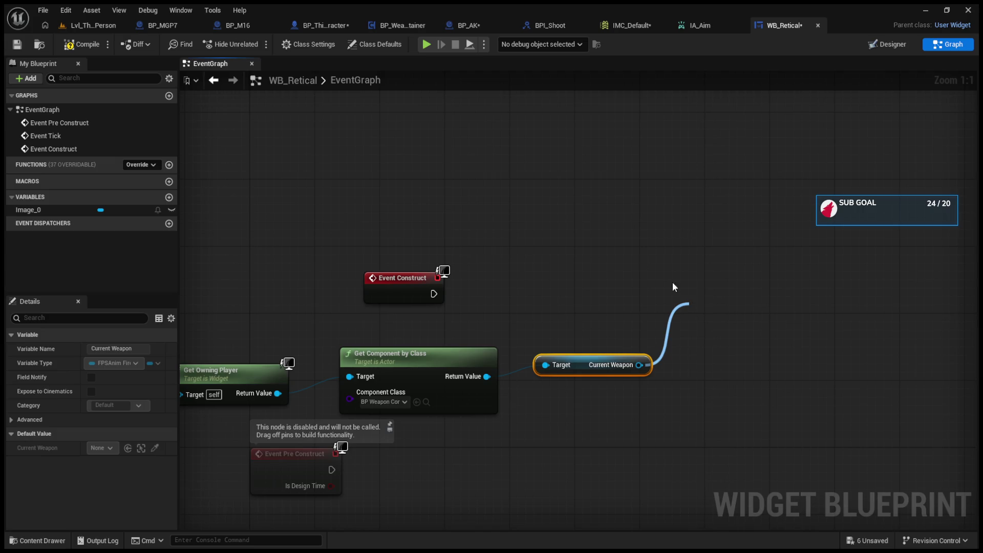
click(93, 25)
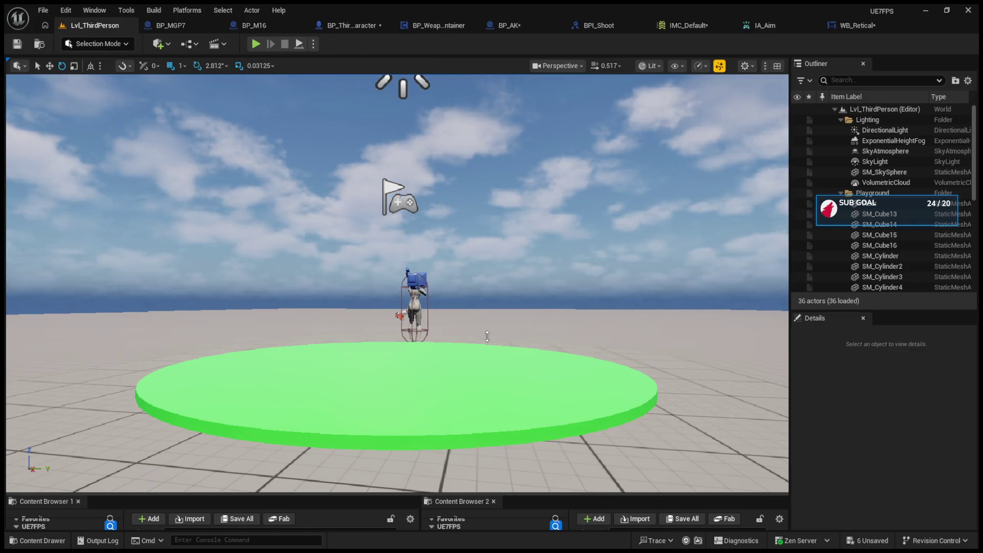
- Enlarge the Content Browser and browse the Weapons and ThirdPerson folders
drag(498, 496, 497, 163)
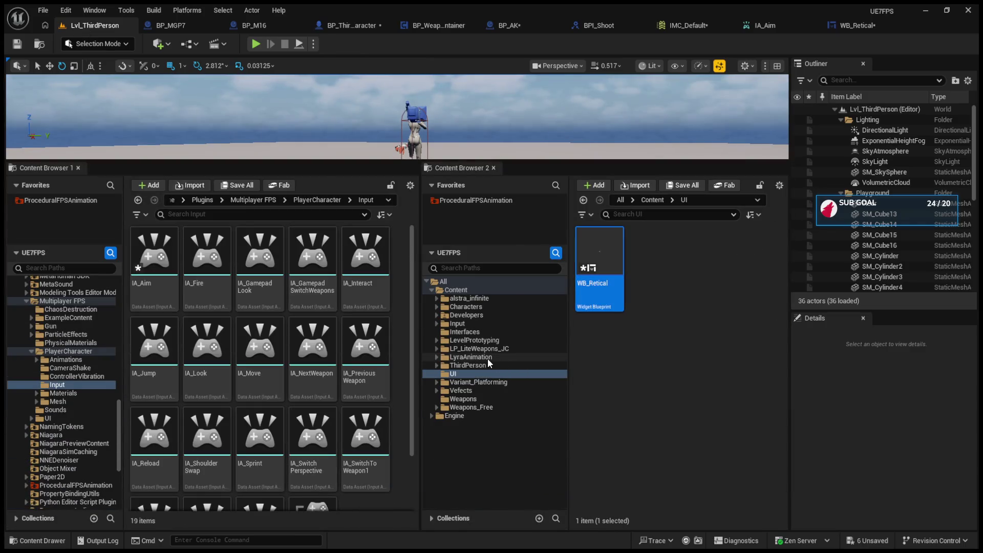
click(466, 399)
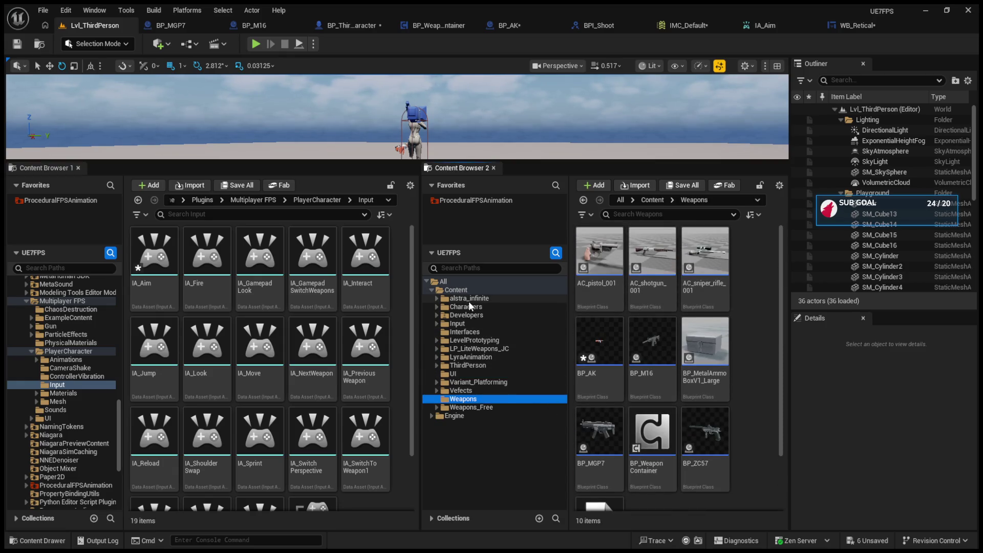
click(468, 365)
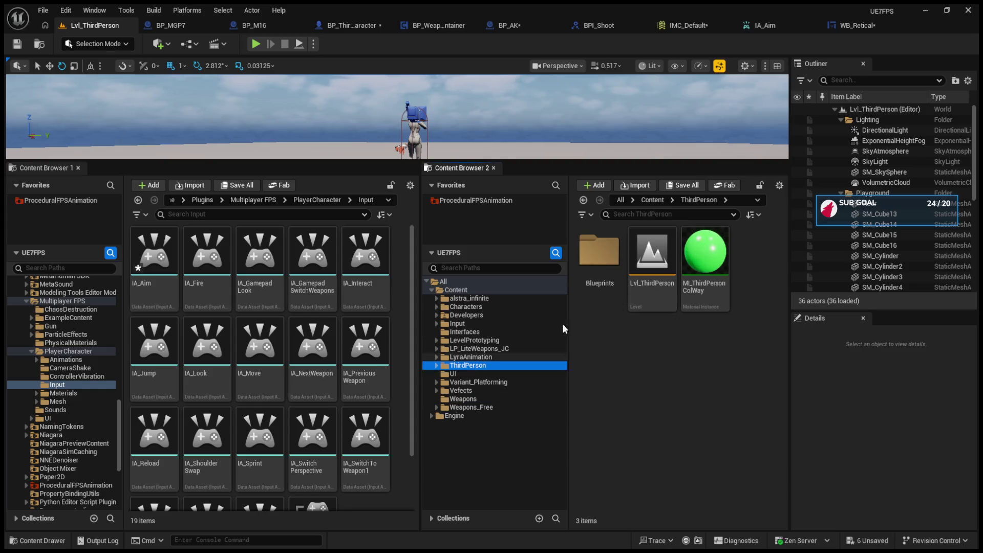
double_click(599, 251)
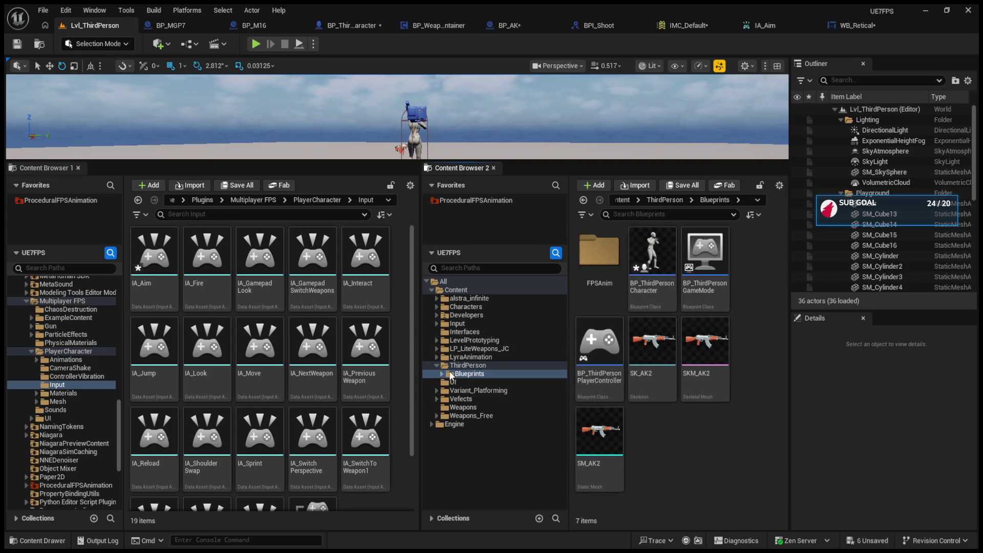
click(437, 366)
click(459, 291)
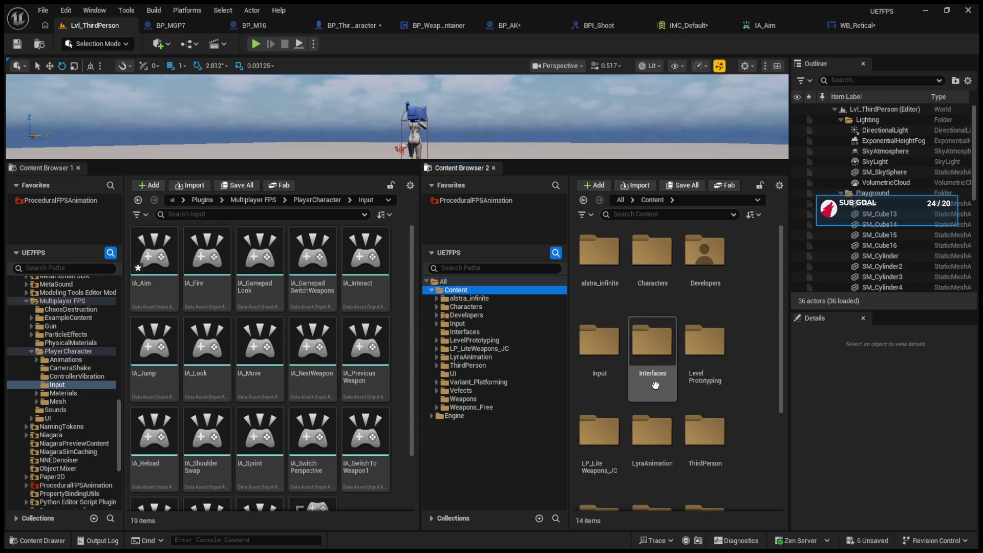
- Browse the Content subfolders and go to the Interfaces folder
scroll(653, 379, down, 3)
click(462, 299)
click(465, 307)
click(467, 315)
click(469, 324)
click(471, 332)
click(473, 340)
key(Up)
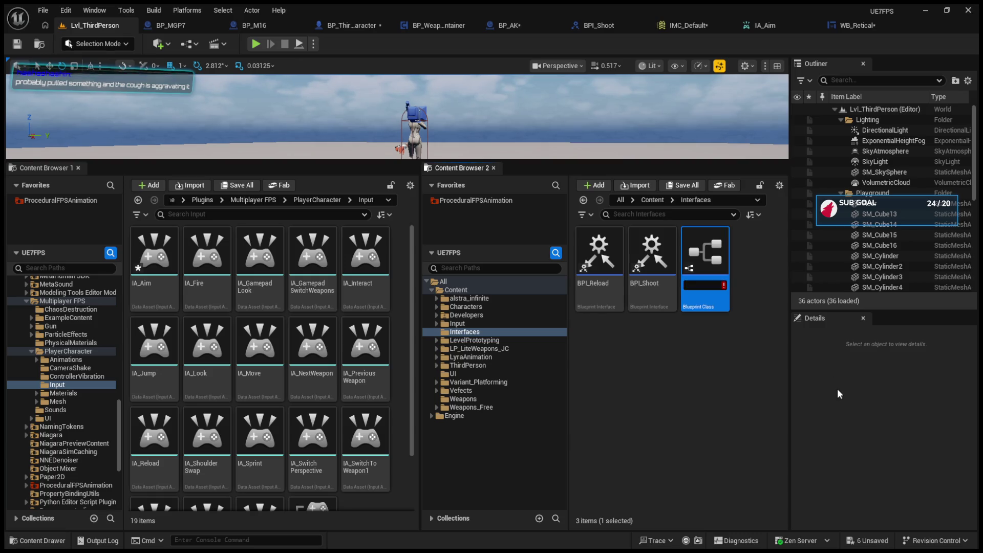
- Name the new Blueprint Interface BPI_WeaponInfo and open it
text(B)
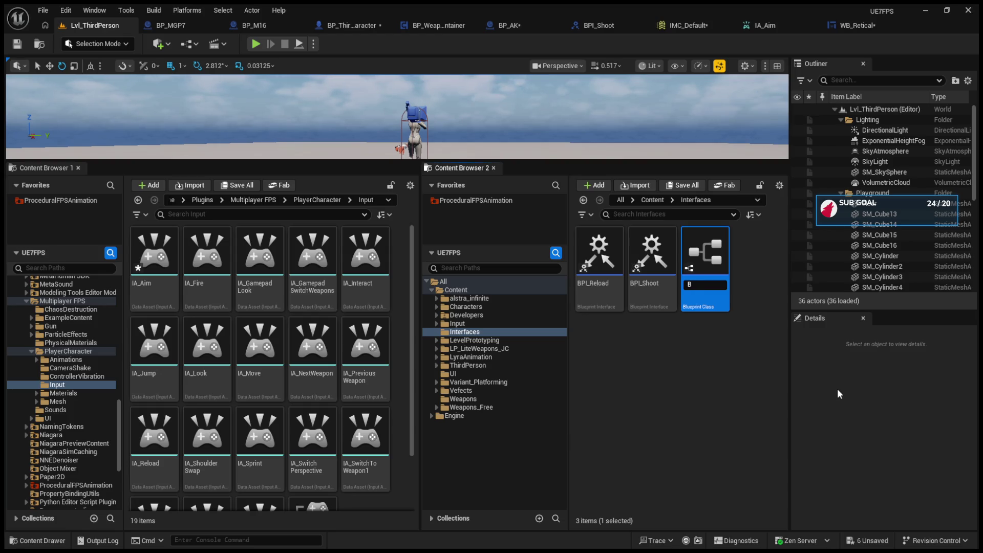
text(PI_)
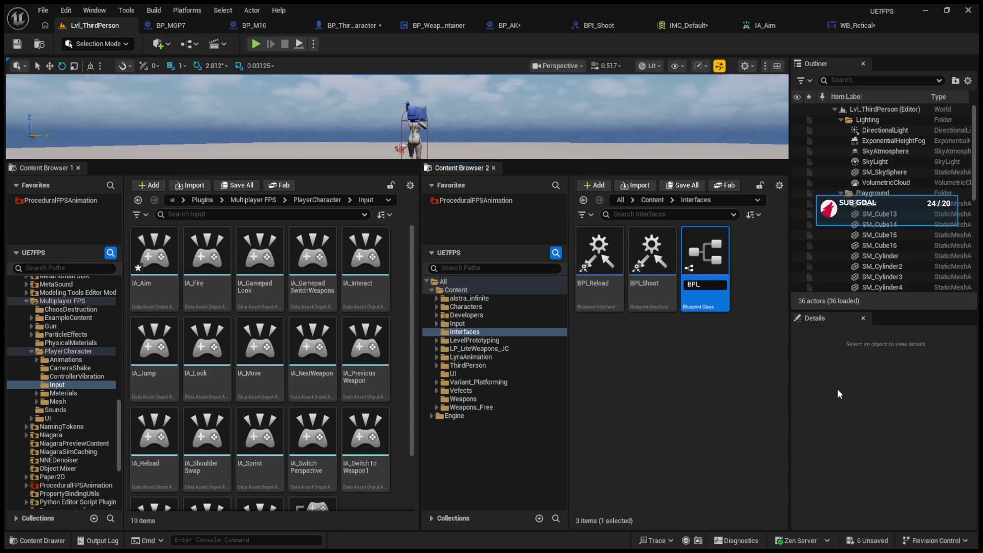
text(Weap)
text(onInfo)
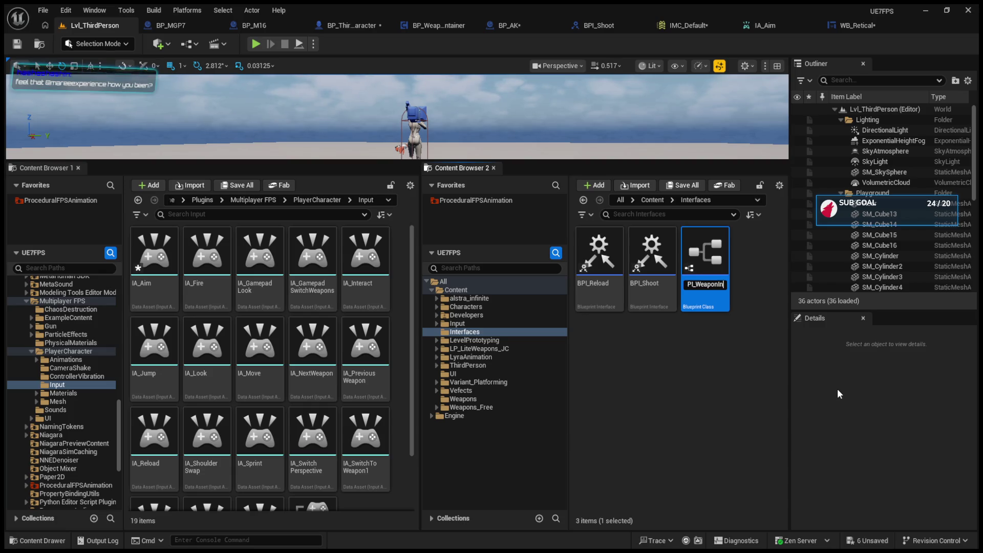
key(Return)
double_click(702, 277)
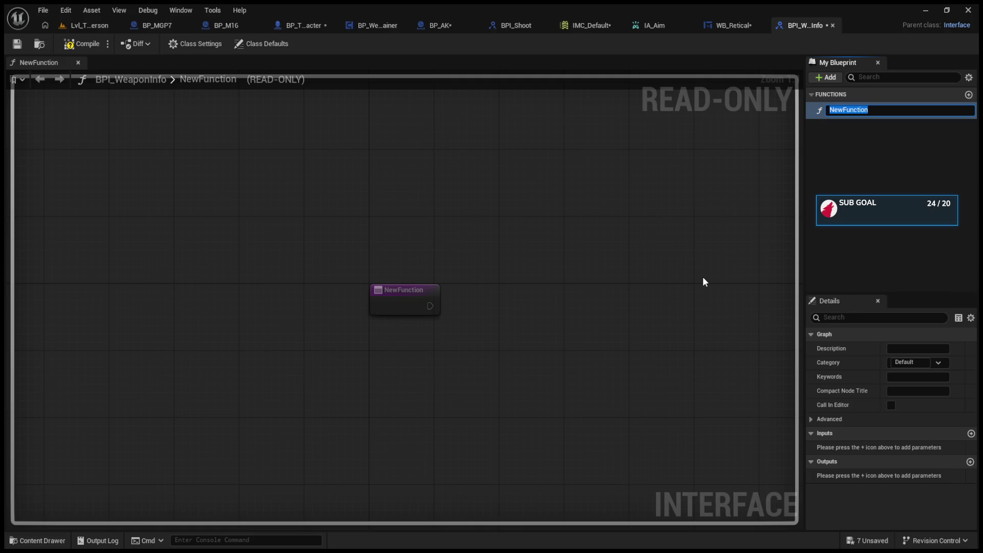
- Compile BPI_WeaponInfo, rename NewFunction to GetAmmo, and add an input parameter
click(809, 163)
click(81, 44)
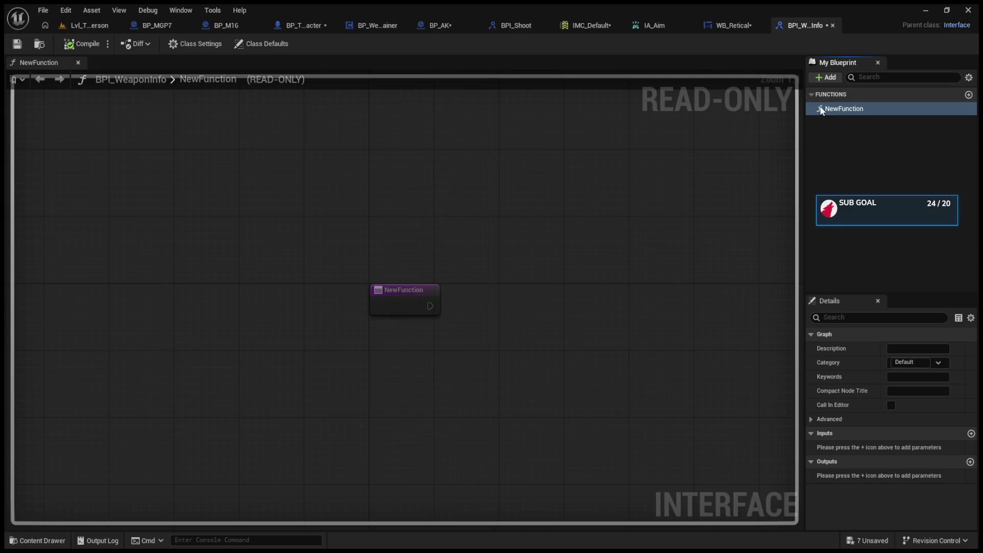
click(841, 110)
click(869, 111)
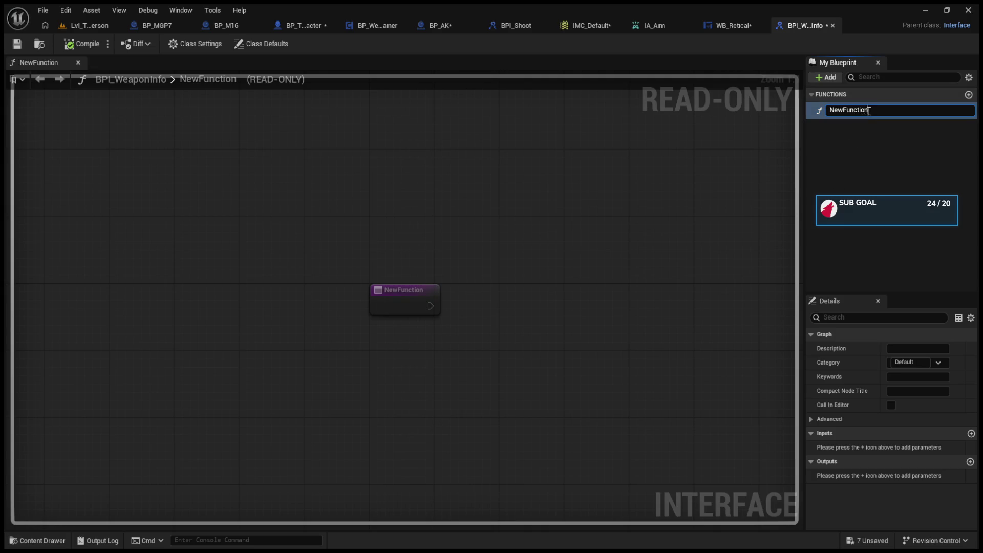
drag(877, 110, 776, 107)
text(GetAmmo)
key(Return)
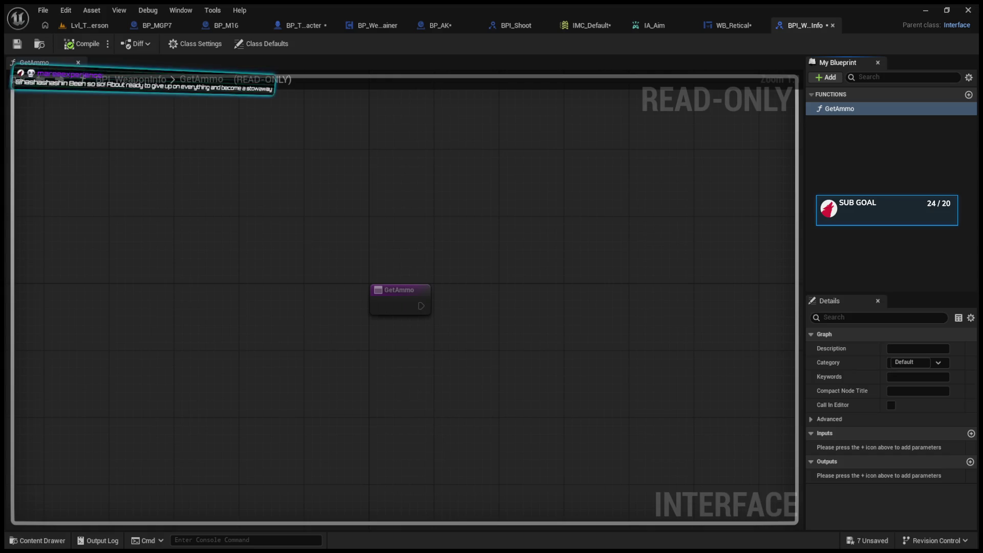
click(971, 433)
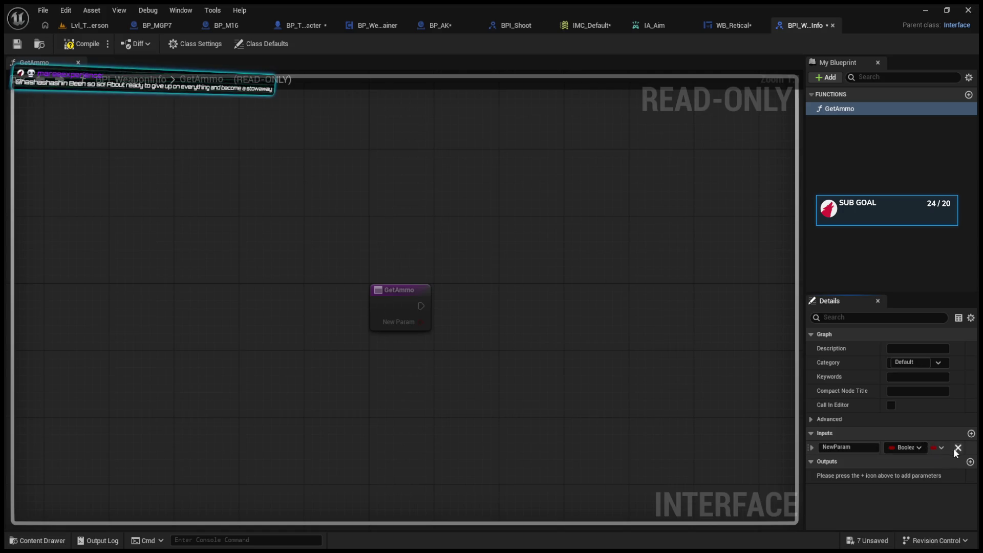
- Remove the stray input and give GetAmmo an Integer output named CurrentAmmo
click(957, 448)
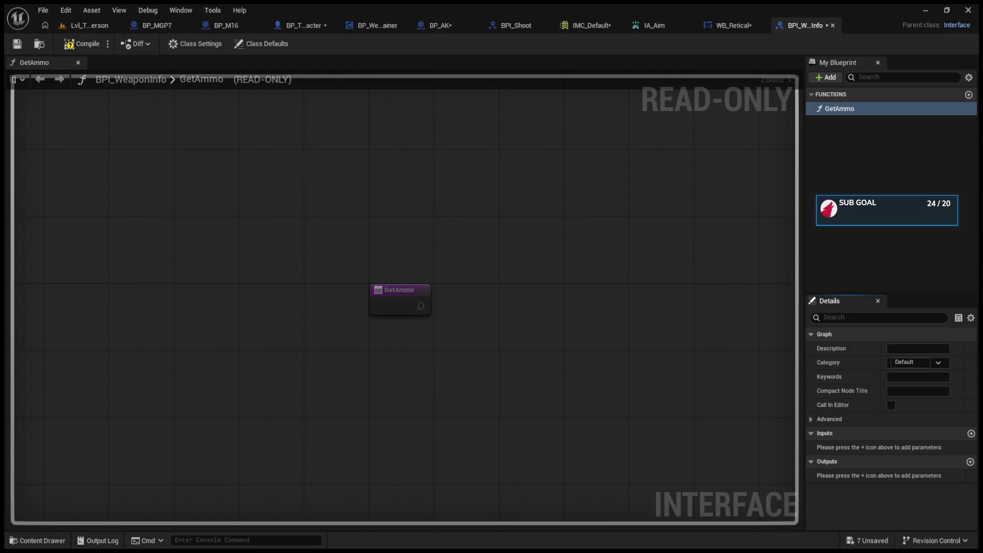
click(970, 462)
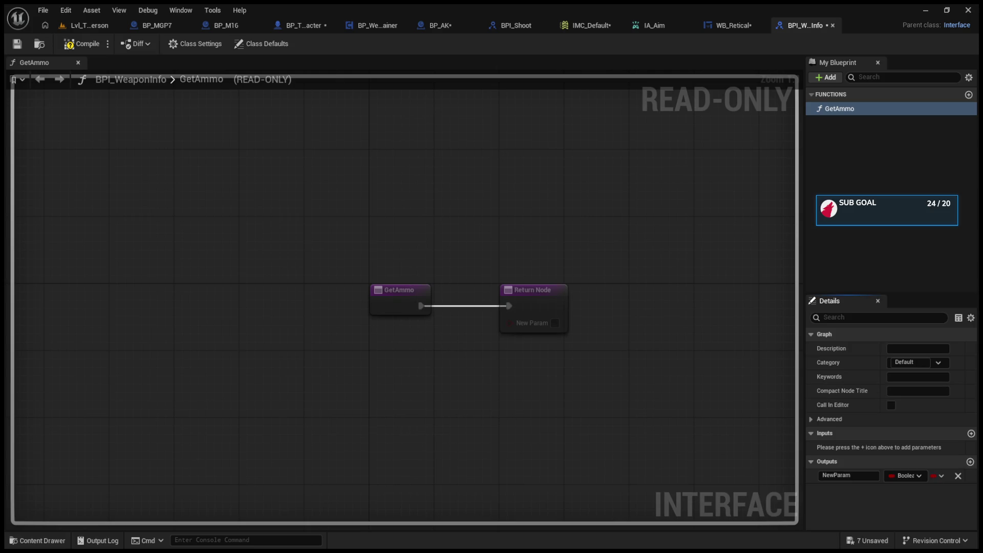
click(859, 475)
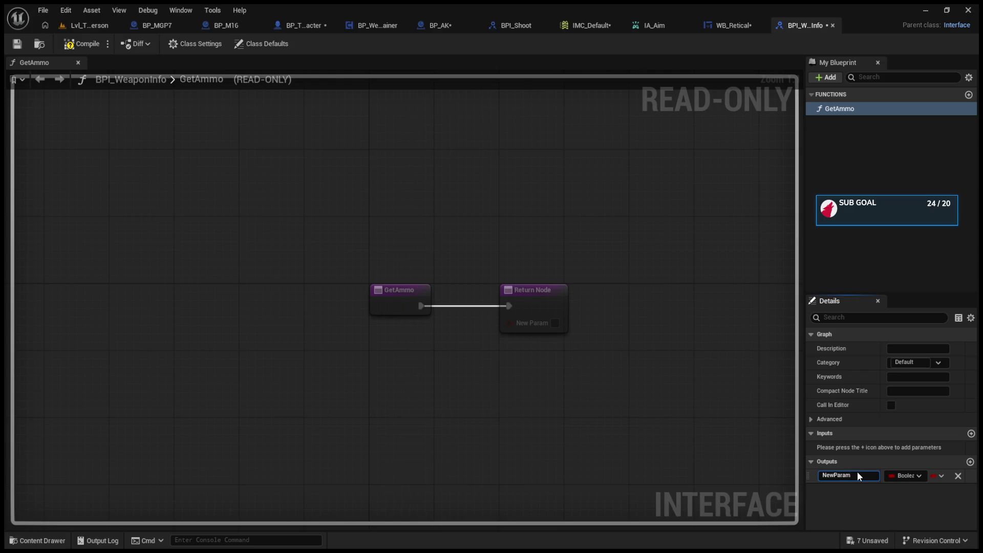
key(BackSpace)
key(BackSpace)
key(BackSpace)
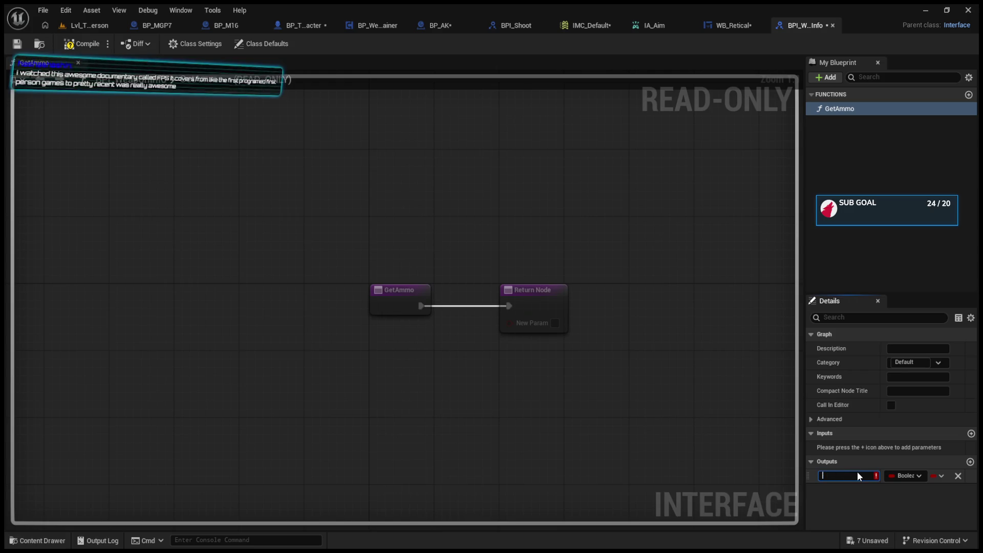
text(CurrentAmmo)
key(Return)
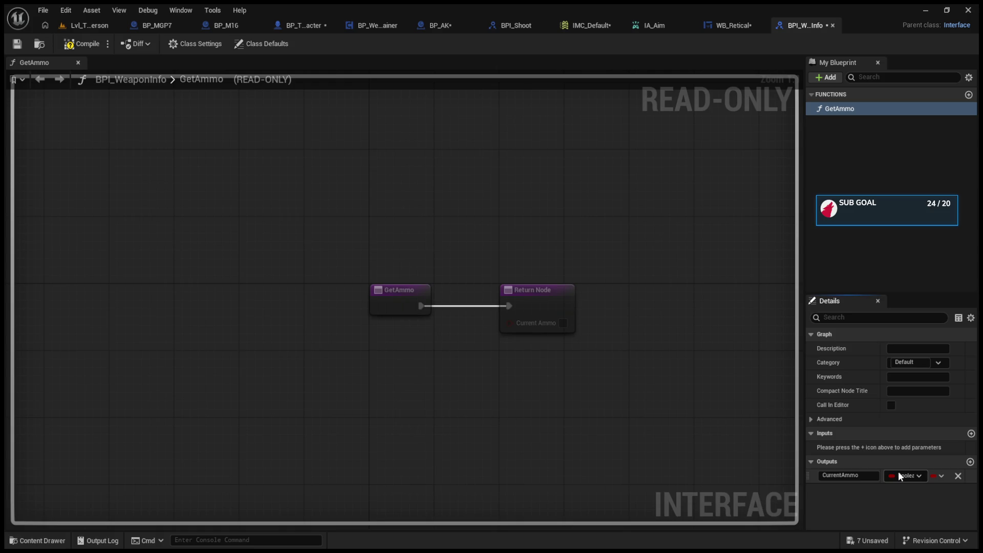
click(899, 475)
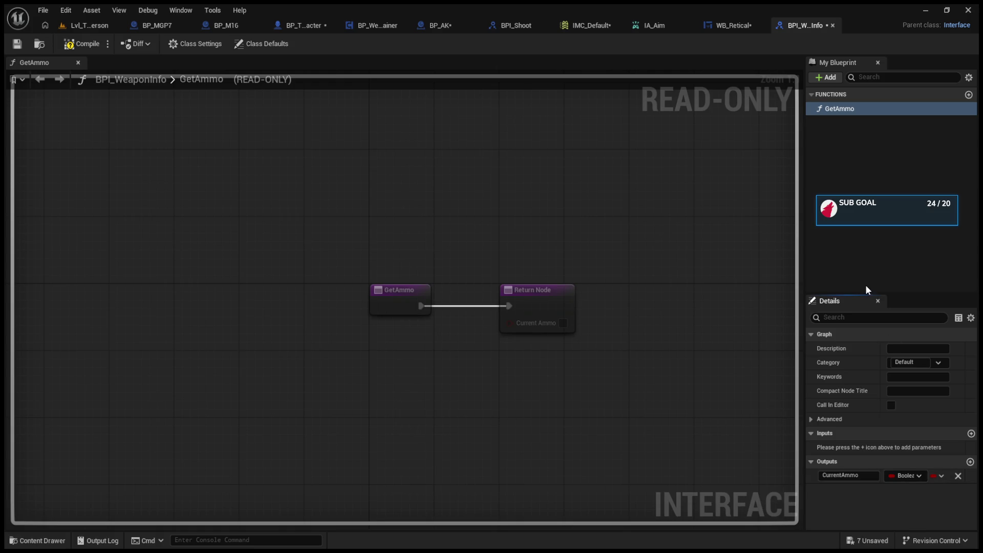
click(865, 301)
- Add a TotalAmmo output, compile the interface, and show BP_AK's Class Settings
click(970, 464)
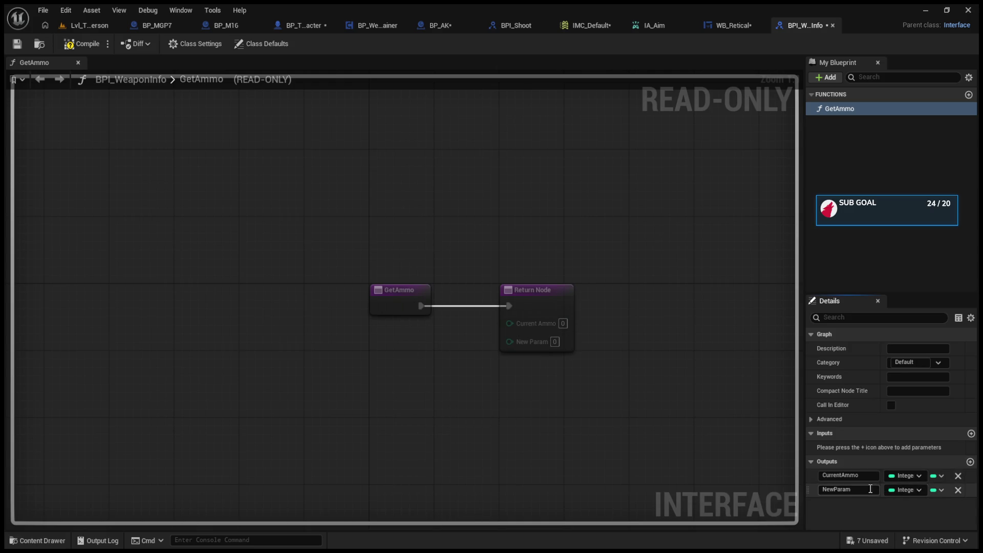
text(Total)
text(Ammo)
key(Return)
click(77, 45)
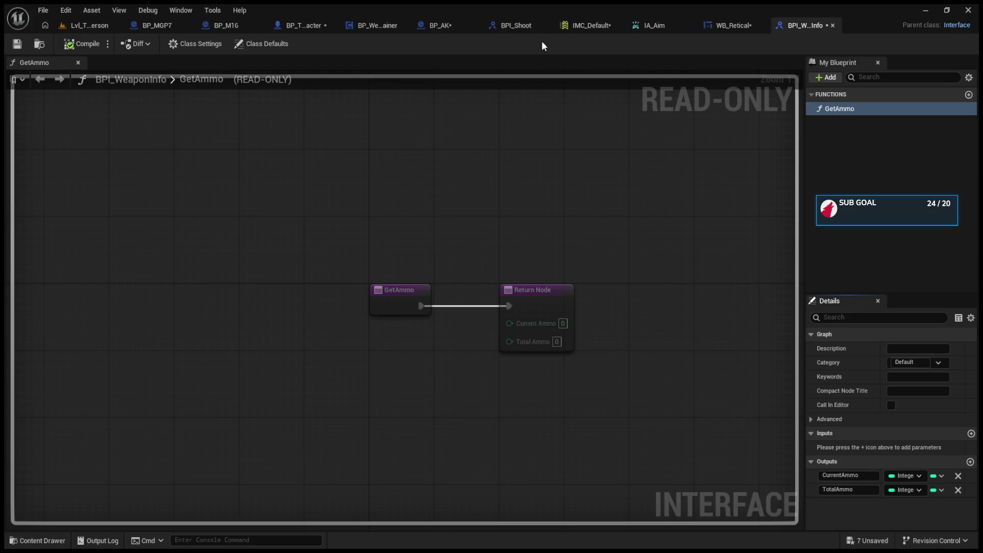
click(439, 25)
click(305, 45)
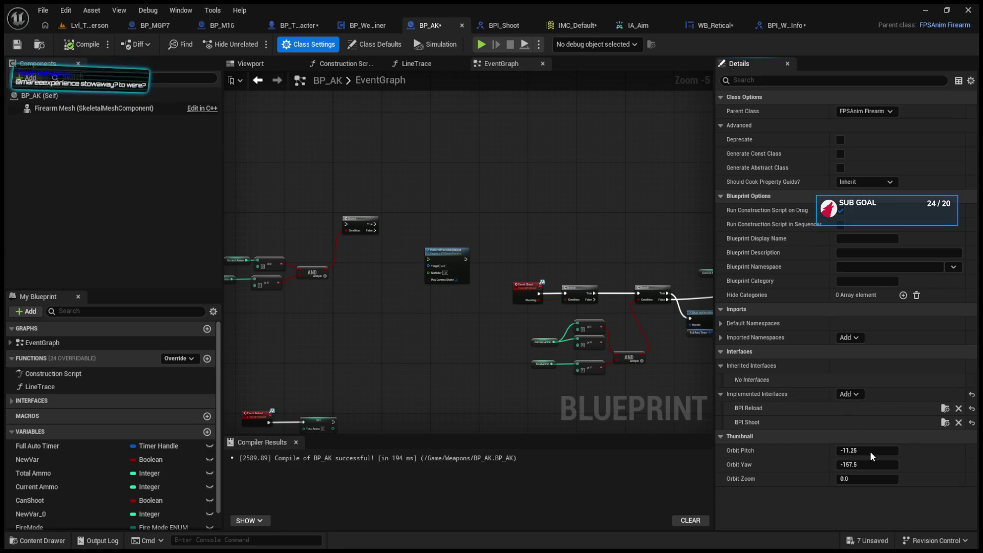
- Compile BP_AK with BPI_WeaponInfo implemented and move to BP_WeaponContainer
key(F7)
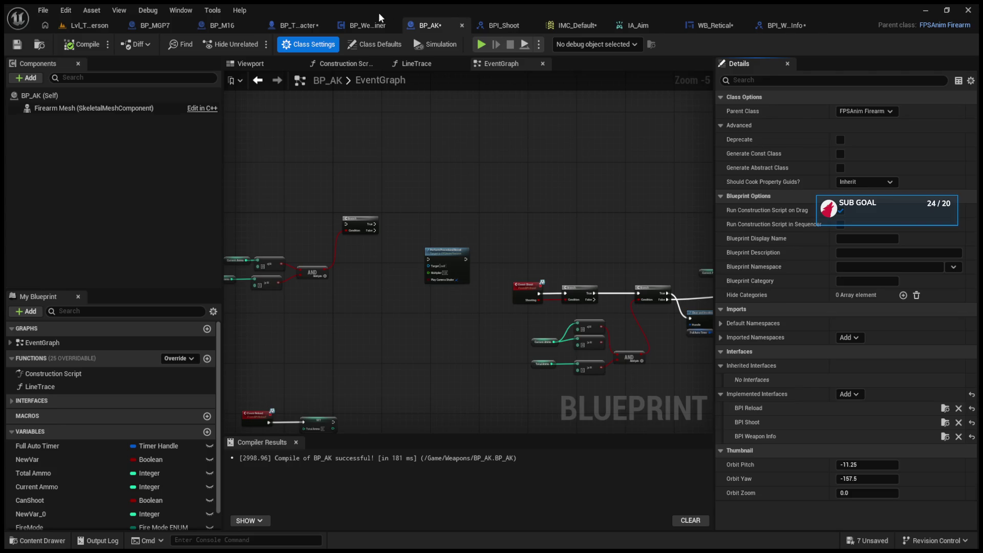
click(364, 20)
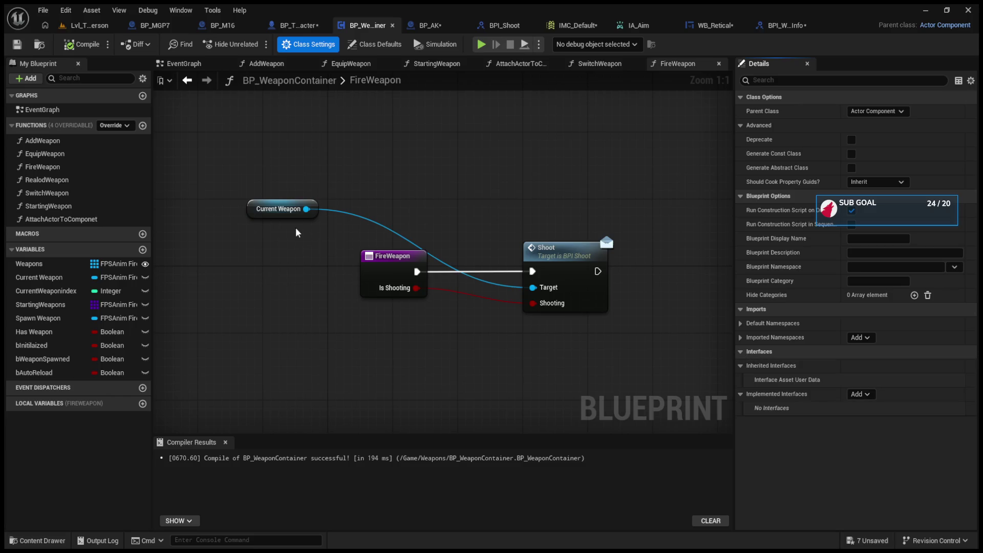
- Place an AttachActorToComponet call after Set Owner in the StartingWeapon graph
click(432, 65)
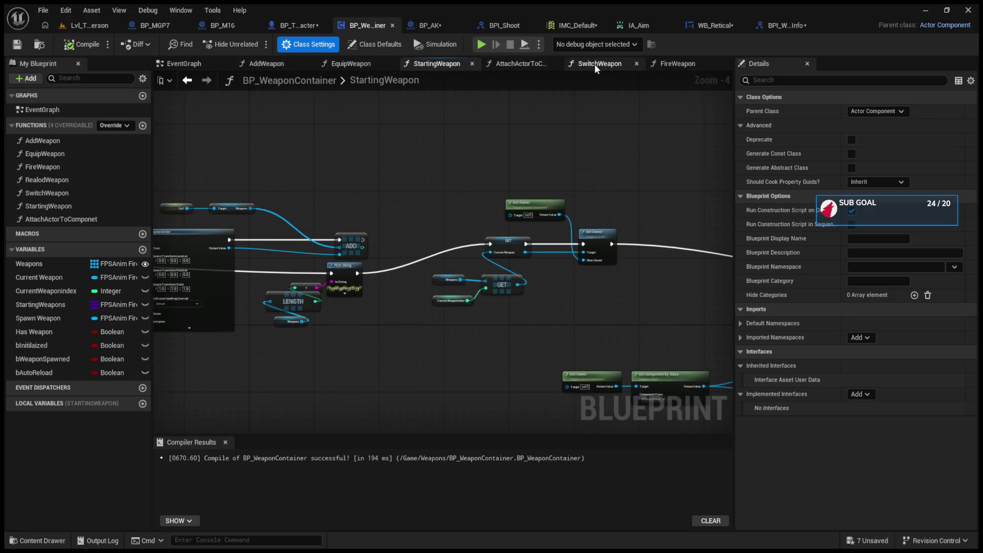
drag(570, 320, 346, 334)
scroll(570, 288, up, 3)
scroll(525, 310, down, 5)
scroll(490, 300, up, 4)
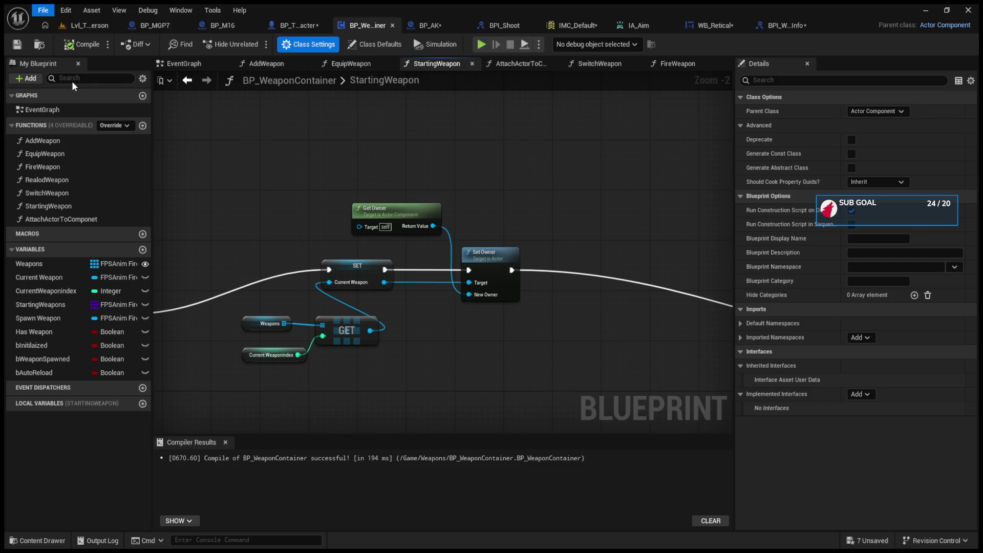
mouse_move(527, 275)
mouse_down()
mouse_move(389, 241)
mouse_move(281, 290)
mouse_move(340, 245)
mouse_up()
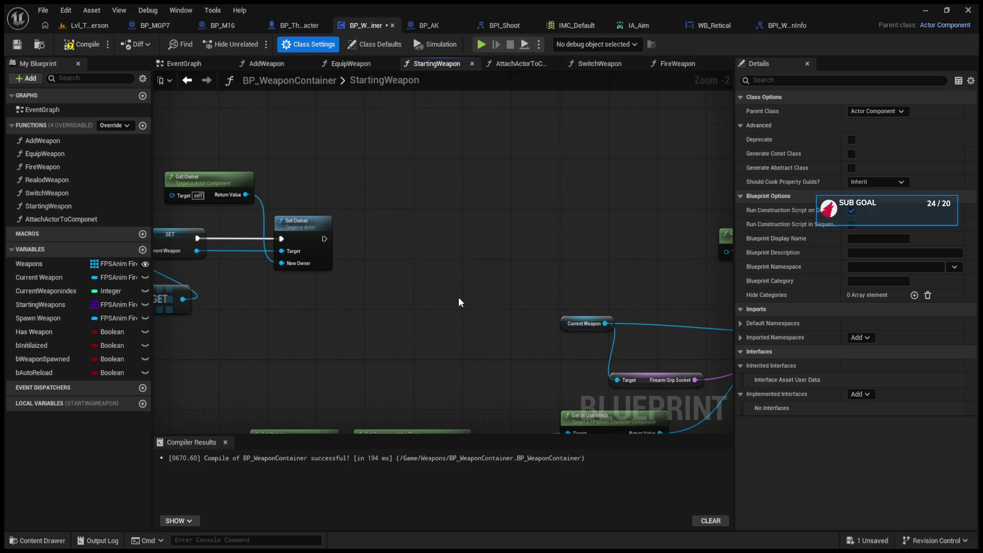
drag(103, 221, 471, 224)
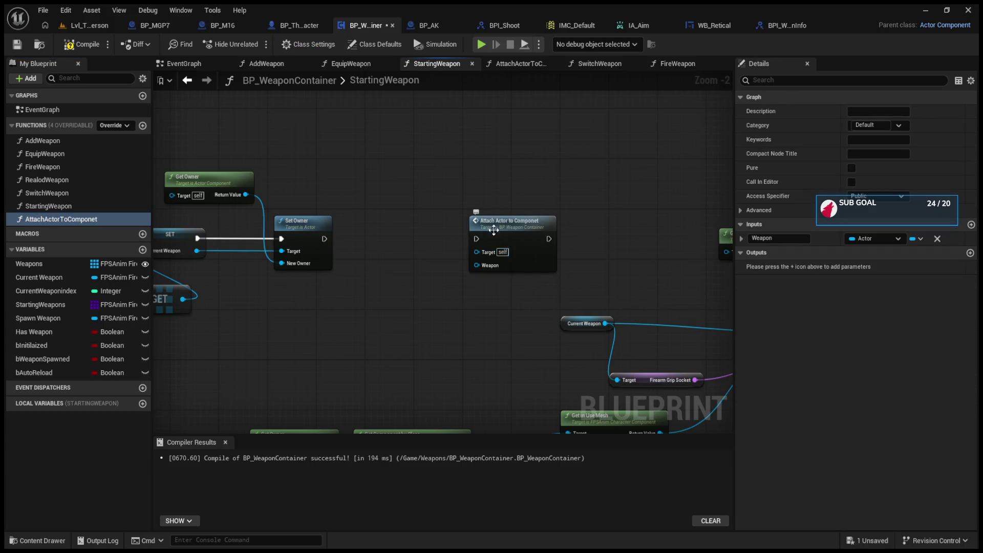
double_click(471, 224)
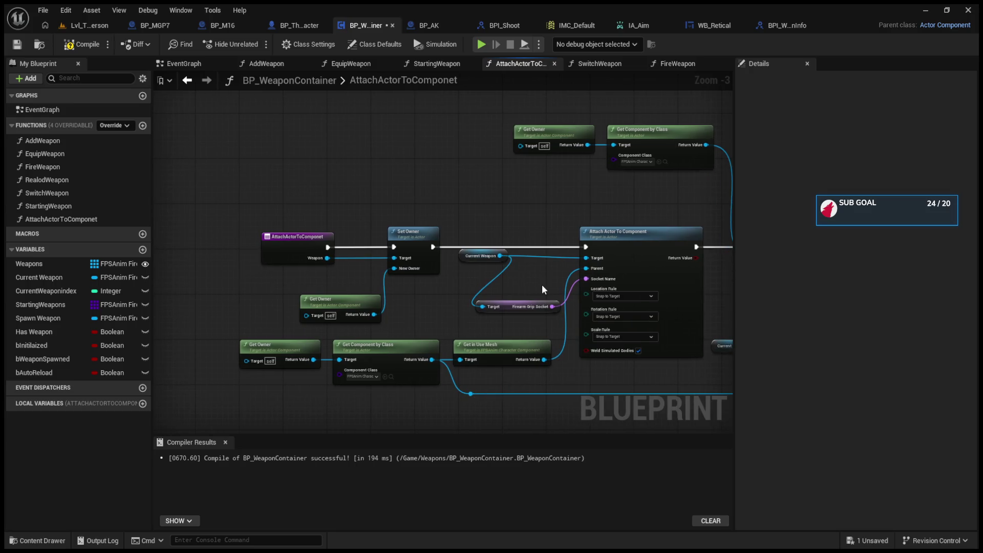
- In AttachActorToComponet, delete Set Owner and Get Owner, rewire the entry, and compile
click(188, 81)
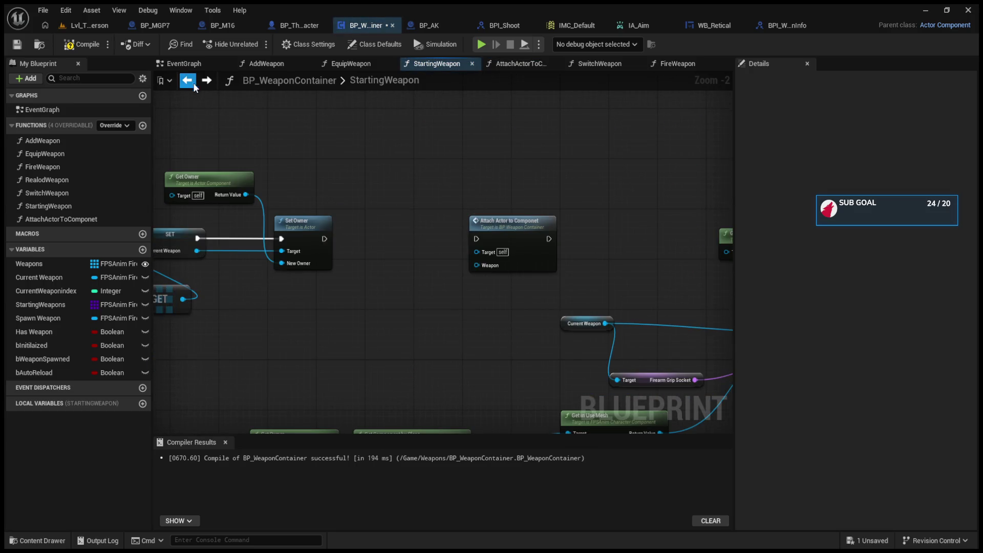
click(207, 81)
drag(310, 174, 387, 307)
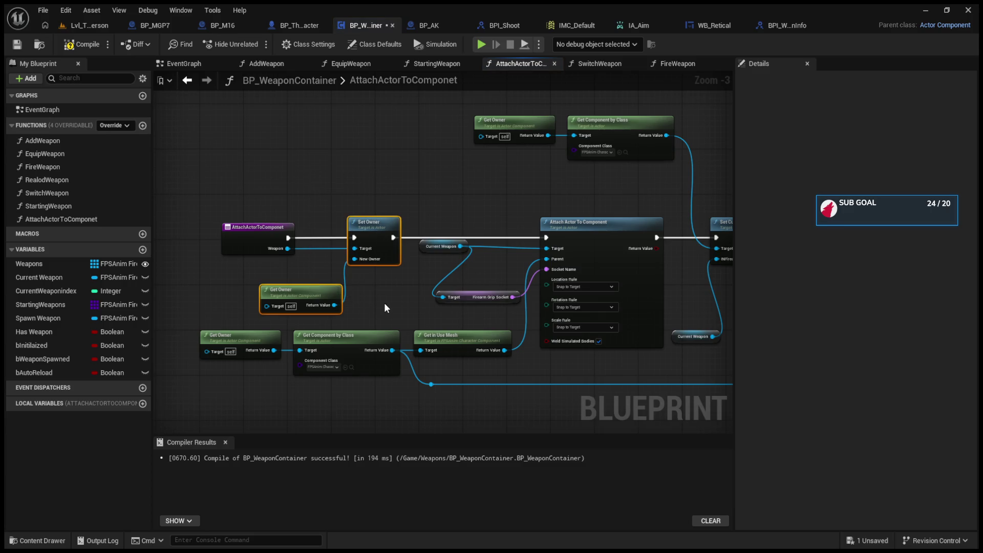
key(Delete)
drag(289, 238, 546, 237)
drag(260, 235, 320, 228)
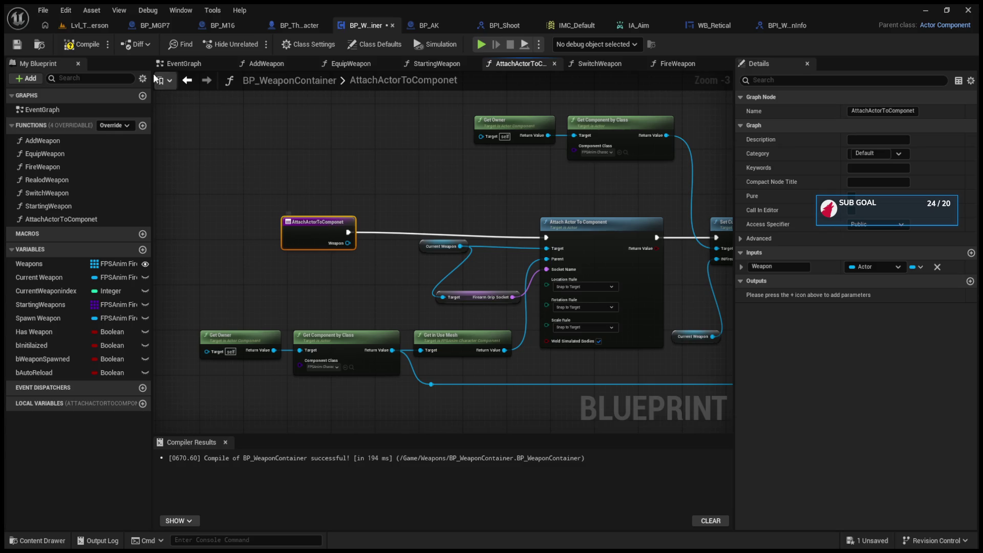
click(82, 44)
mouse_move(525, 213)
mouse_down()
mouse_move(362, 202)
mouse_move(387, 215)
mouse_move(339, 214)
mouse_up()
- Move the attach call next to Set Owner in StartingWeapon
click(89, 25)
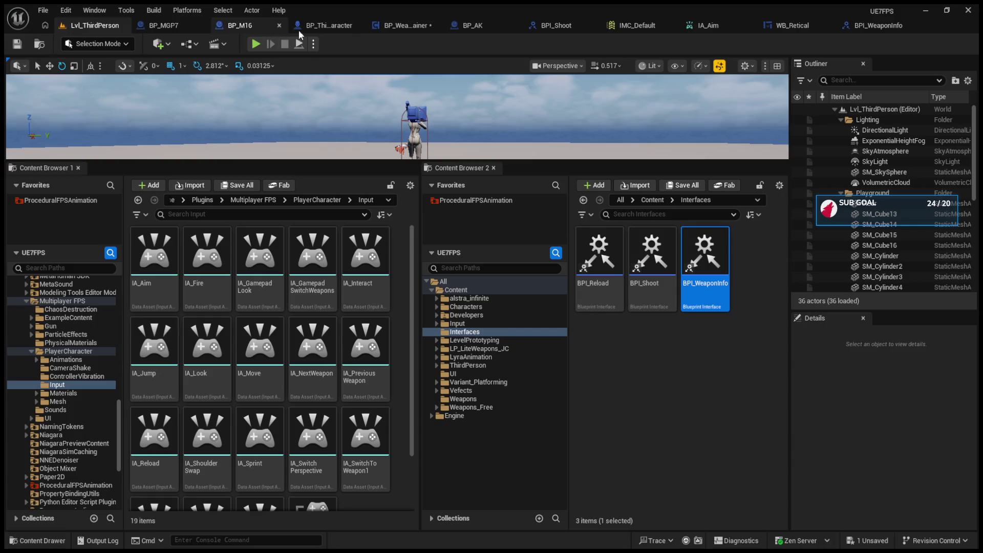
click(391, 23)
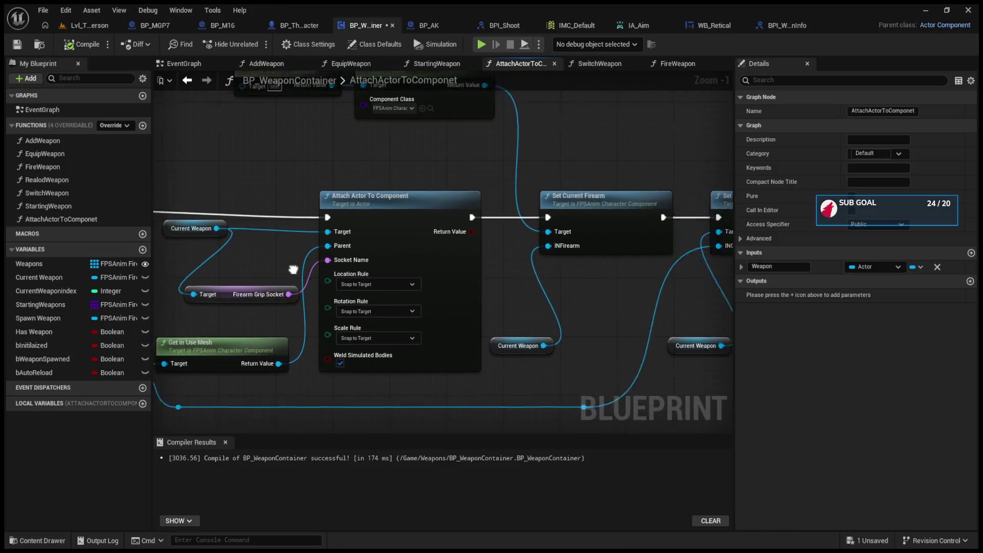
scroll(424, 280, up, 2)
click(187, 80)
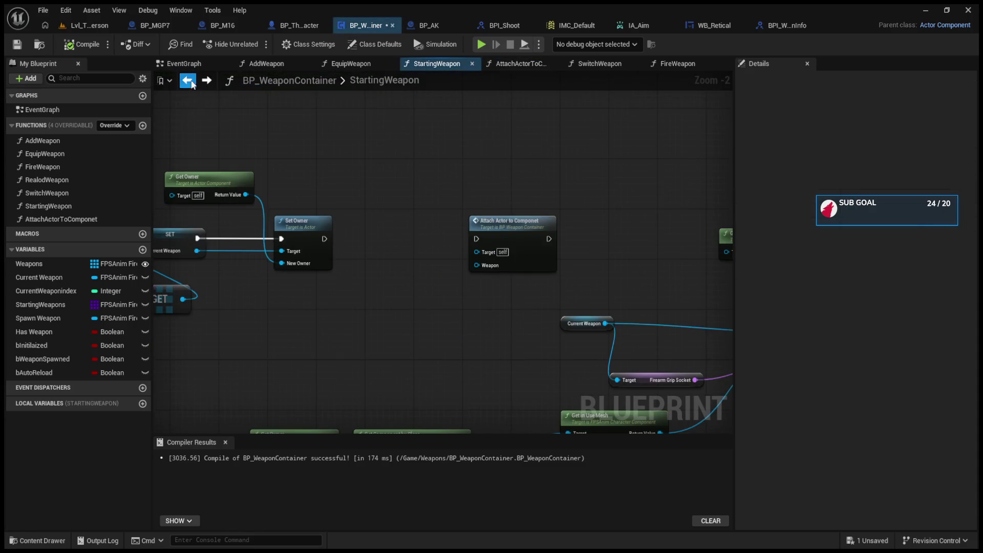
mouse_move(573, 216)
mouse_down()
mouse_move(523, 211)
mouse_move(356, 240)
mouse_move(483, 226)
mouse_move(438, 232)
mouse_up()
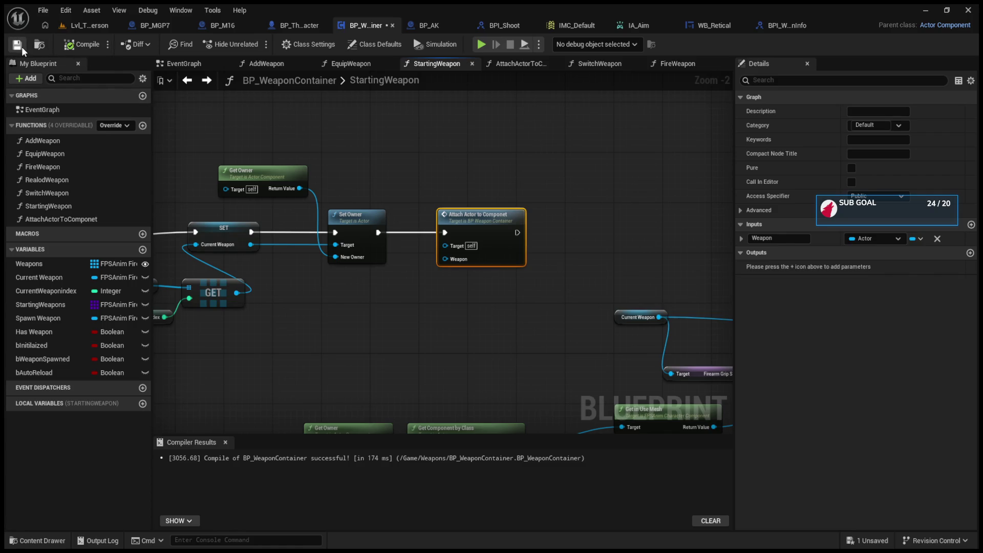
click(78, 25)
- Play the level, fire the AK a few times, and stop the session
drag(340, 161, 370, 451)
click(253, 45)
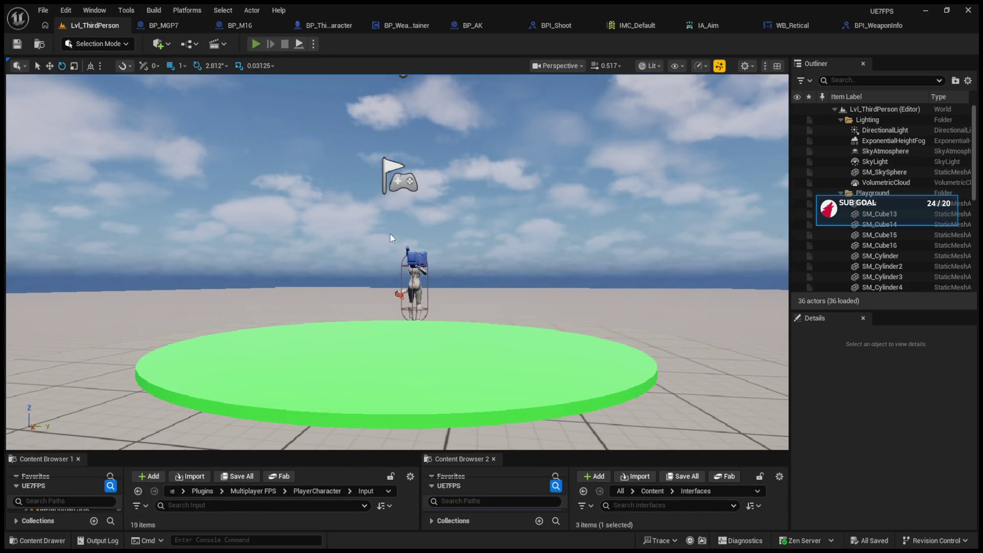
click(418, 261)
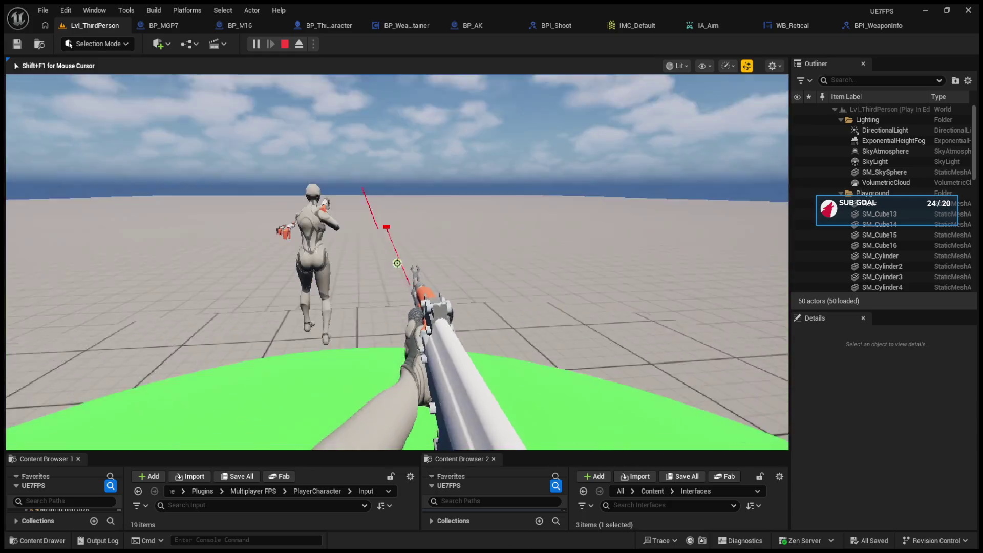
click(397, 263)
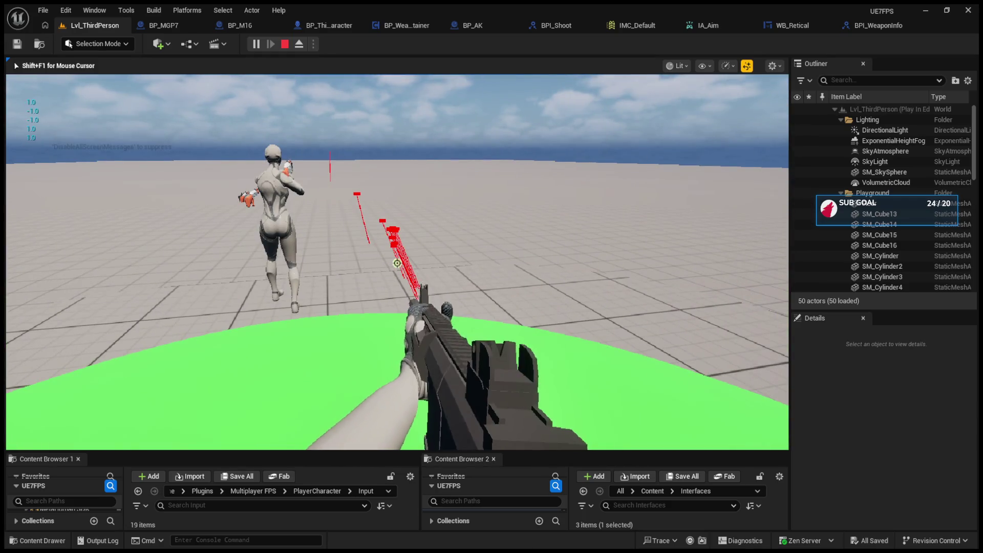
key(Escape)
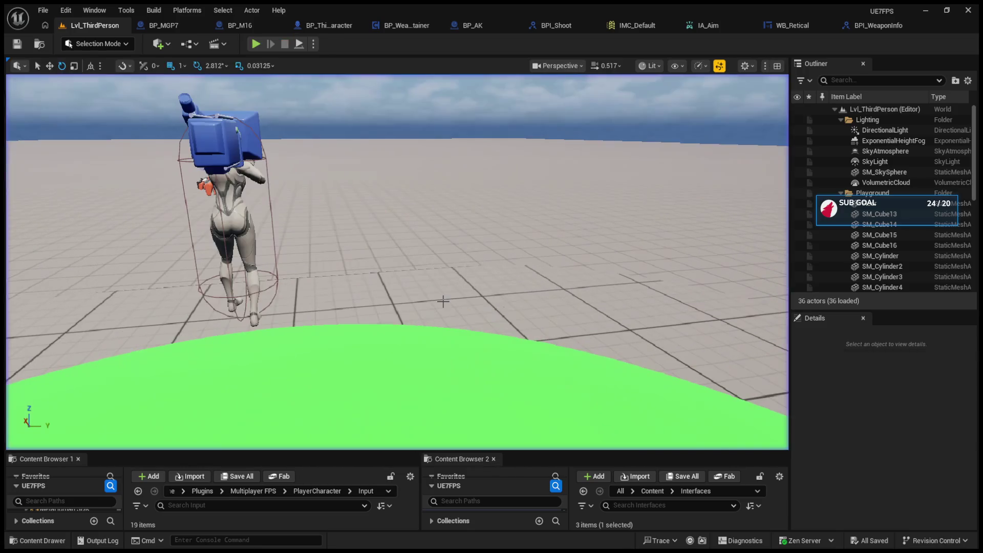
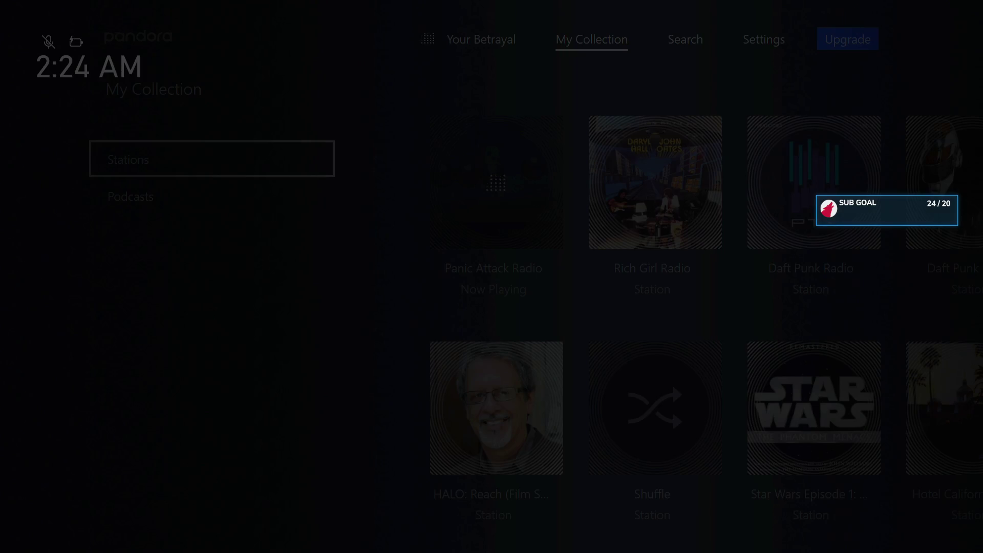
- Start Daft Punk Radio from the saved Pandora stations
key(Return)
key(Right)
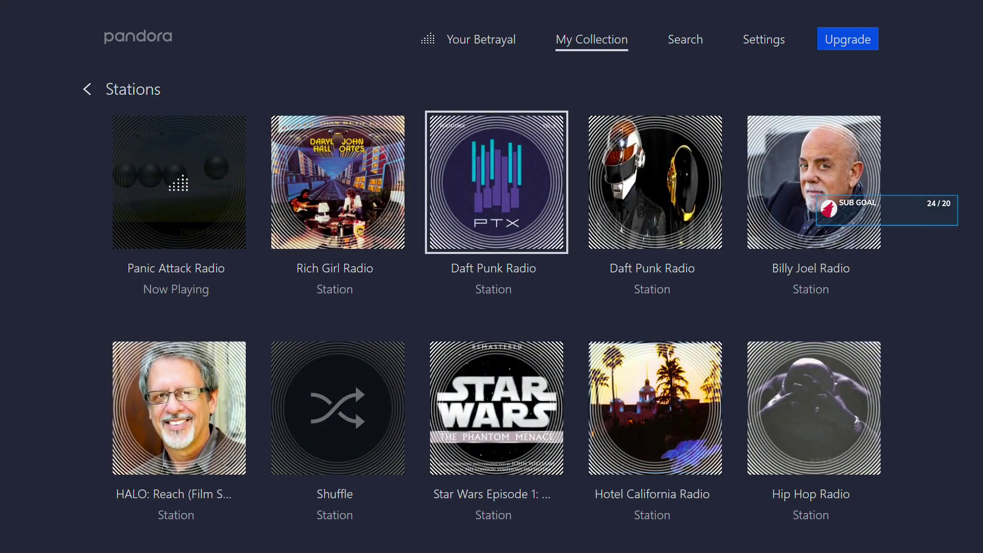
key(Return)
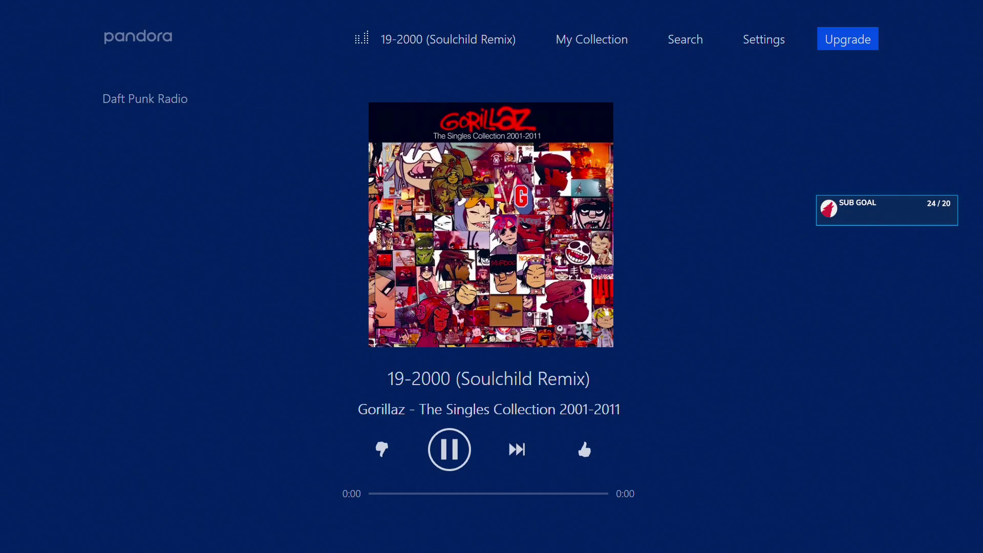
- Skip the Gorillaz song, Breathe and Speed of Sound until Kanye West's 'All Falls Down' plays
key(Right)
key(Return)
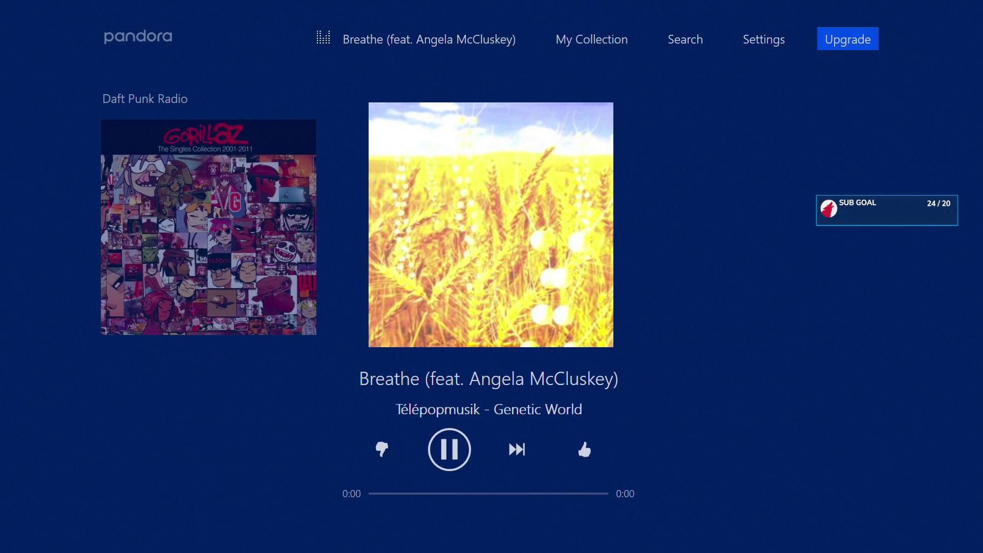
key(Up)
key(Down)
key(Right)
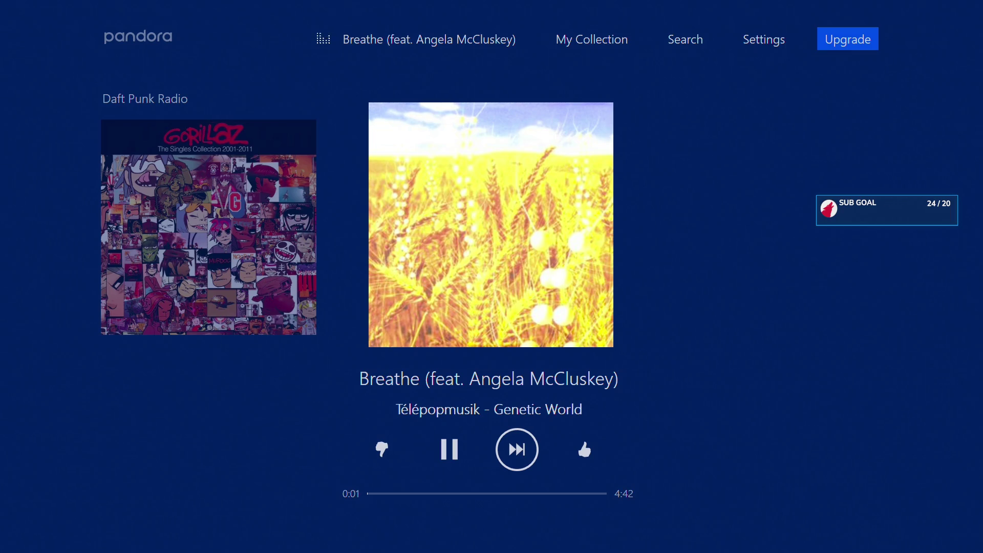
key(Return)
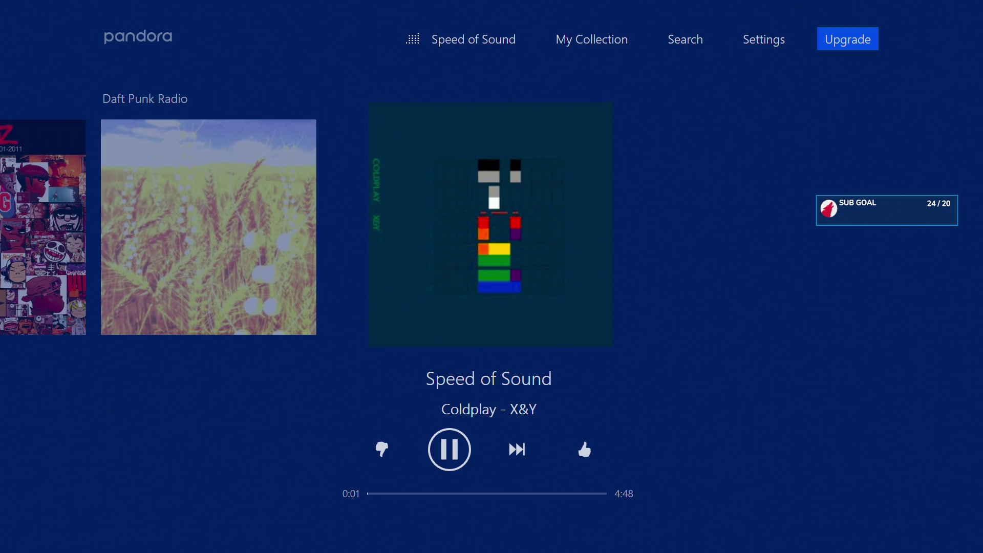
key(Right)
key(Return)
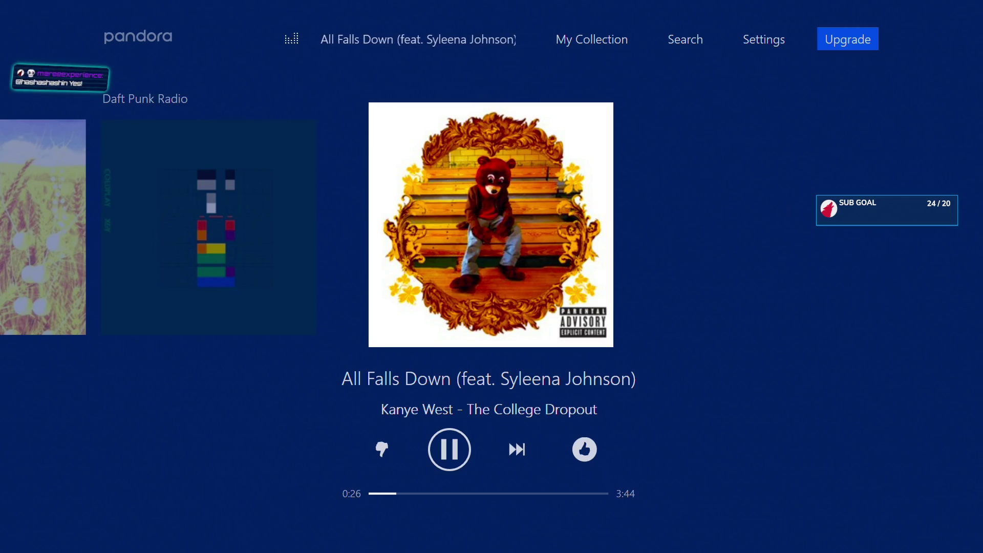
key(alt+Tab)
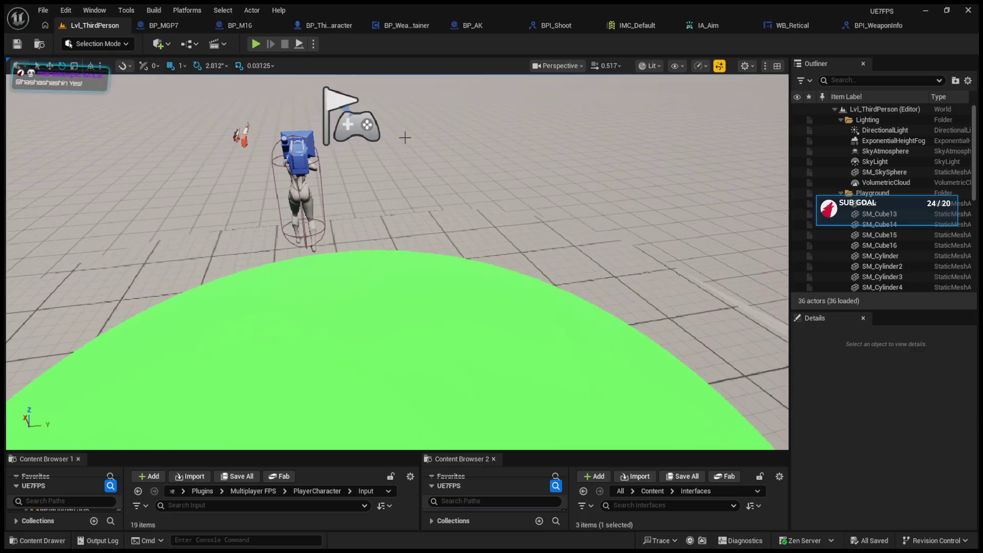
- Play-test the level, fire the AK a few times, stop, and bring up BP_MGP7's defaults
click(255, 43)
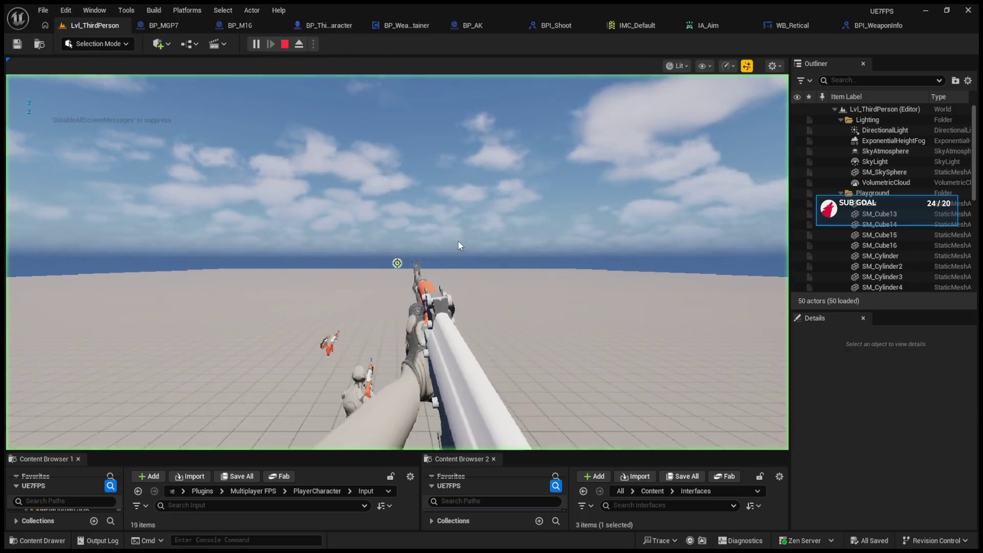
click(397, 262)
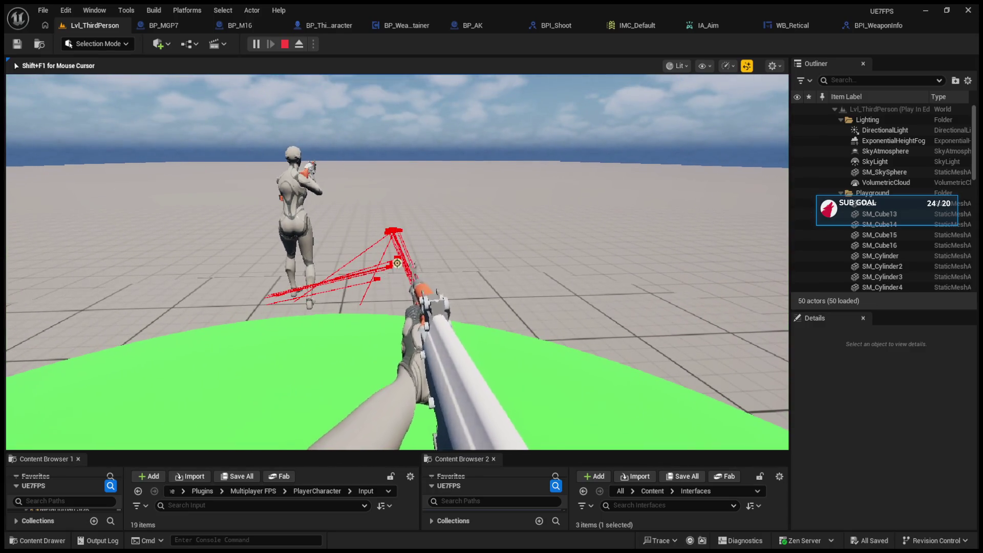
click(397, 263)
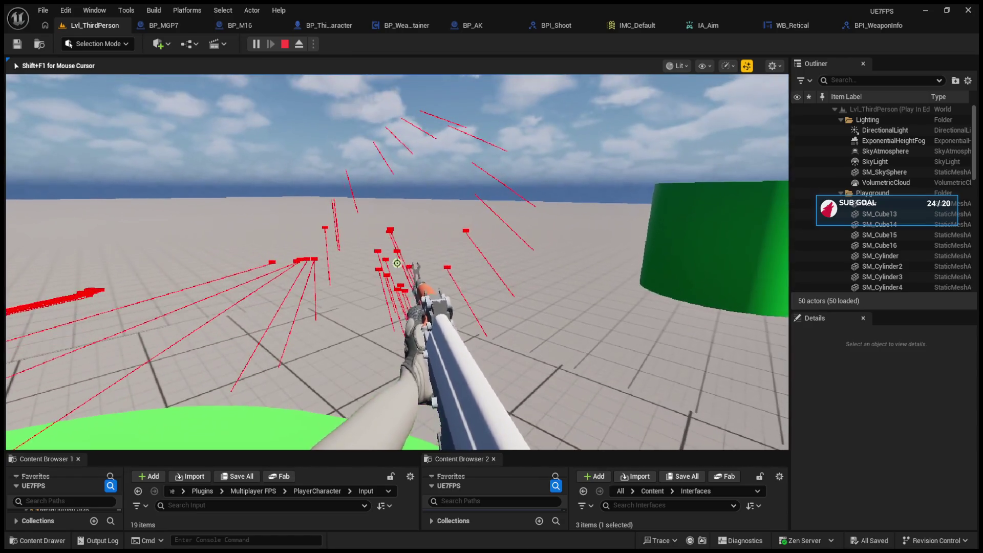
key(Escape)
click(186, 22)
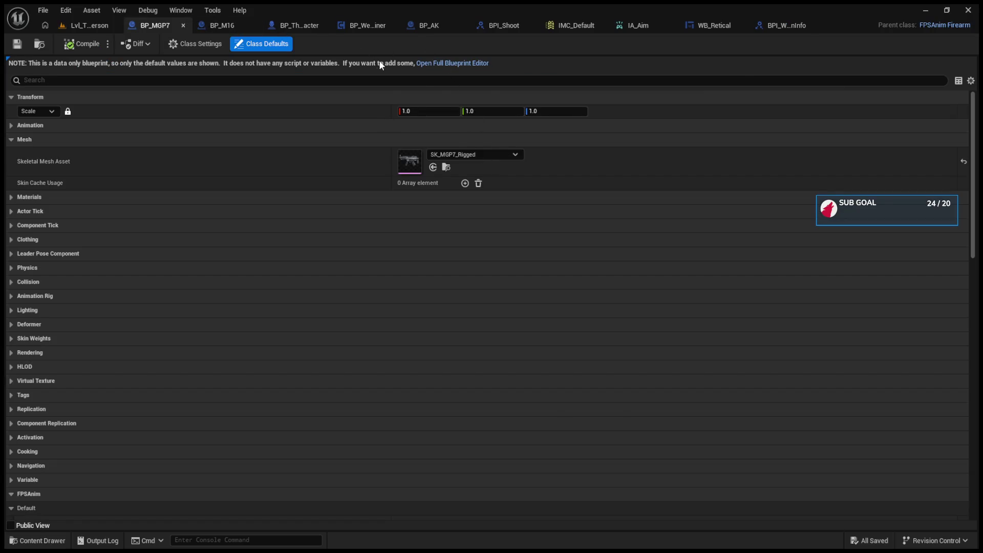
- Open BP_MGP7 in the full editor, then frame BP_AK's Event Reload and Set Total Ammo nodes
click(421, 63)
click(84, 25)
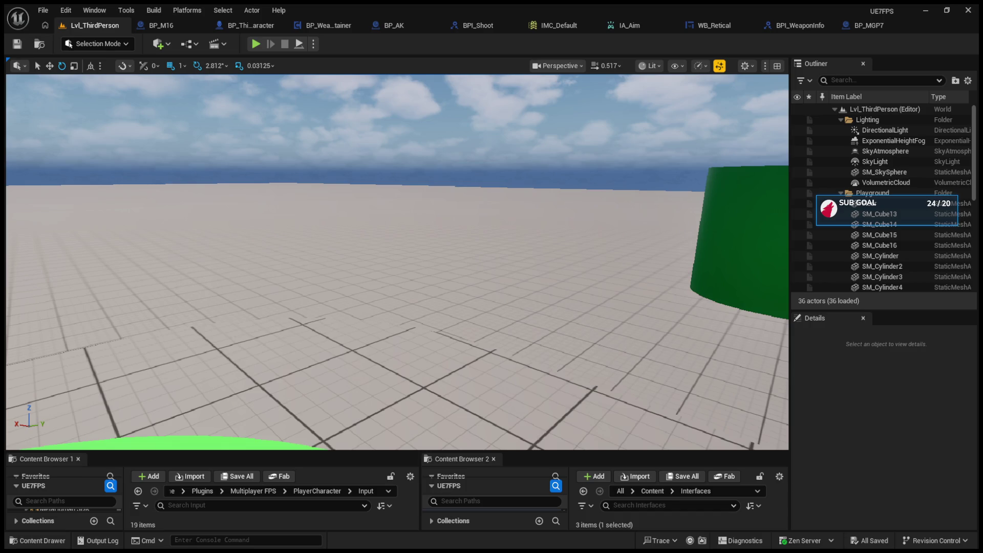
click(400, 28)
drag(544, 205, 478, 213)
- Paste a node into BP_AK's graph and look at the StartingWeapon function graph
scroll(409, 296, up, 3)
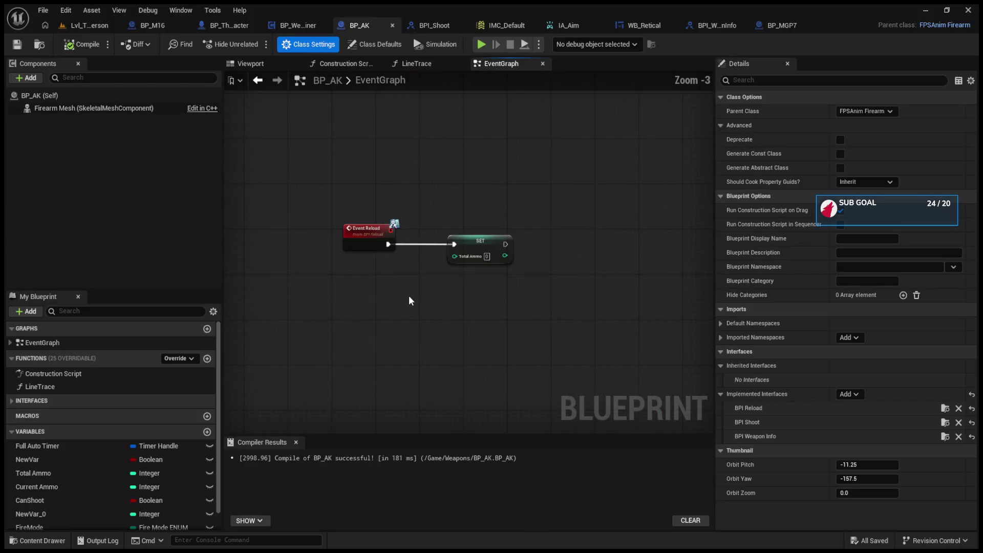
key(ctrl+v)
double_click(368, 299)
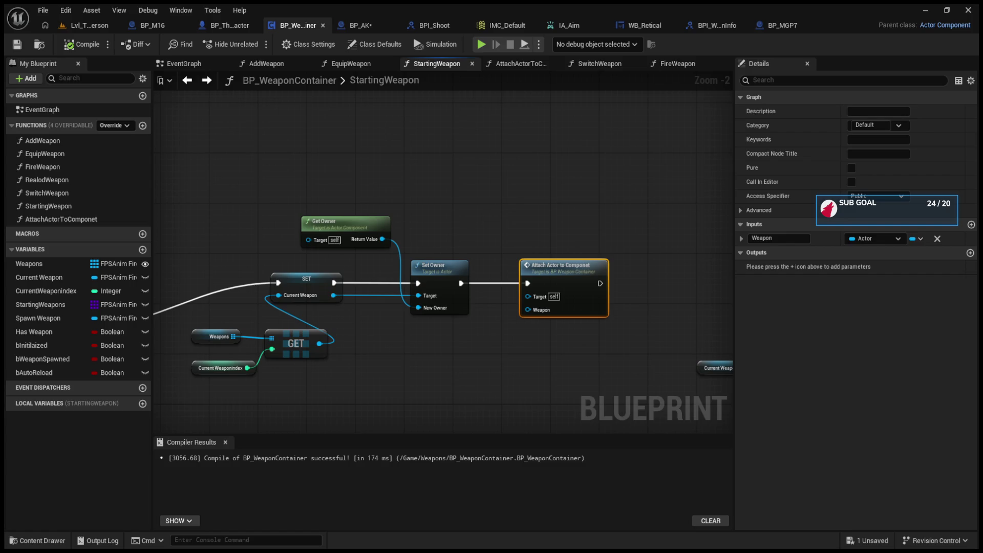
click(364, 25)
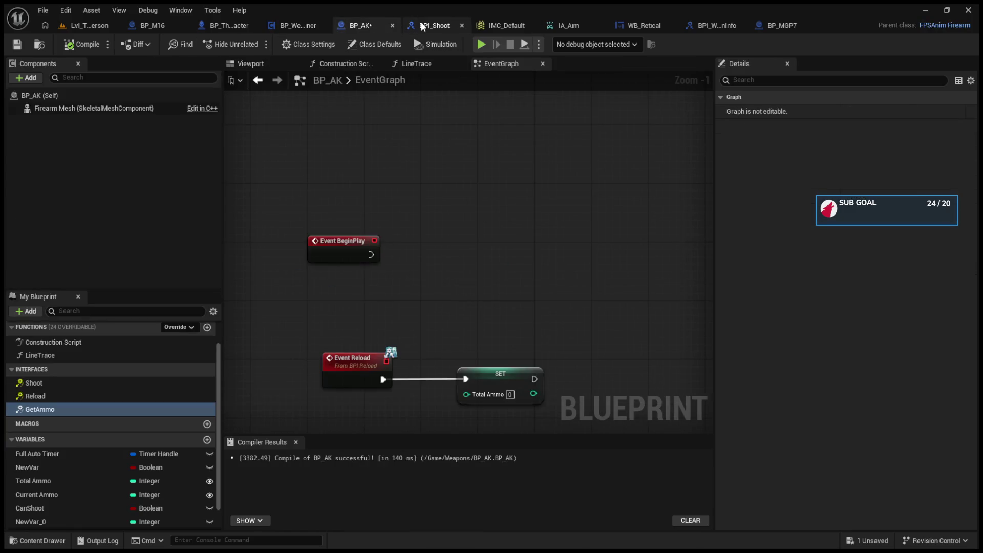
- Inspect the Shoot function's parameters in BPI_Shoot, close it, and open BPI_WeaponInfo
click(423, 26)
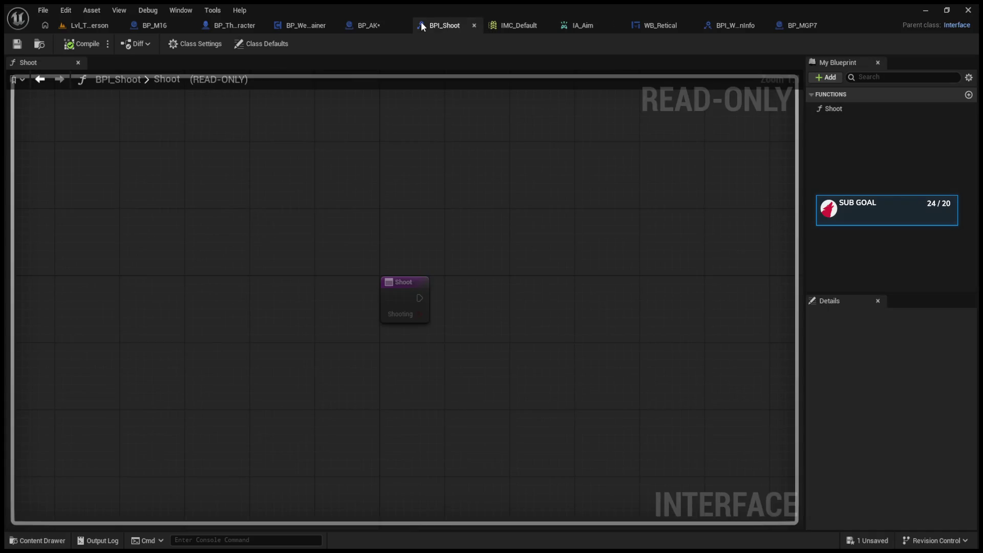
click(903, 113)
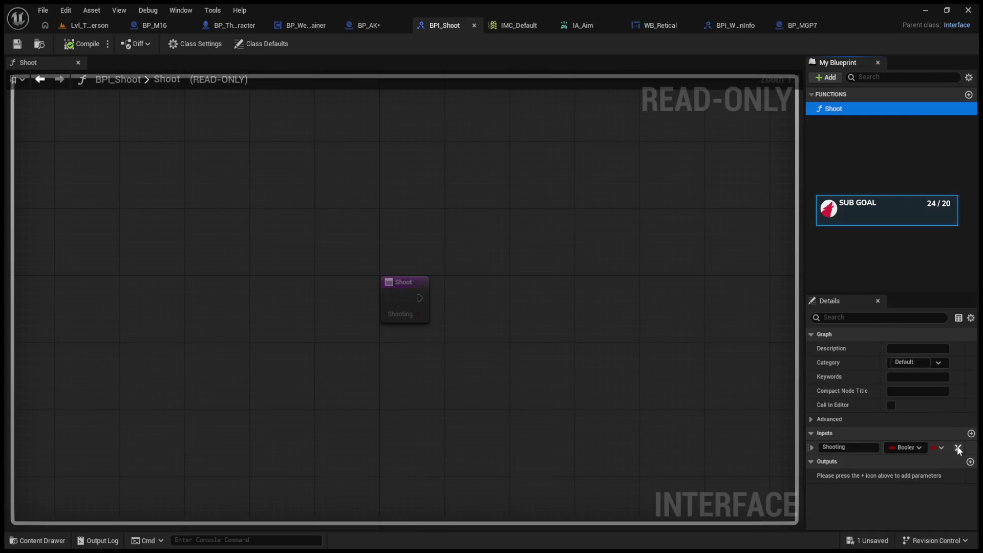
click(474, 26)
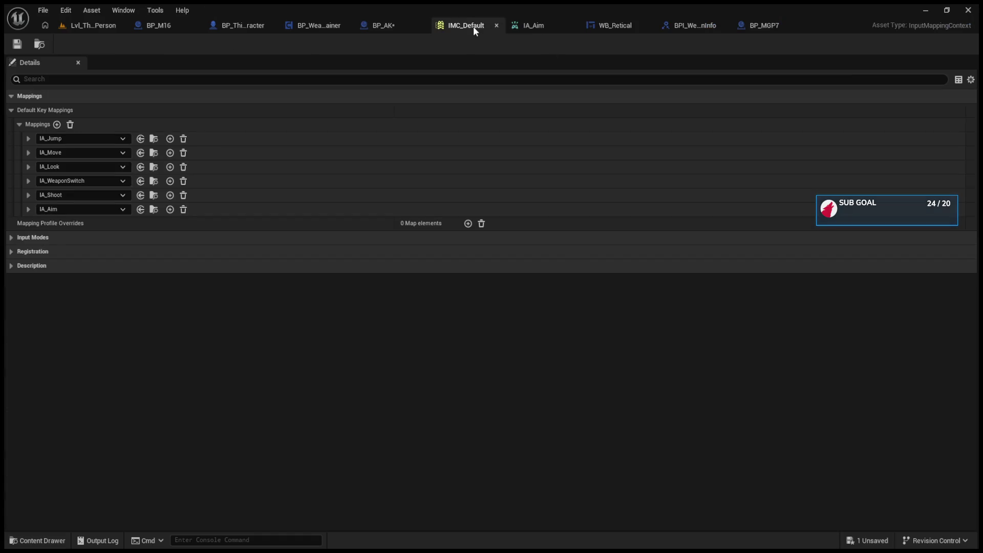
click(679, 24)
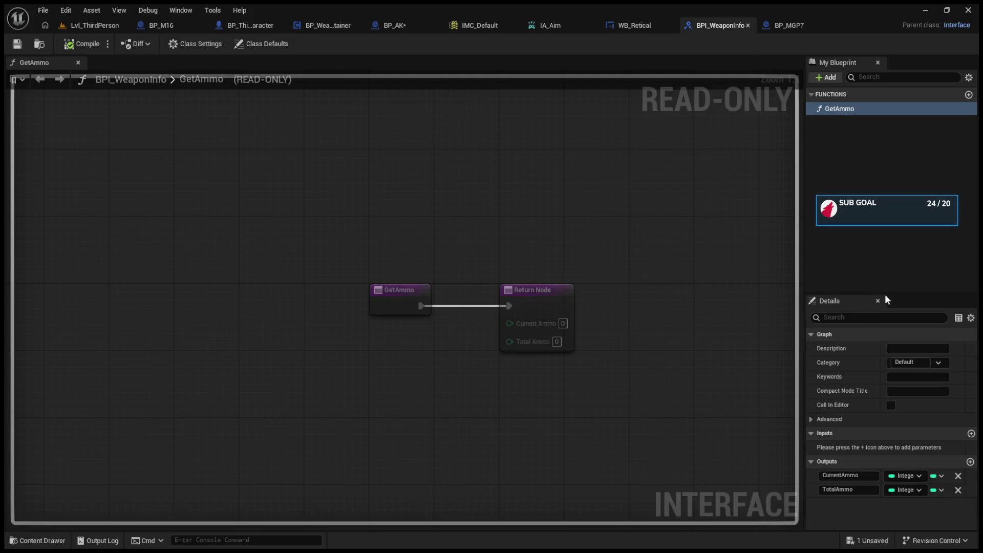
- Replace GetAmmo's CurrentAmmo and TotalAmmo outputs with two new integer inputs
click(958, 490)
click(958, 475)
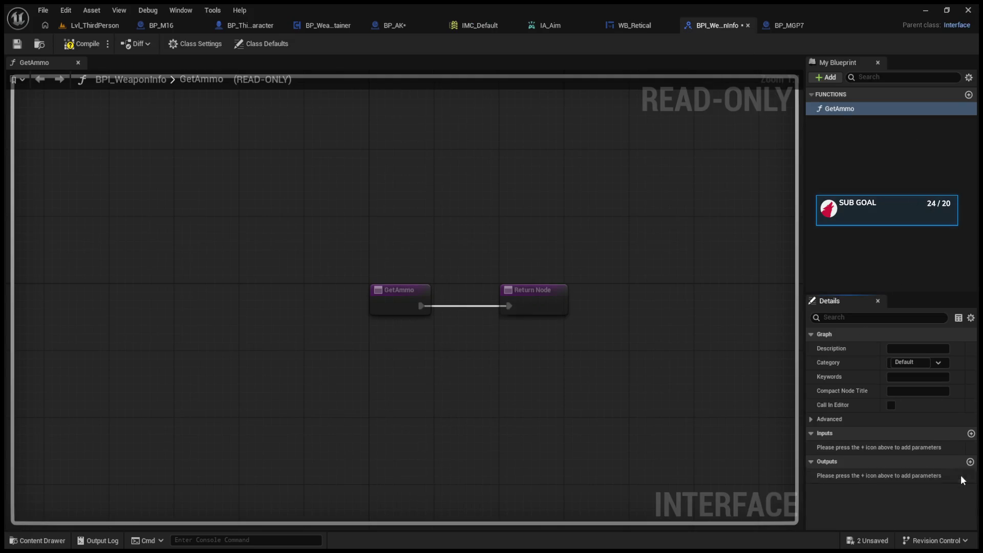
click(972, 434)
click(971, 434)
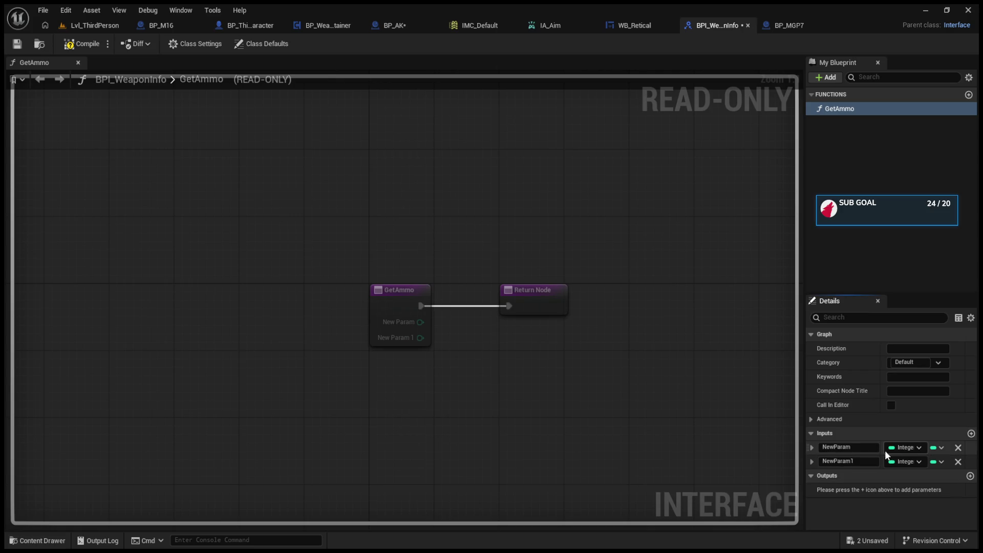
- Begin renaming the first input while glancing at the BP_AK and BP_MGP7 blueprints
click(848, 448)
key(BackSpace)
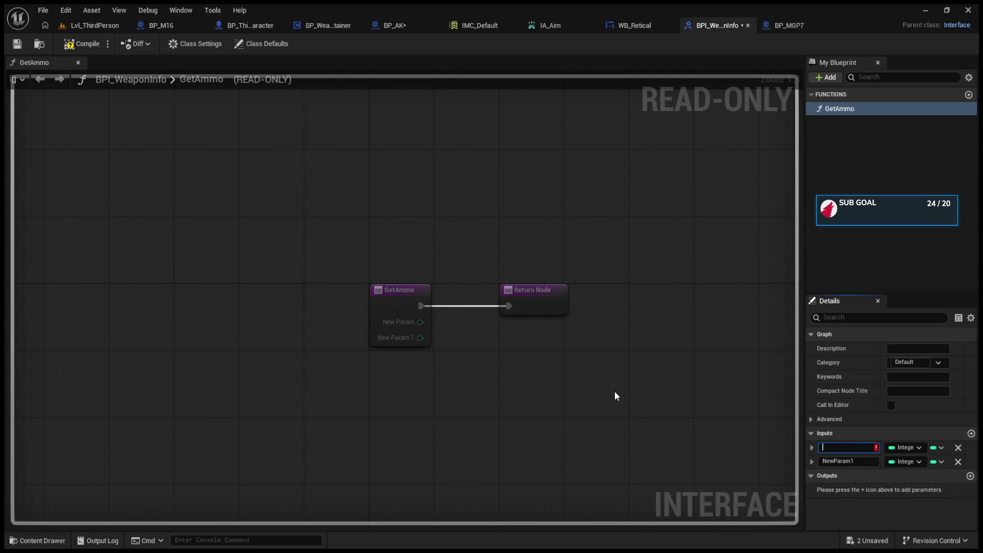
text(M)
key(BackSpace)
key(BackSpace)
text(c)
click(398, 23)
scroll(122, 512, down, 1)
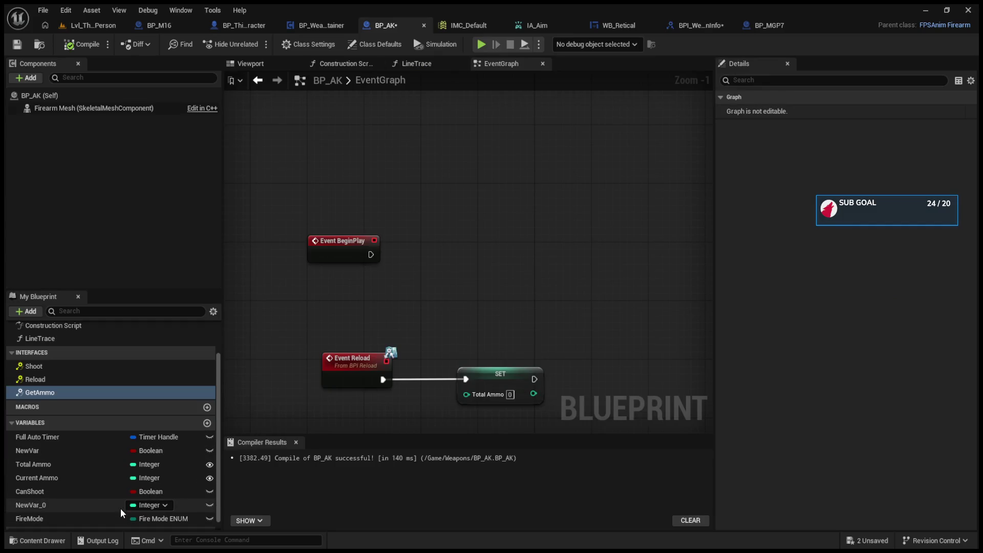
click(769, 25)
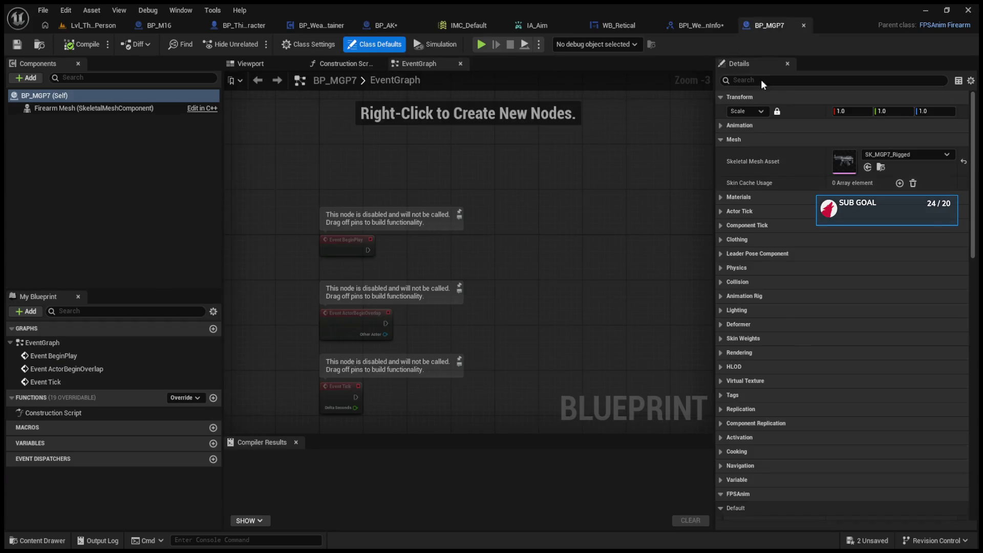
click(695, 23)
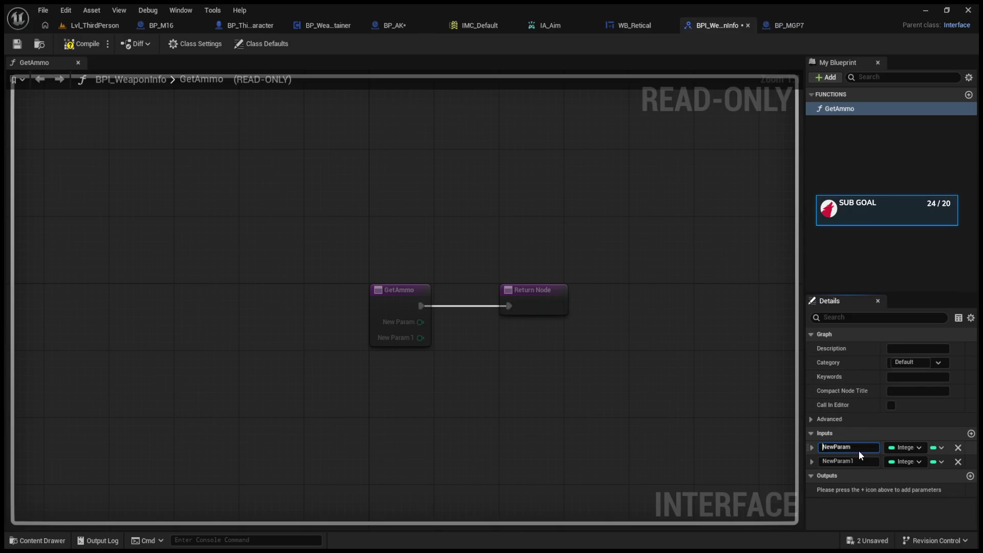
- Name GetAmmo's two integer inputs 'Total Ammo' and 'Current Ammo'
key(ctrl+a)
text(trOT)
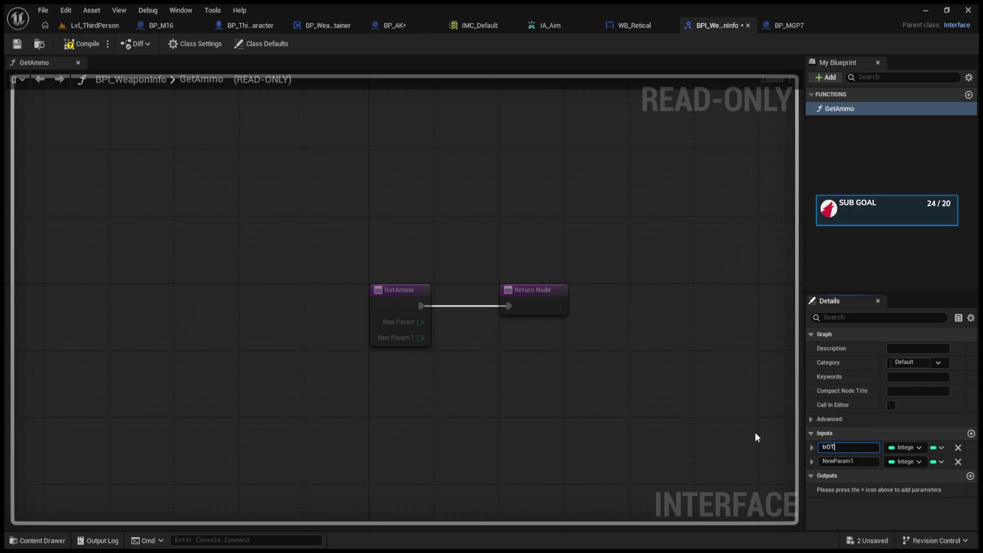
key(BackSpace)
key(BackSpace)
key(BackSpace)
text(Tota)
text(l Ammo)
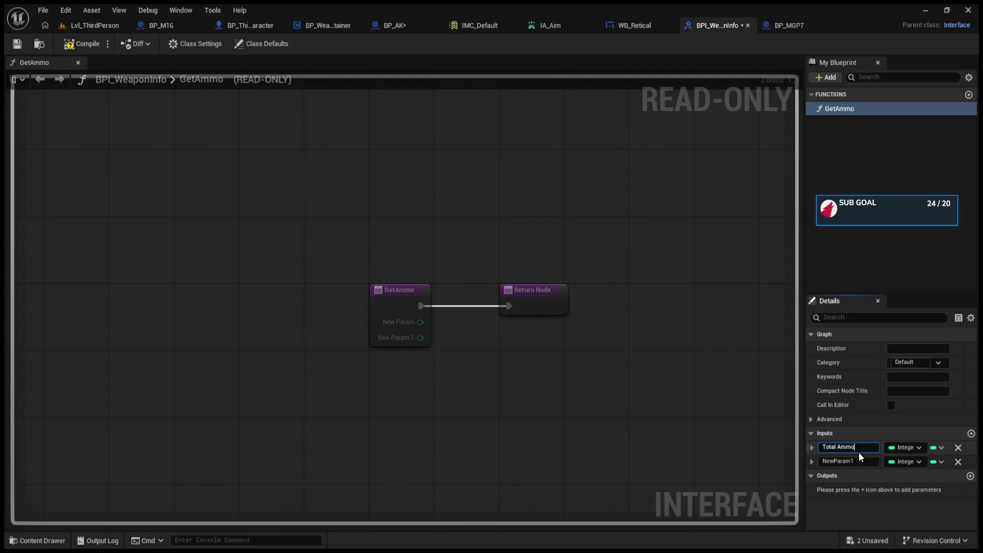
key(Return)
click(860, 461)
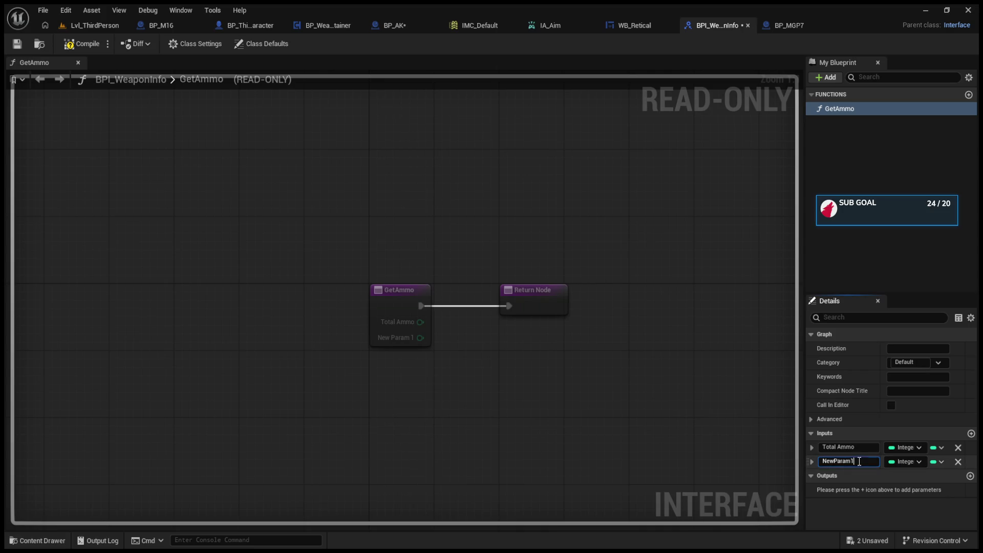
key(BackSpace)
text(Curren)
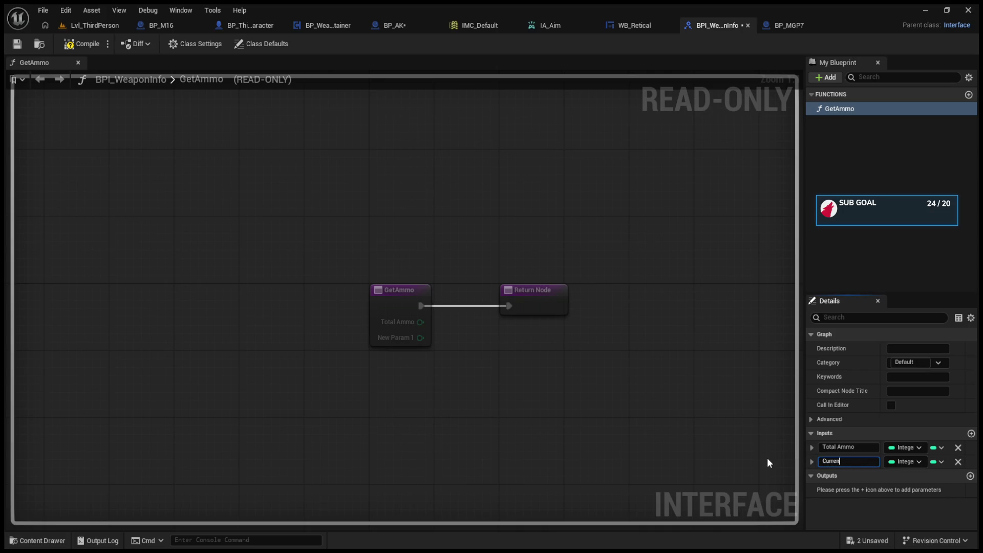
text(t Am)
text(mo)
key(Return)
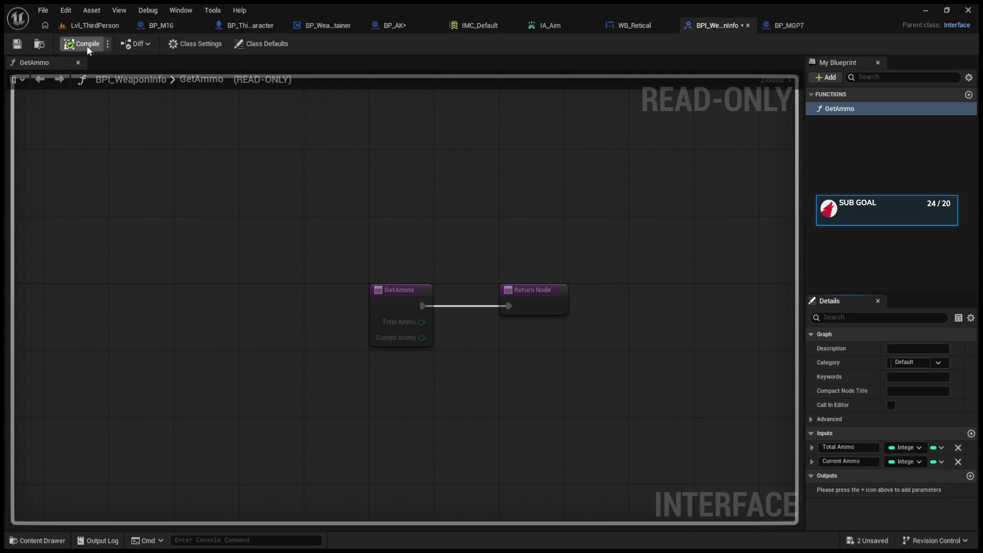
- Compile BPI_WeaponInfo and go back to BP_AK's event graph
click(550, 303)
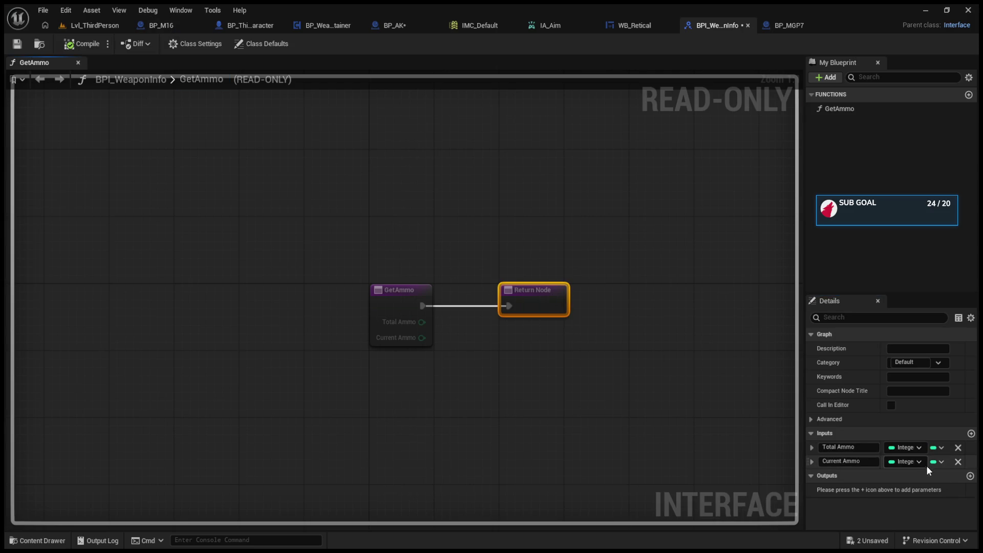
click(68, 43)
click(85, 25)
click(400, 26)
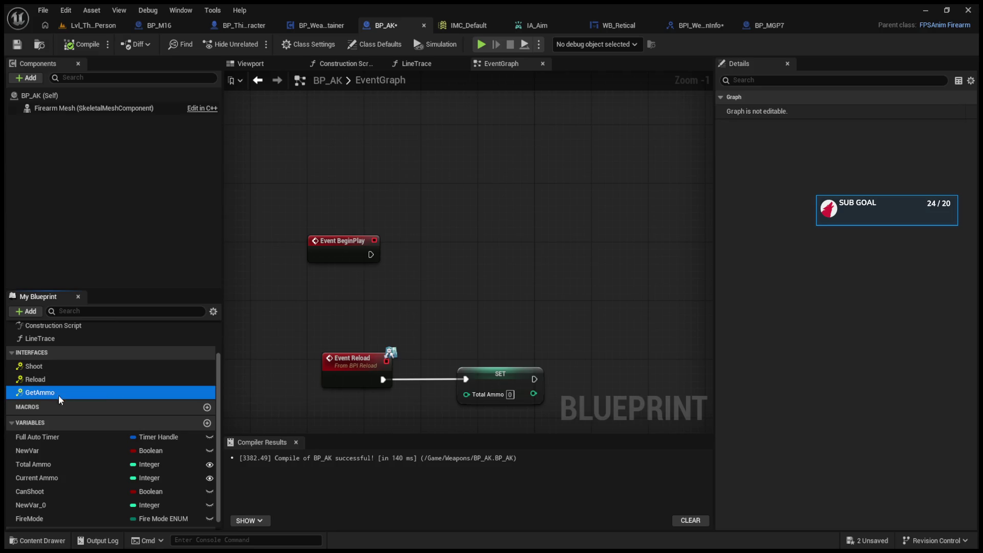
- Place a Get Ammo interface call in BP_AK and run it from BeginPlay
mouse_move(58, 393)
mouse_down()
mouse_move(338, 296)
mouse_move(498, 263)
mouse_up()
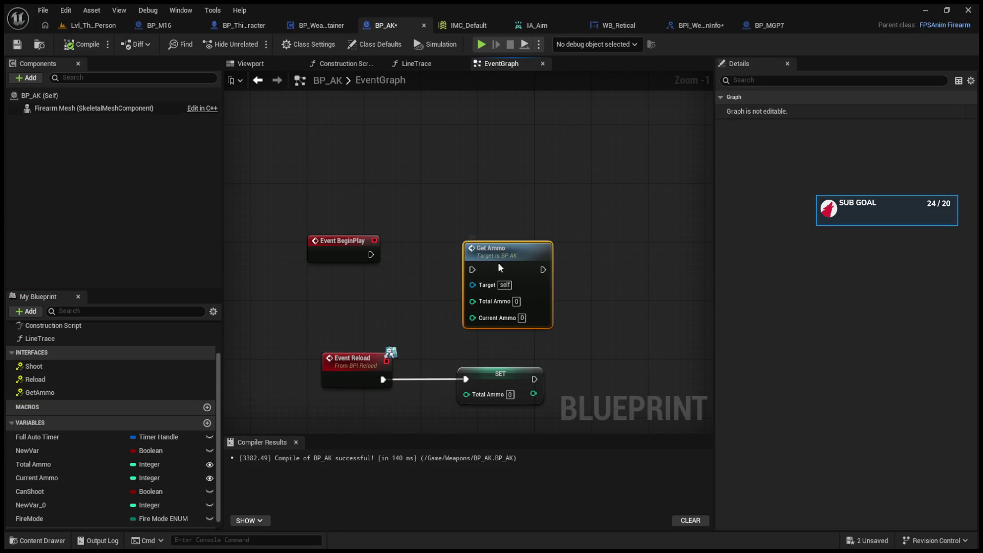
mouse_move(371, 255)
mouse_down()
mouse_move(482, 266)
mouse_move(473, 267)
mouse_up()
scroll(527, 239, down, 4)
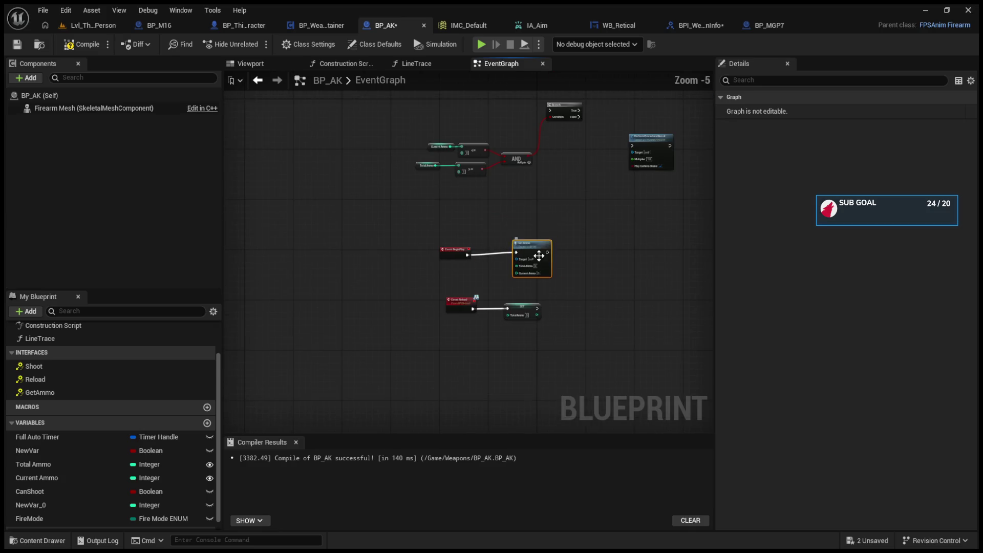
mouse_move(549, 265)
mouse_down()
mouse_move(533, 414)
mouse_move(338, 321)
mouse_up()
scroll(523, 248, up, 4)
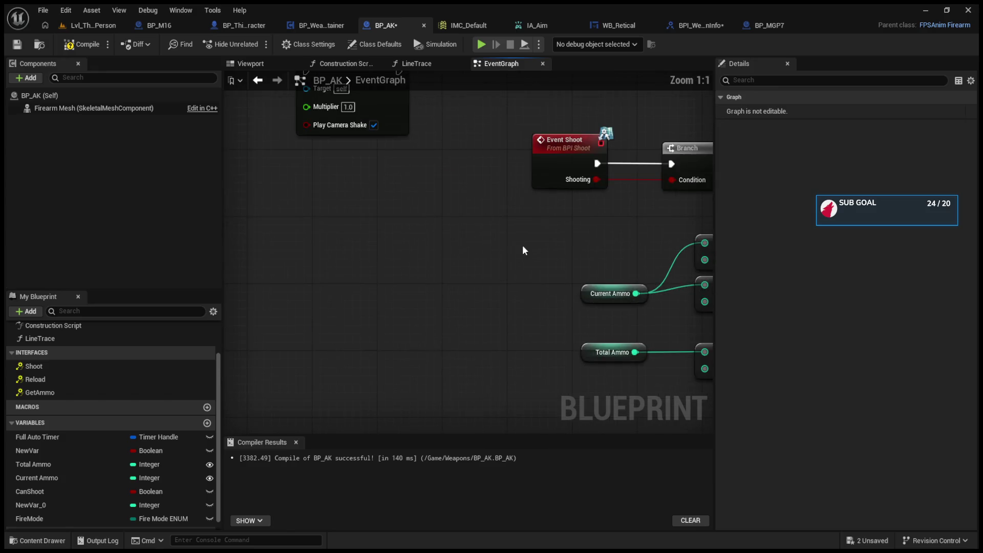
scroll(338, 275, down, 2)
scroll(494, 312, up, 2)
drag(273, 317, 377, 310)
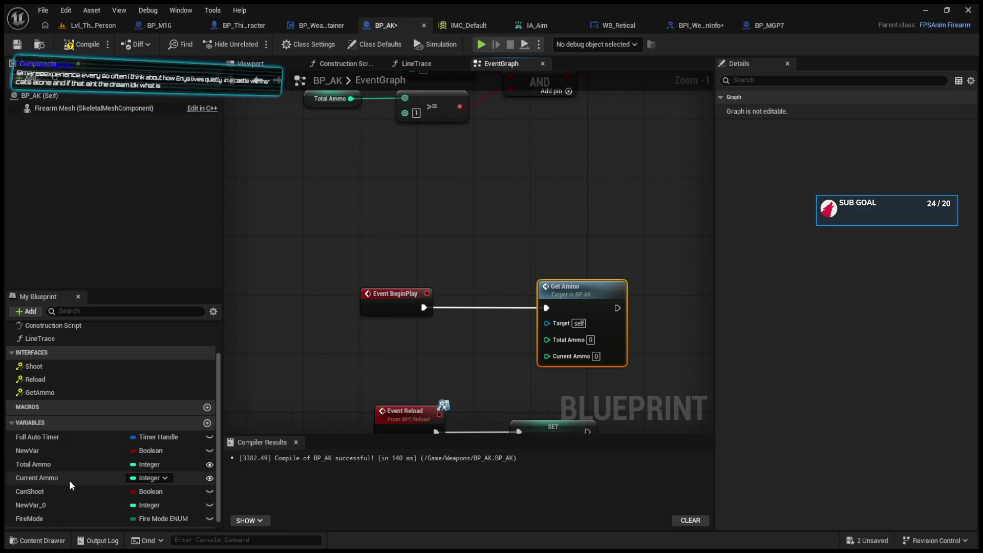
- Feed the Current Ammo and Total Ammo variables into Get Ammo's matching inputs
mouse_move(69, 479)
mouse_down()
mouse_move(479, 388)
mouse_move(555, 356)
mouse_up()
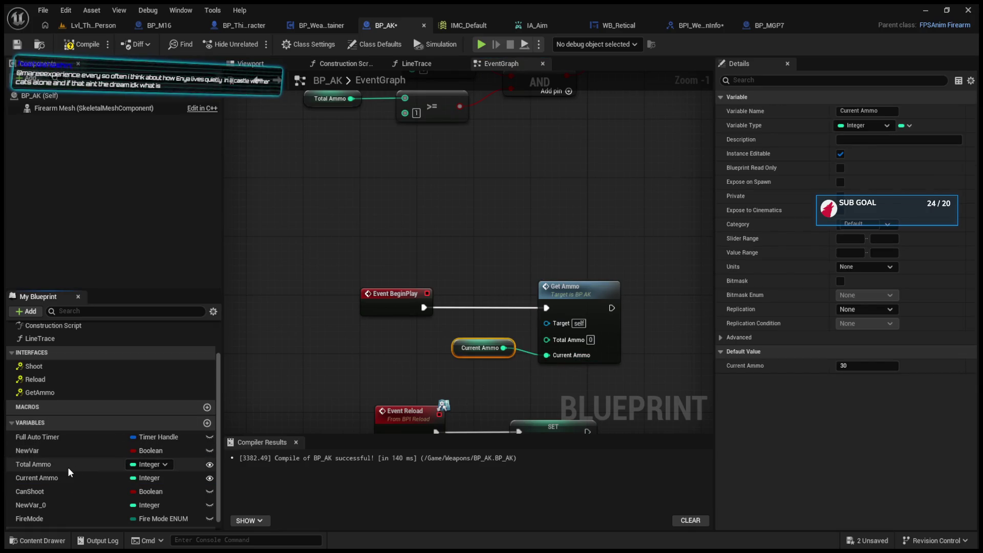
drag(65, 465, 544, 334)
mouse_move(466, 349)
mouse_down()
mouse_move(459, 378)
mouse_move(450, 363)
mouse_up()
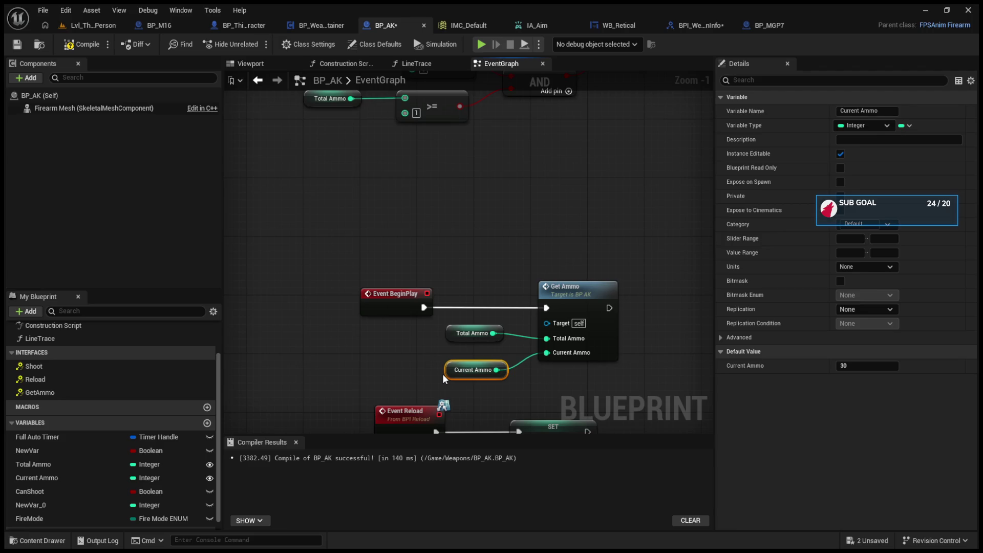
scroll(442, 374, down, 5)
scroll(570, 307, up, 2)
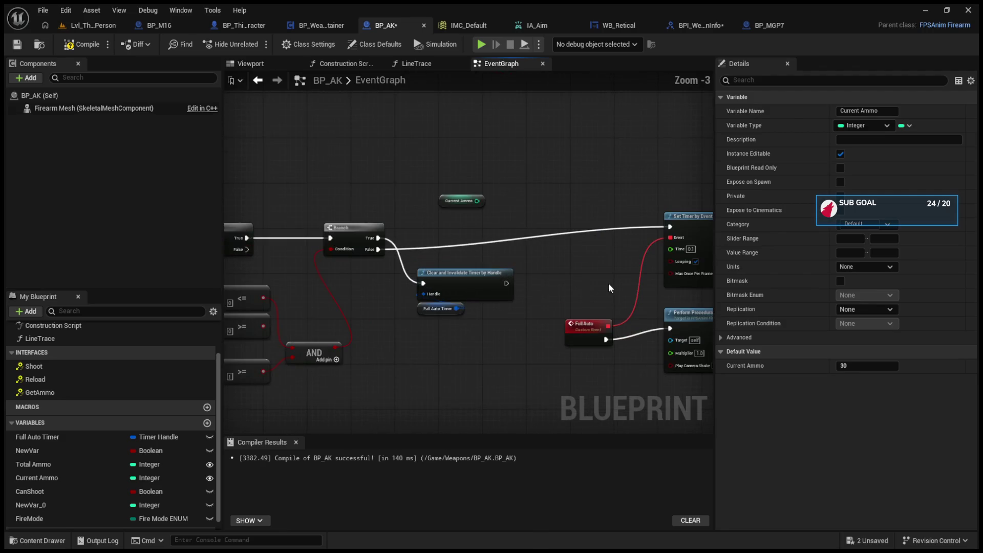
scroll(676, 283, down, 4)
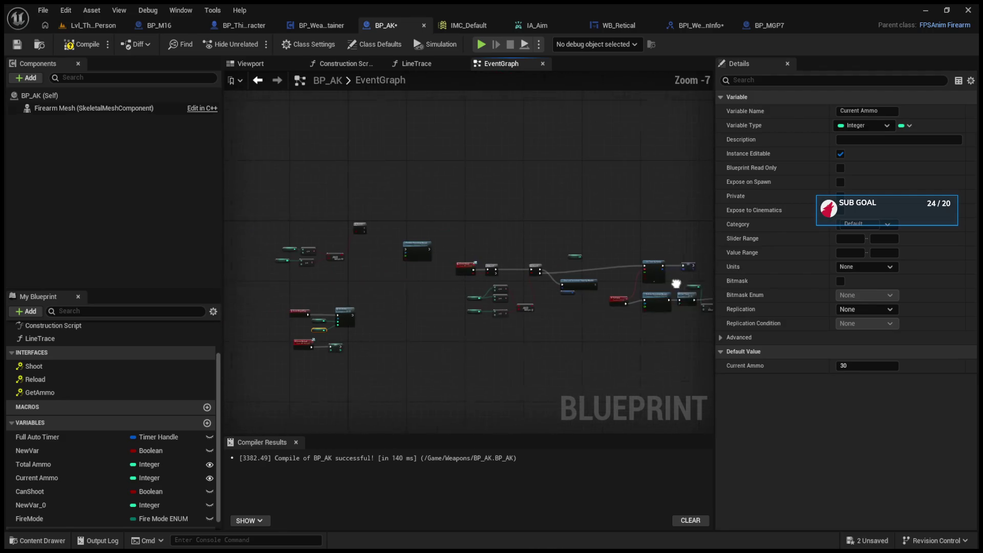
click(302, 26)
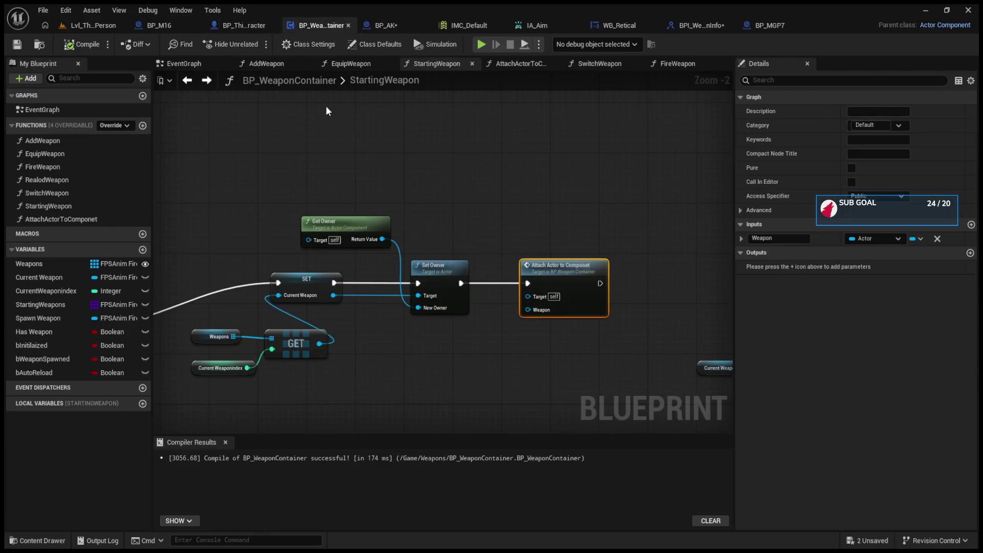
drag(327, 111, 475, 114)
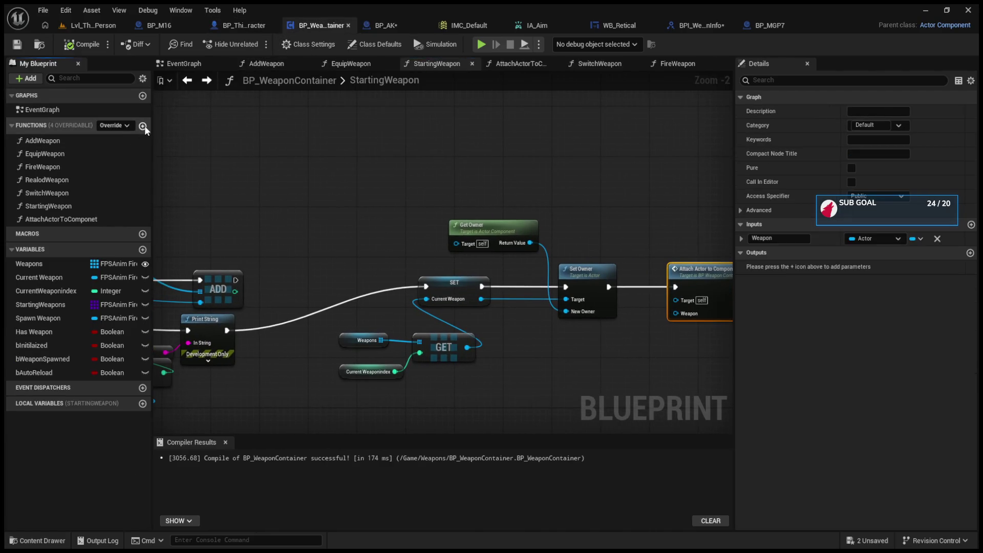
- Add a new function named Ammo to BP_WeaponContainer
click(143, 126)
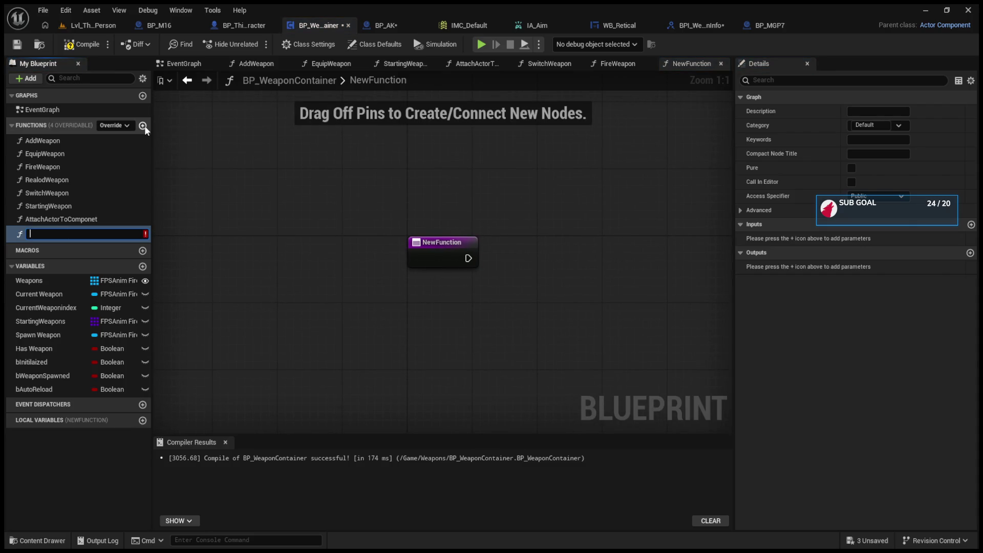
text(Am)
text(mo)
key(Return)
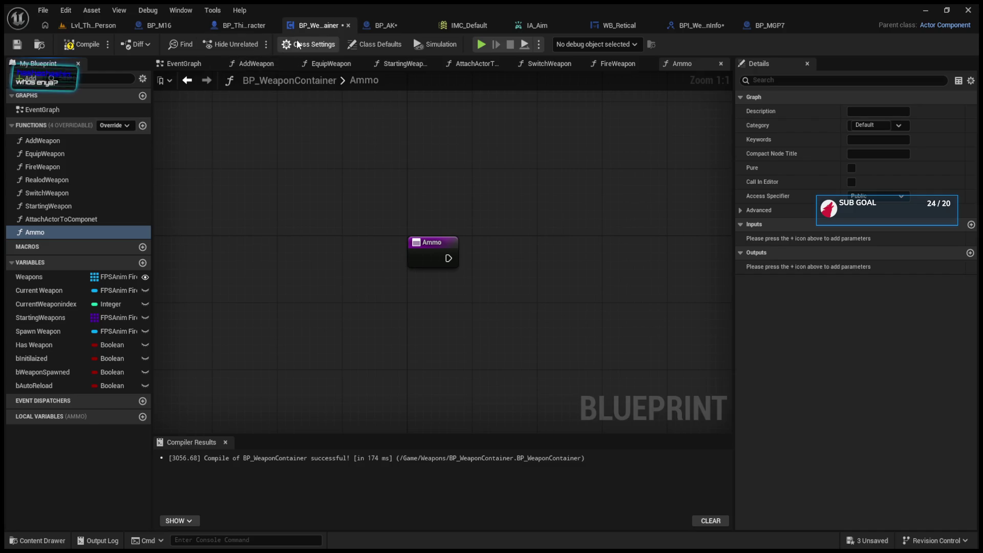
- Add BPI Weapon Info to the implemented interfaces in Class Settings and compile
click(297, 44)
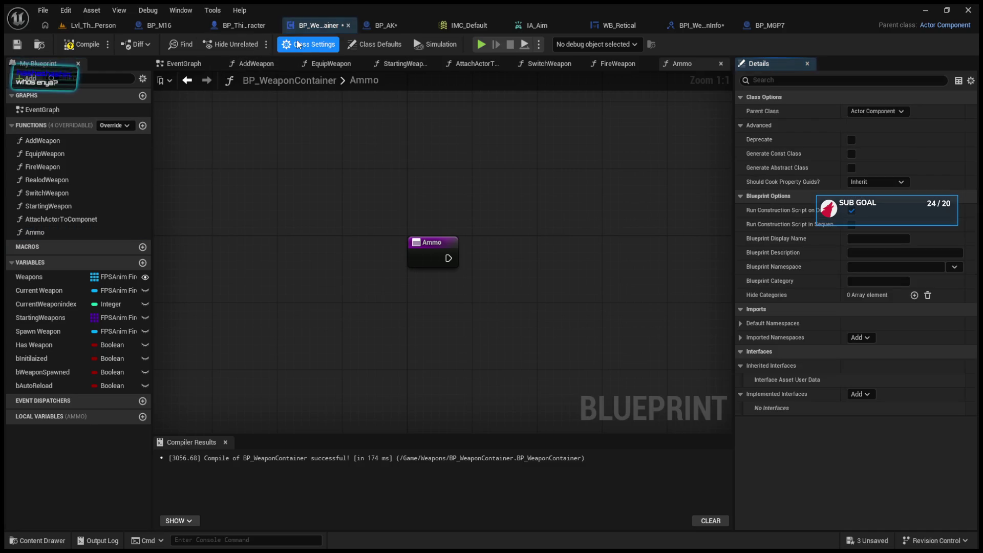
click(859, 396)
click(876, 425)
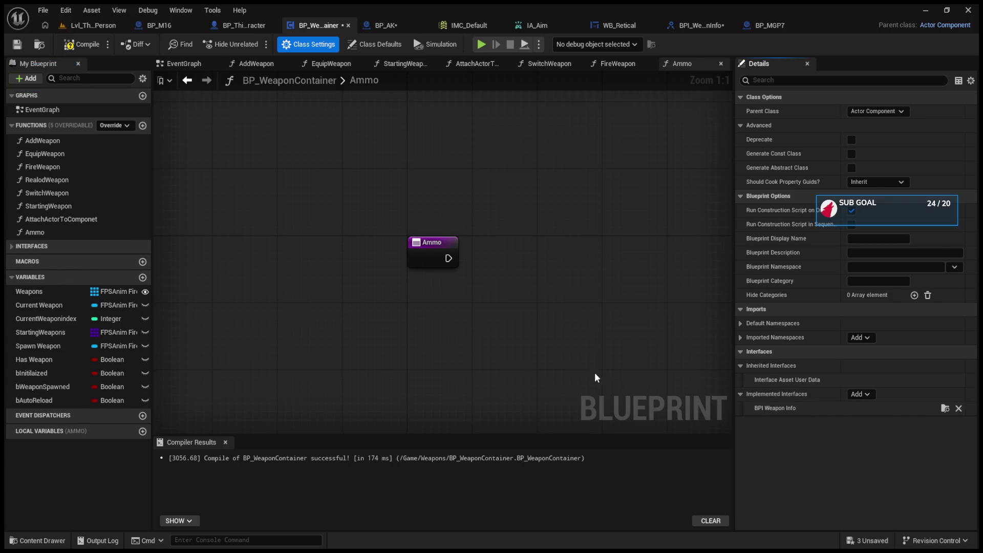
drag(487, 285, 409, 294)
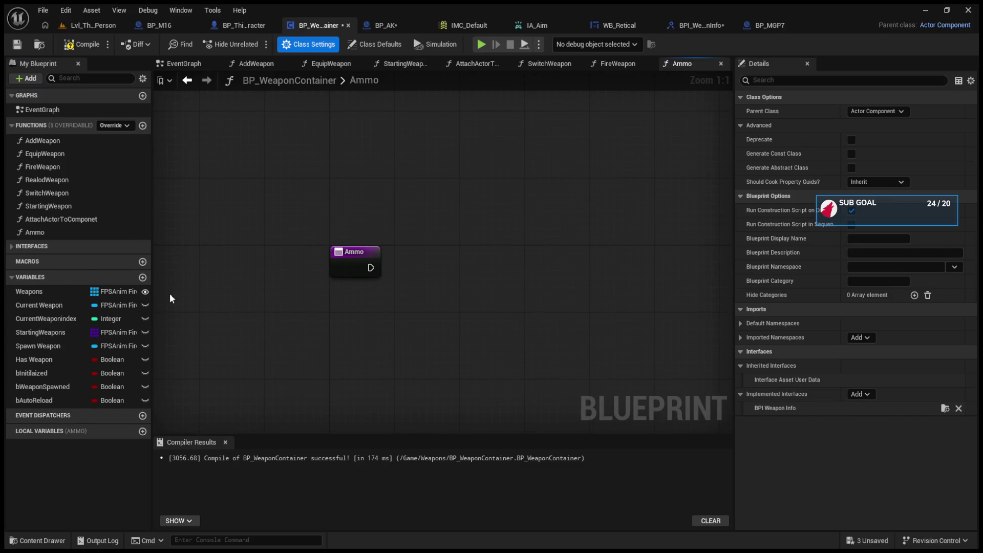
click(95, 45)
- Select the GetAmmo interface function, try placing a Get Ammo call node, then delete it
click(16, 249)
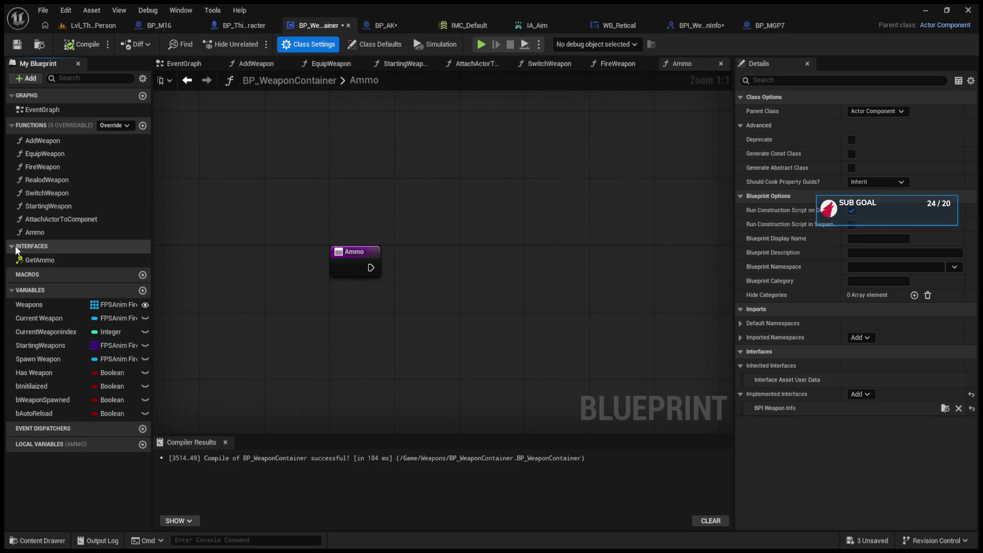
click(39, 260)
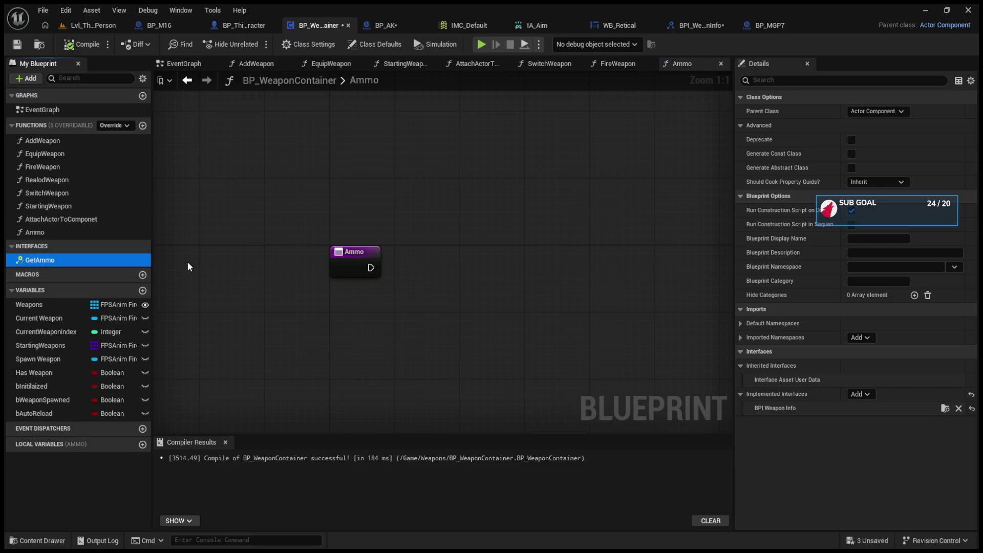
click(498, 265)
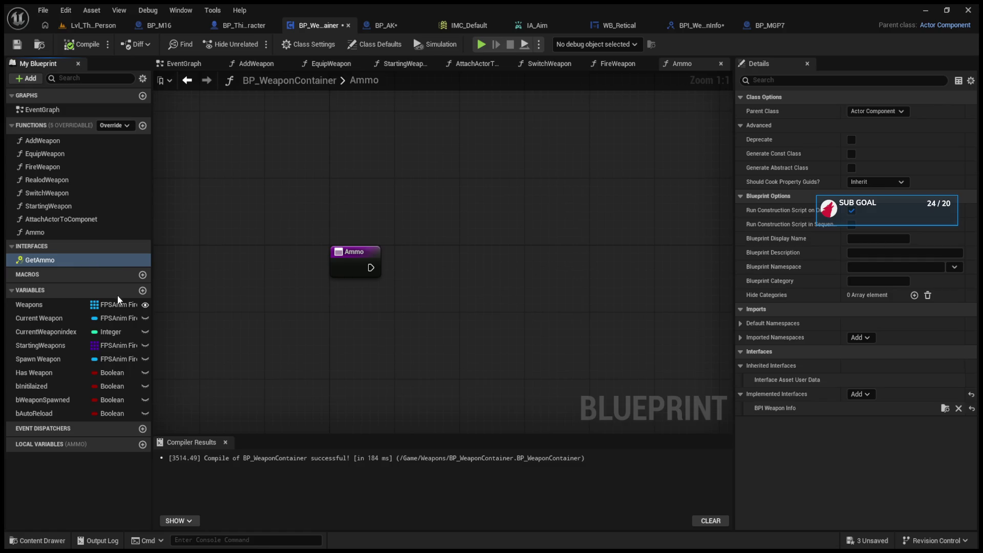
click(414, 288)
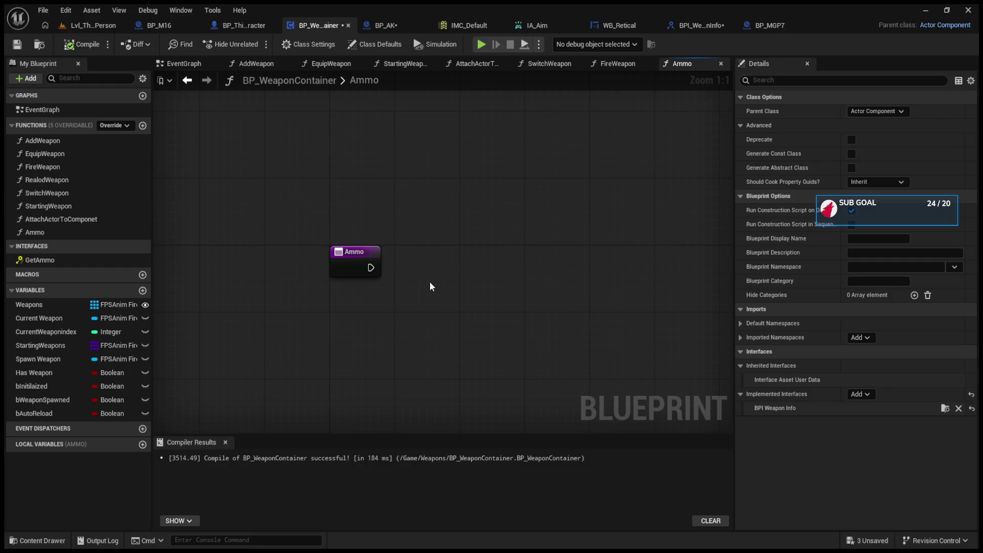
key(ctrl+v)
drag(443, 308, 500, 271)
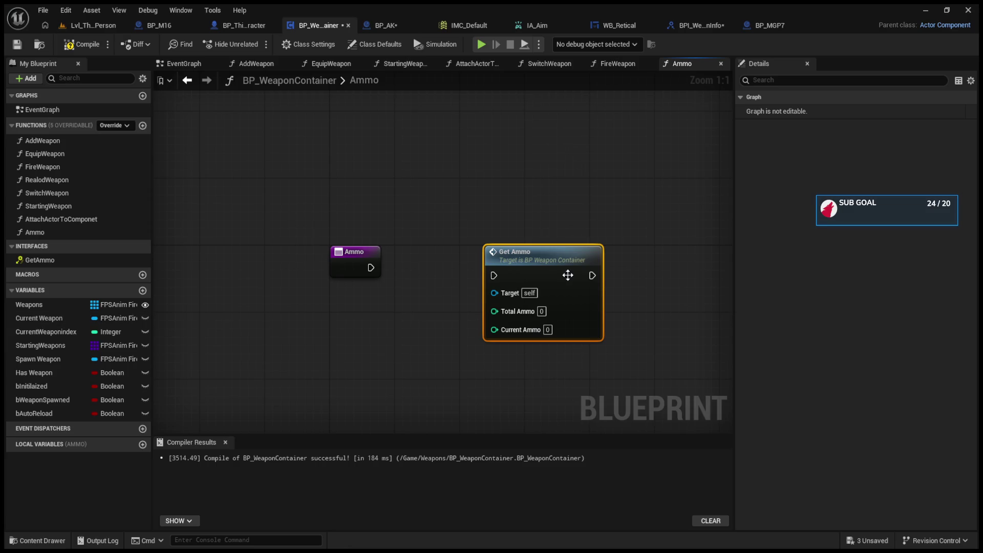
drag(566, 275, 542, 283)
key(Delete)
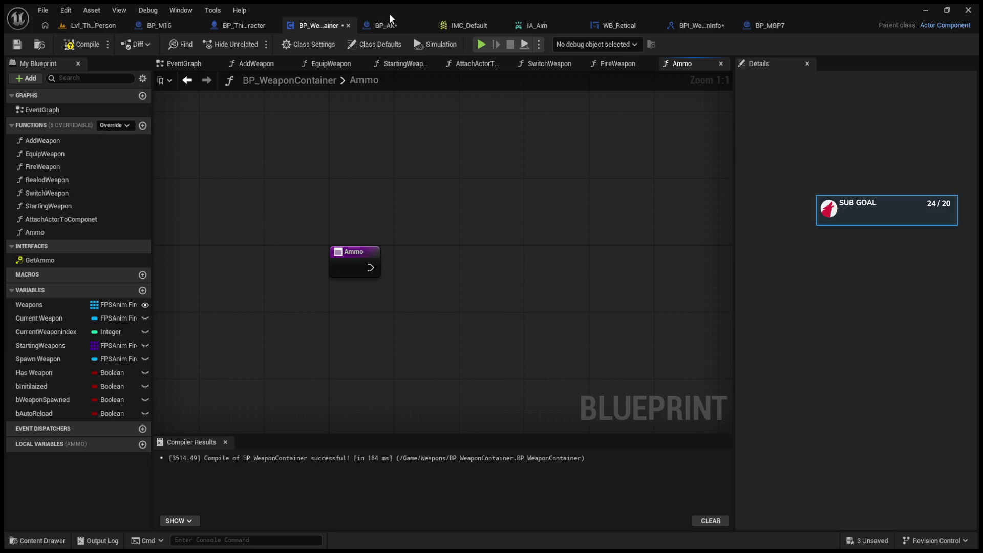
click(642, 29)
- Cycle through the BPI_WeaponInfo, BP_MGP7, BP_WeaponContainer, BP_ThirdPersonCharacter and BP_AK tabs
click(699, 20)
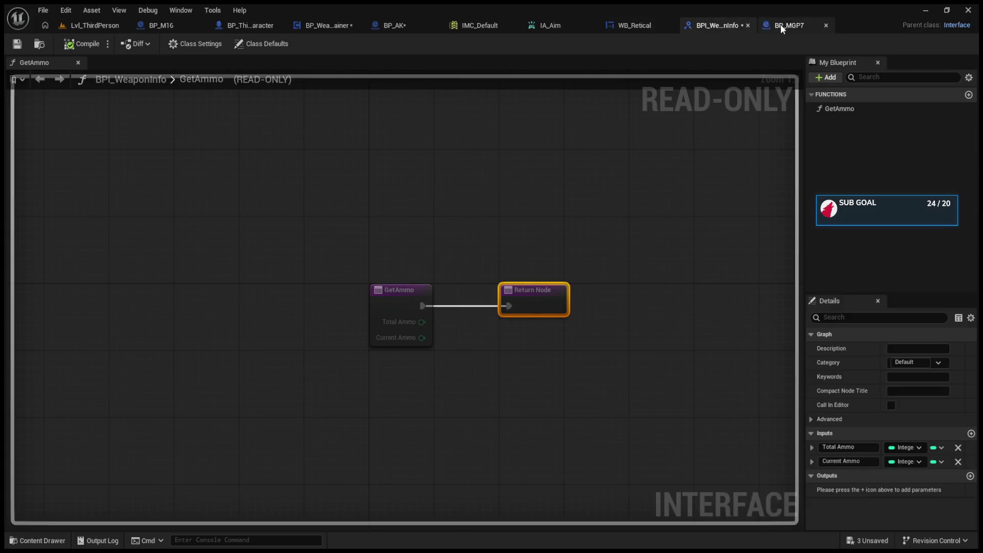
click(780, 24)
click(293, 28)
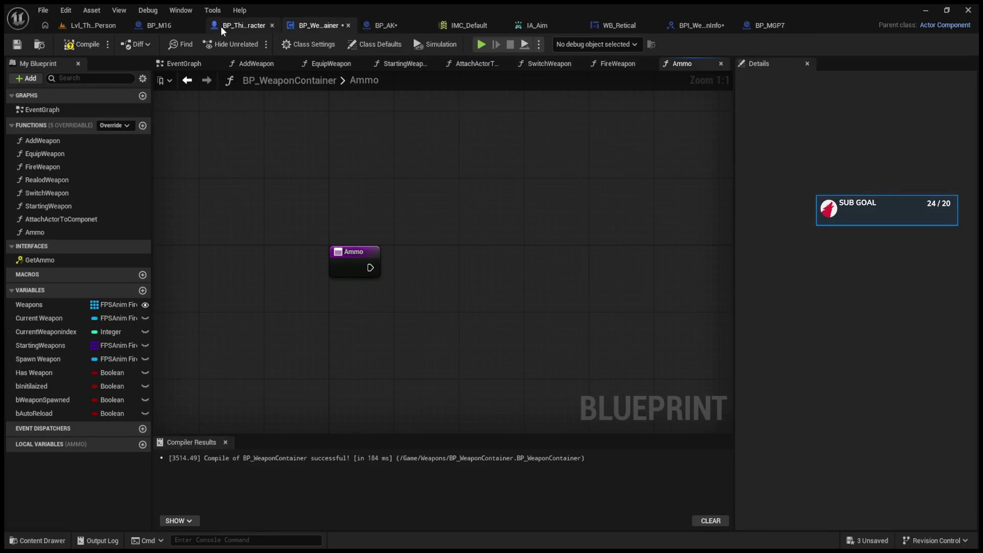
click(220, 26)
click(389, 25)
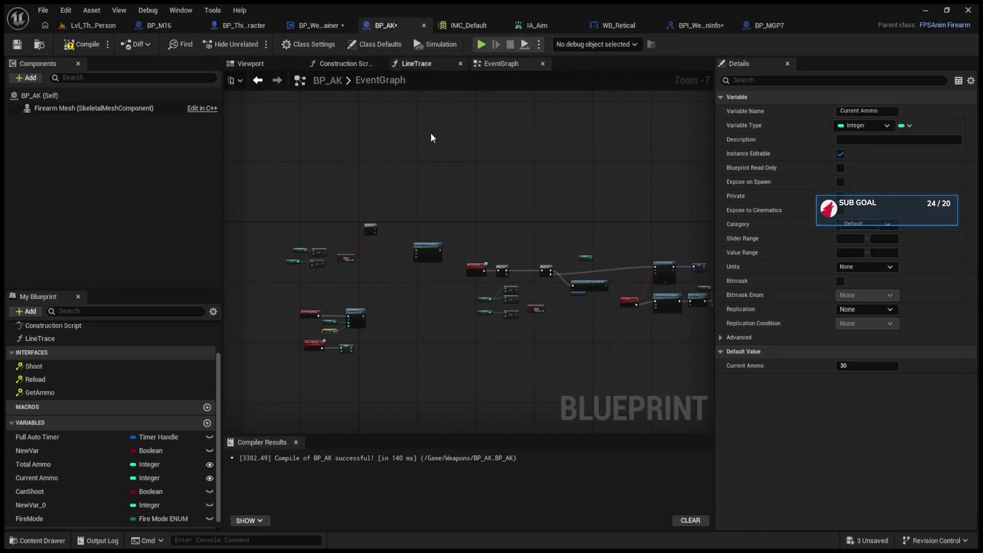
scroll(612, 284, up, 2)
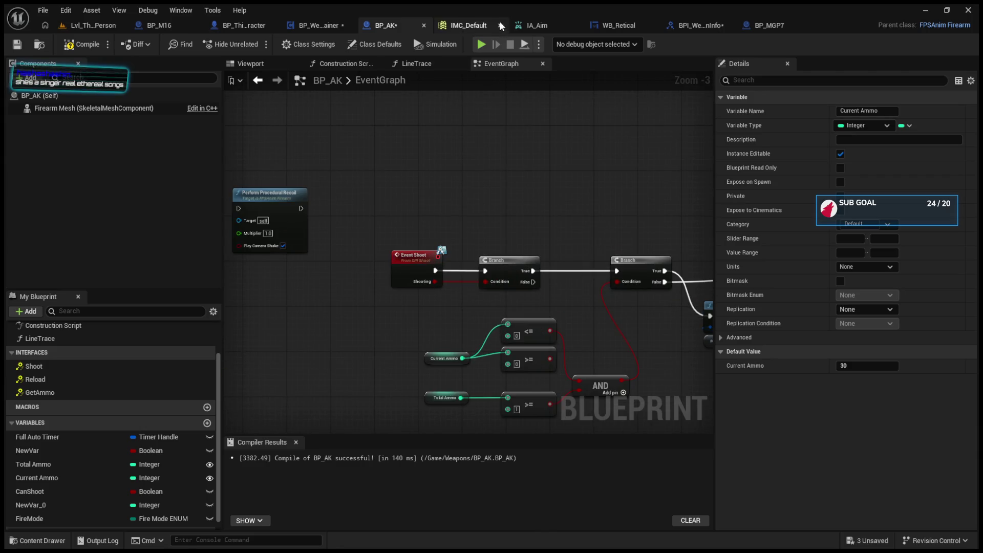
- Review BP_ThirdPersonCharacter's Fire Weapon logic, construction script and viewport, then return to BP_AK
click(232, 26)
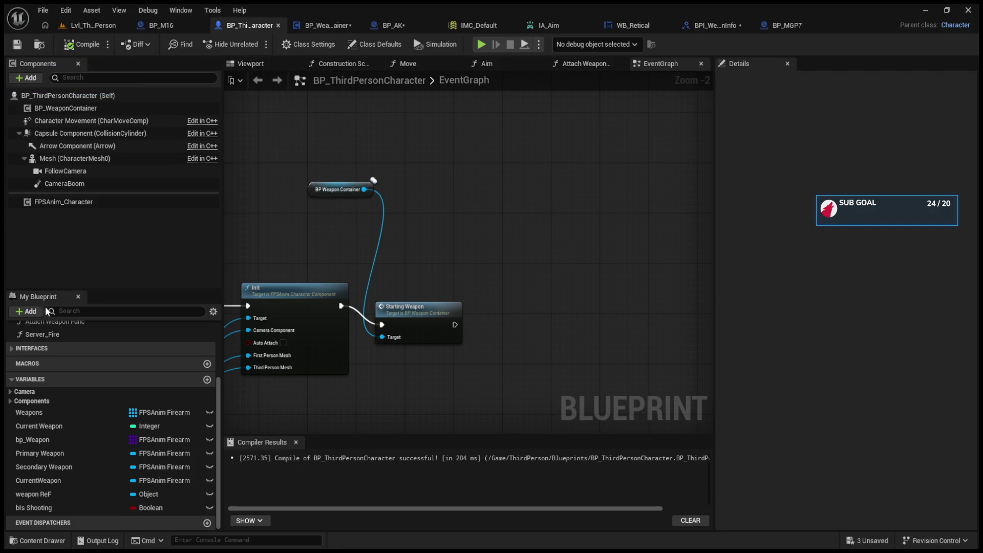
scroll(60, 358, up, 5)
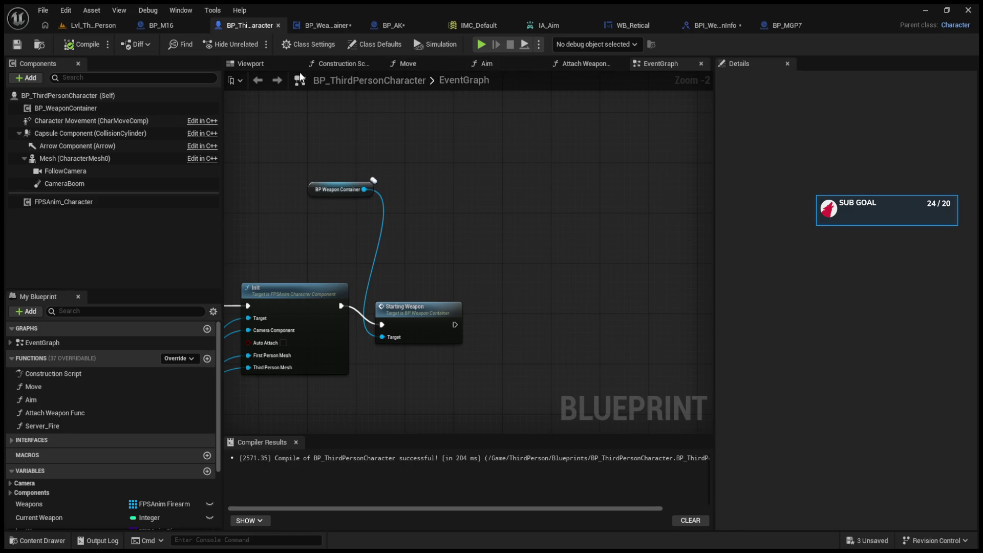
click(326, 65)
click(256, 63)
click(651, 64)
scroll(516, 217, down, 7)
scroll(472, 277, up, 8)
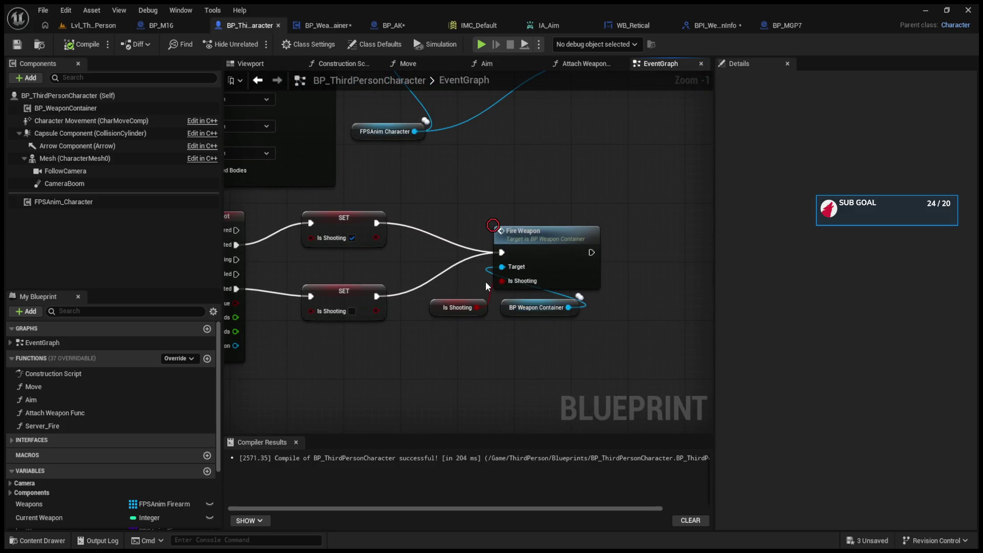
click(392, 26)
scroll(389, 294, up, 1)
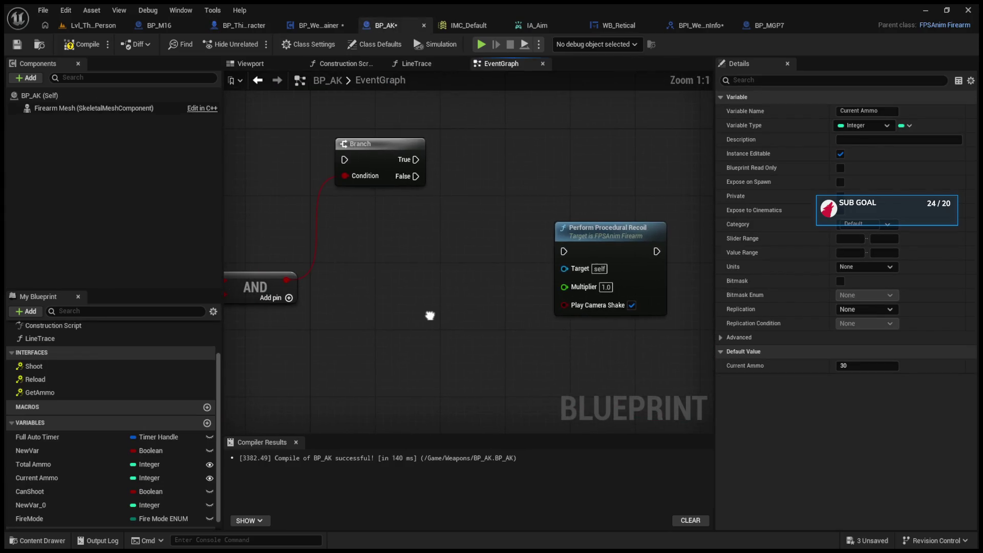
- Box-select and delete the Get Ammo, Total Ammo and Current Ammo nodes in BP_AK
scroll(422, 291, down, 3)
scroll(439, 281, up, 5)
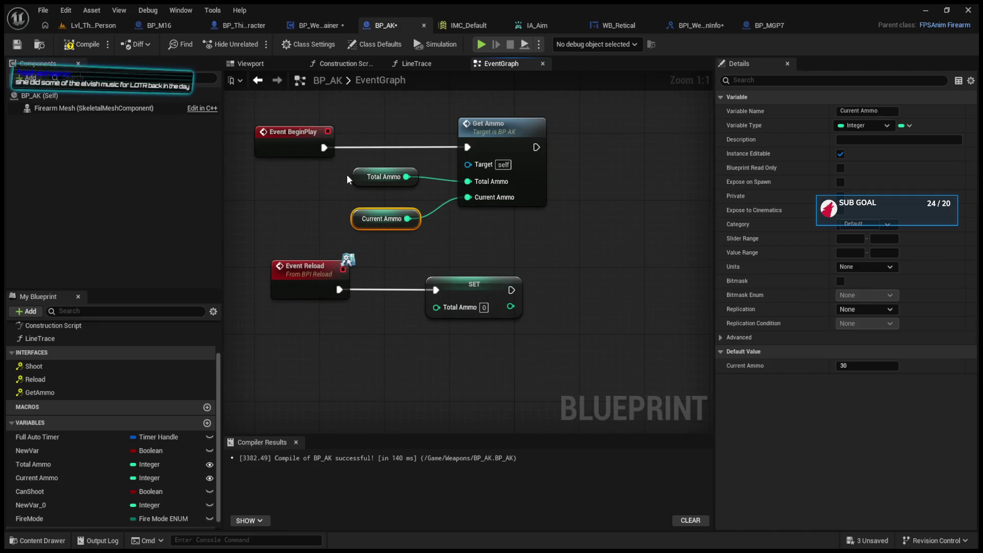
click(384, 119)
drag(348, 109, 543, 229)
key(Delete)
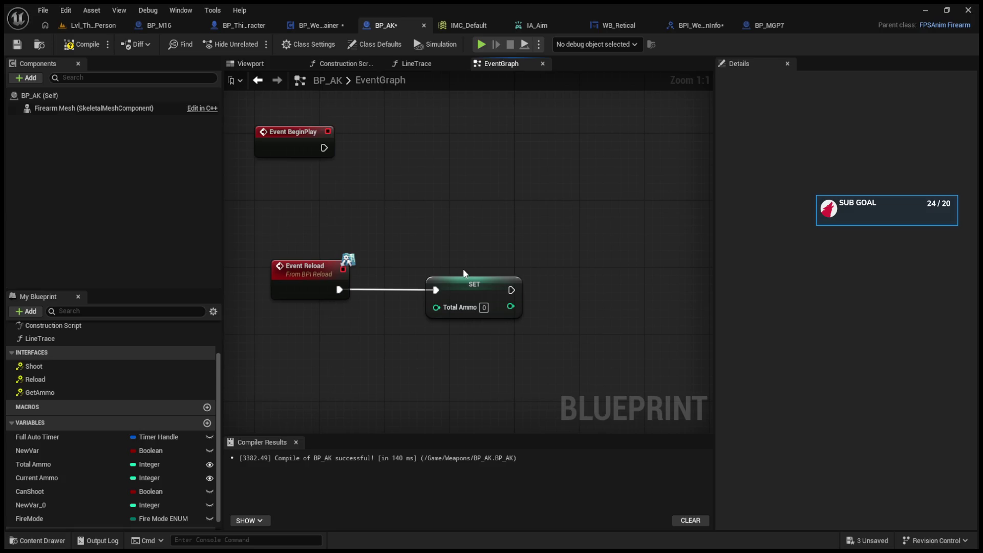
- Try placing Get Ammo call nodes near the SET node, deleting each again
key(ctrl+v)
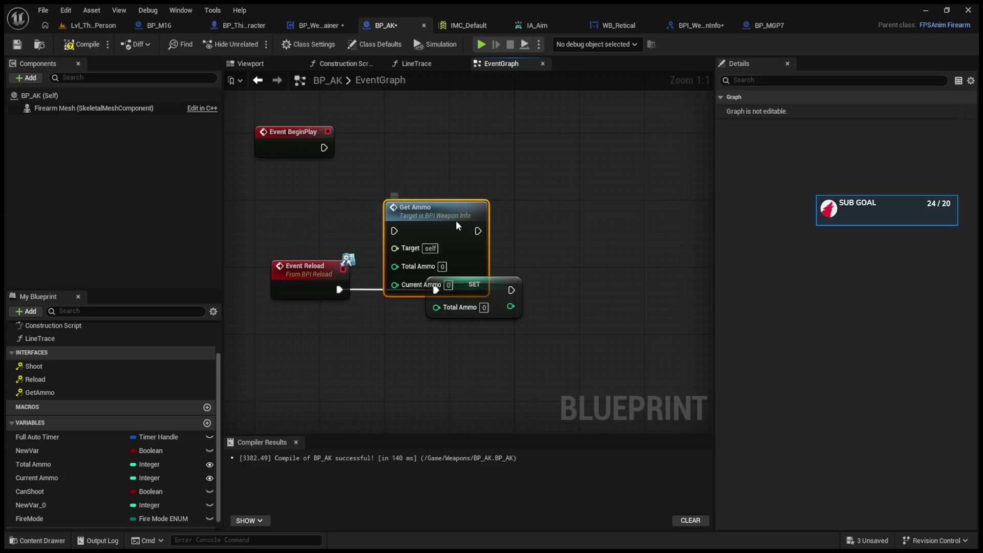
drag(456, 220, 458, 148)
key(Delete)
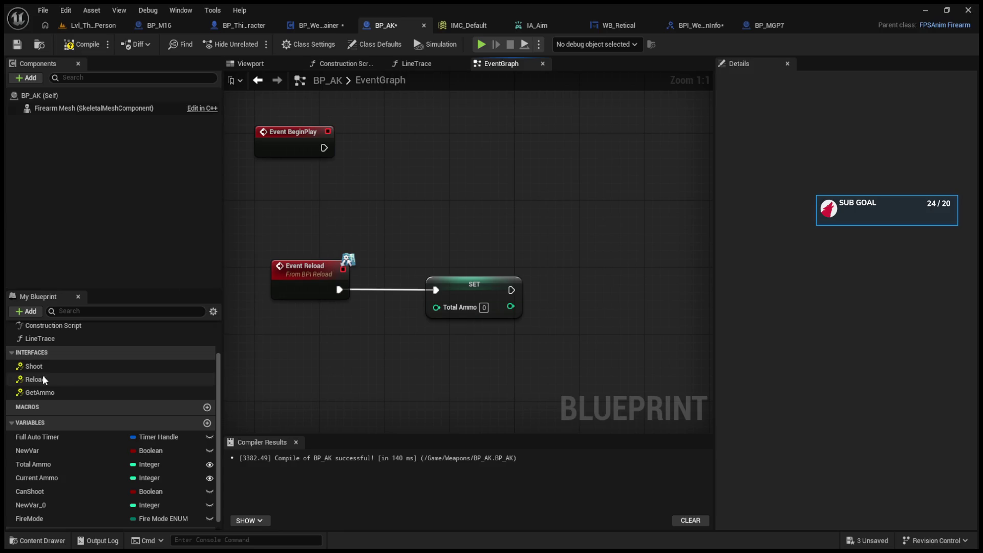
click(40, 393)
mouse_move(39, 393)
mouse_down()
mouse_move(268, 195)
mouse_move(373, 158)
mouse_up()
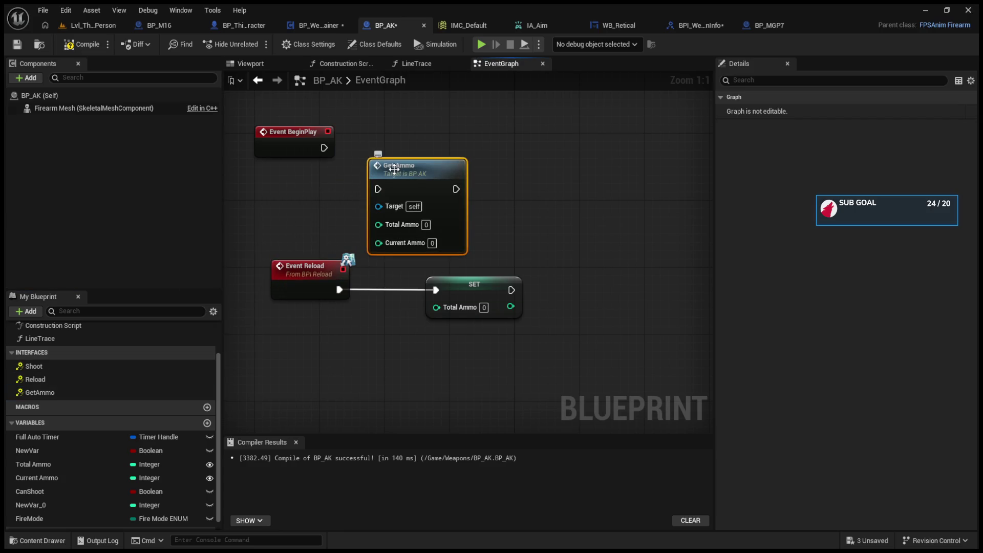
key(Delete)
key(Home)
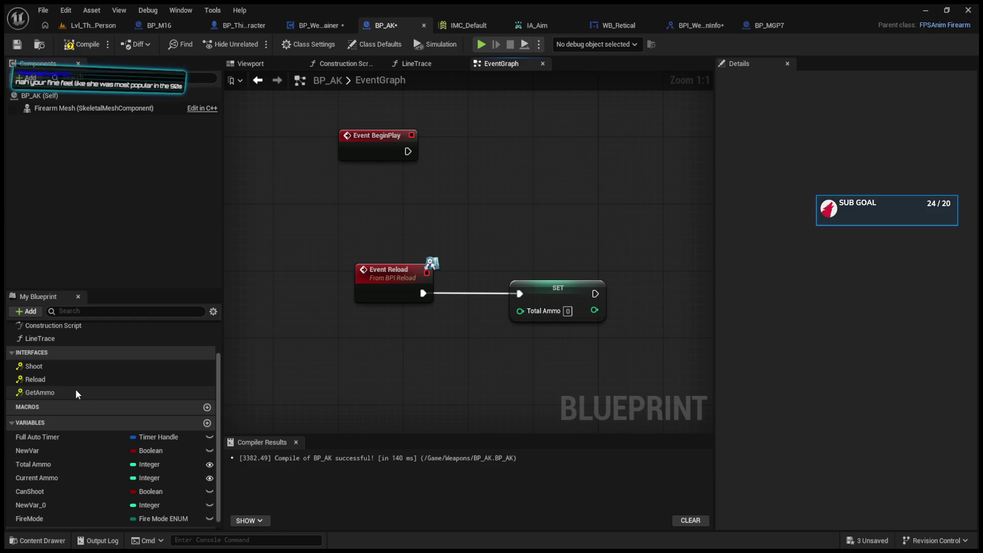
- Reframe the graph and nudge the SET Total Ammo node left
click(77, 392)
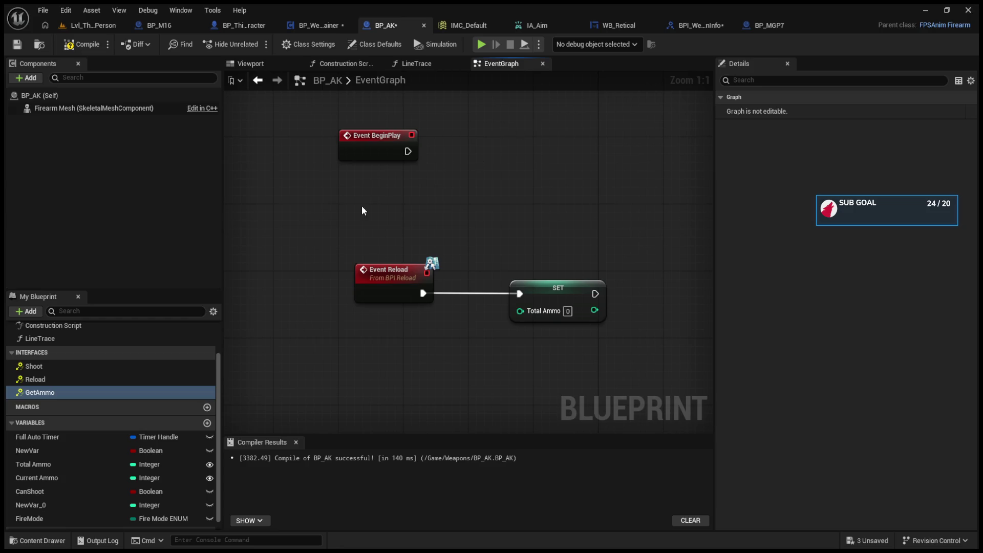
drag(362, 210, 286, 241)
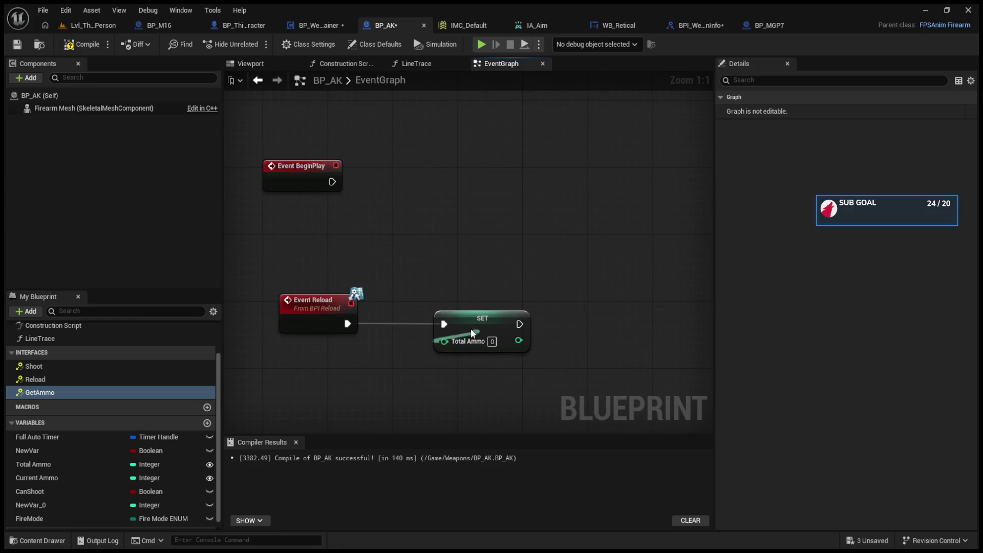
drag(461, 319, 443, 319)
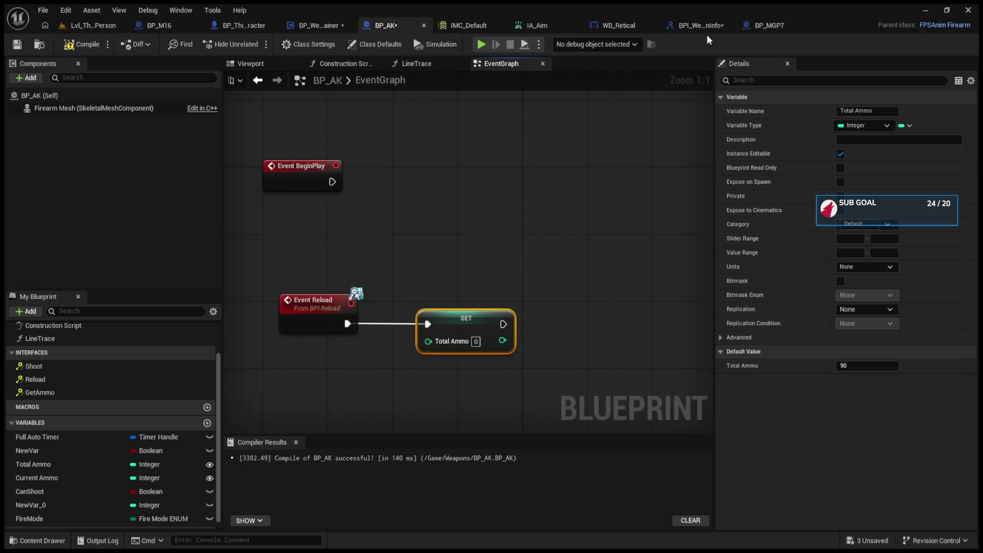
click(640, 25)
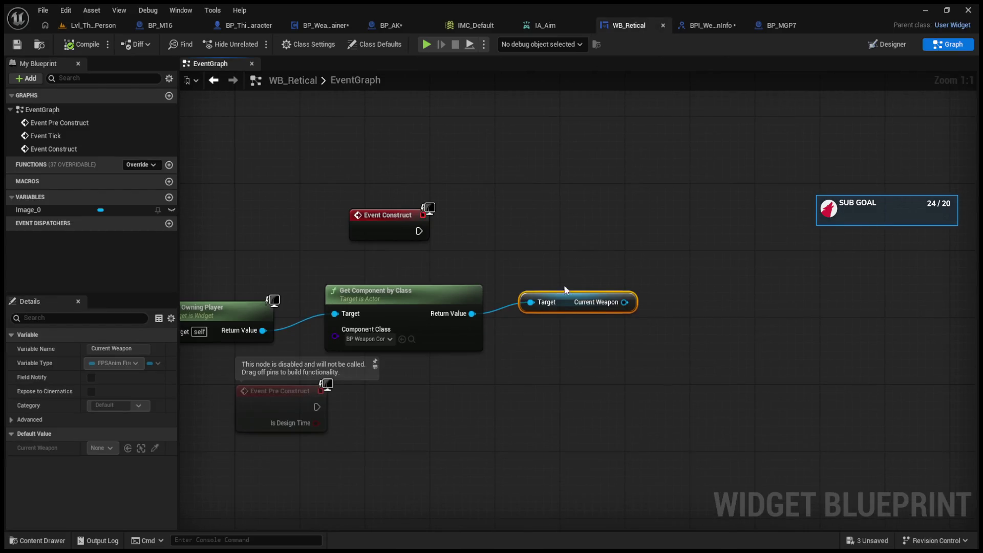
drag(573, 299, 558, 315)
drag(511, 287, 491, 284)
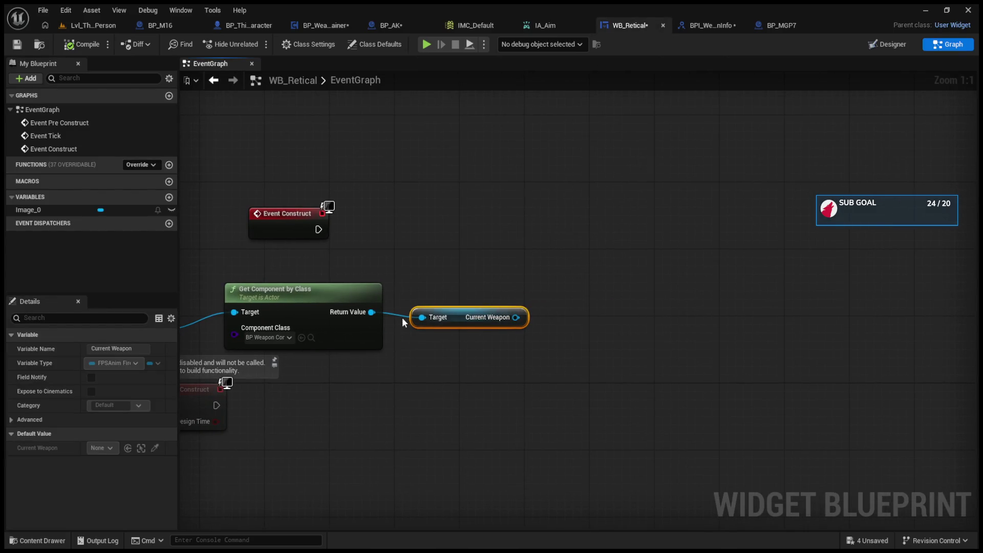
mouse_move(518, 323)
mouse_down()
mouse_move(548, 267)
mouse_move(517, 319)
mouse_move(555, 280)
mouse_up()
click(530, 342)
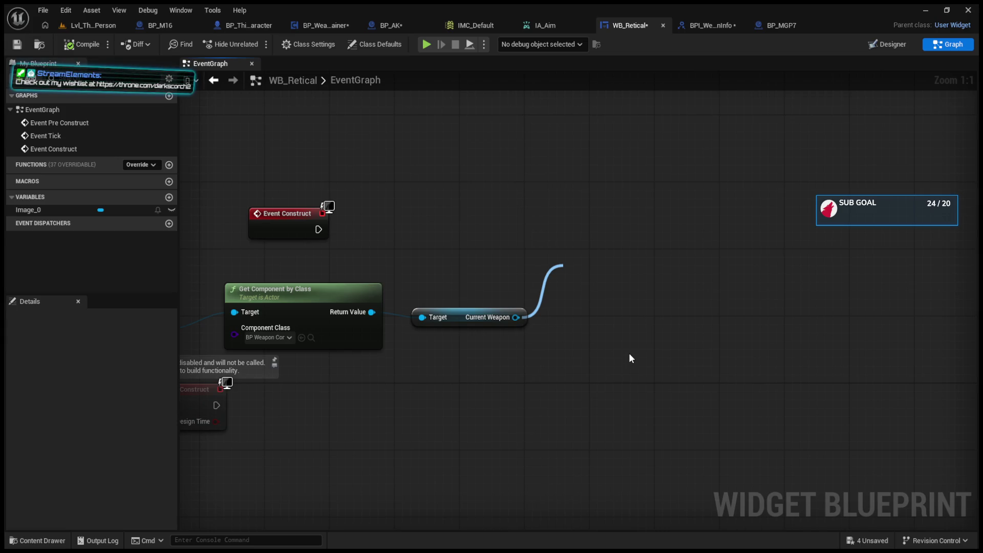
drag(630, 357, 591, 275)
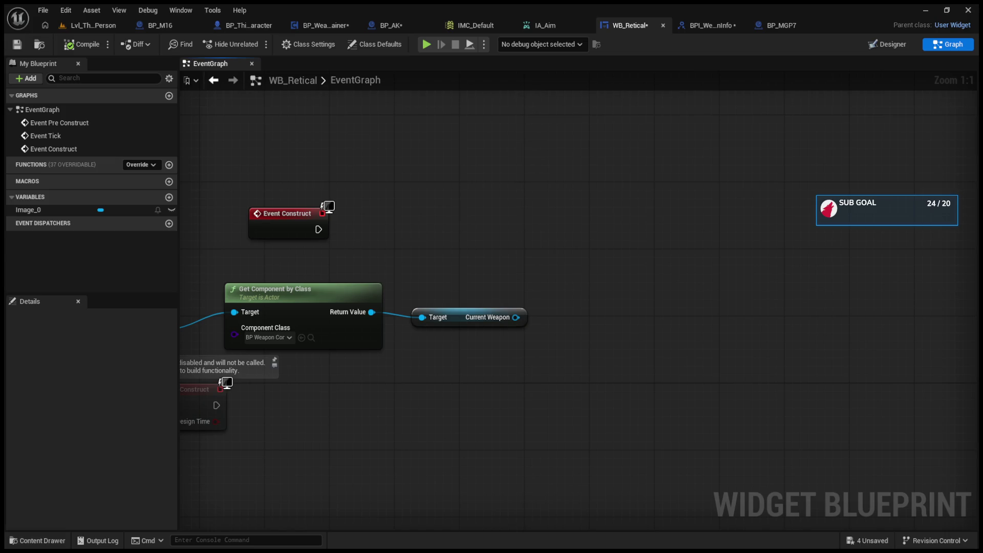
- Add a Get Component by Class node from Get Owning Player, checking BP_AK's class settings
drag(278, 341, 414, 327)
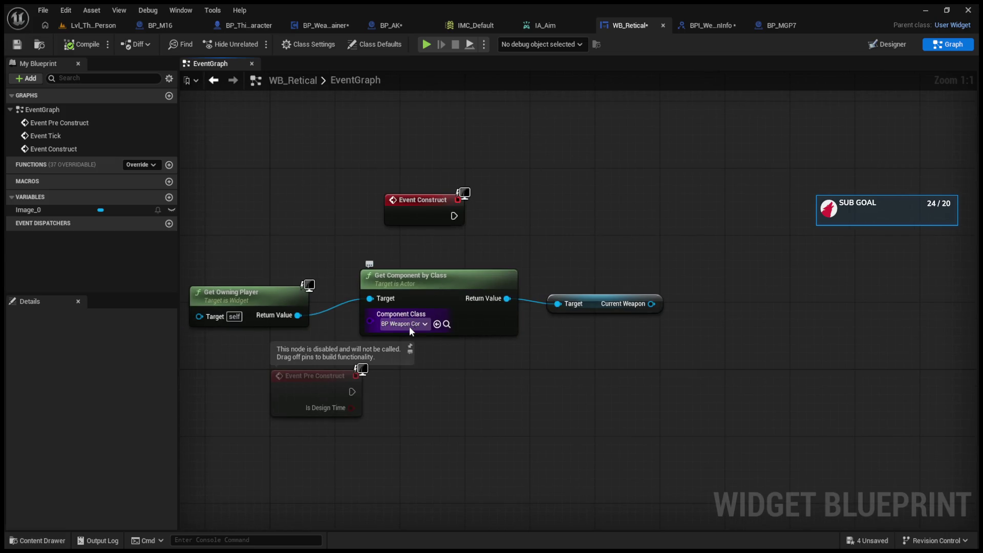
drag(298, 315, 439, 374)
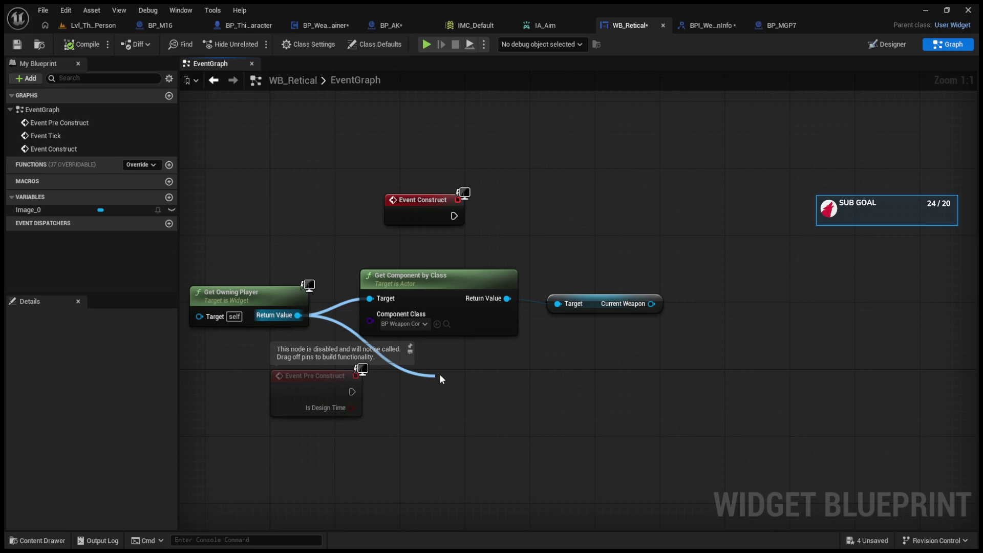
drag(439, 374, 440, 374)
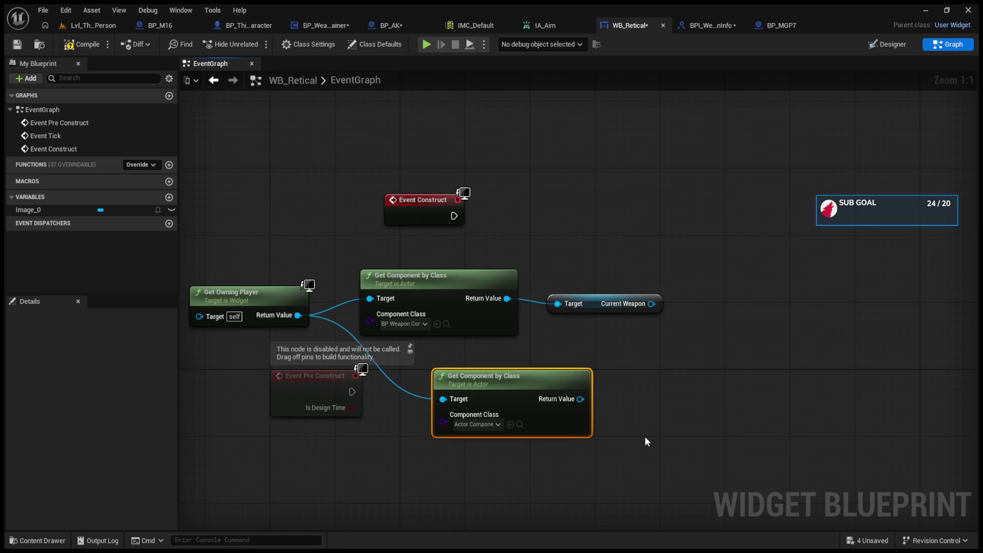
click(391, 25)
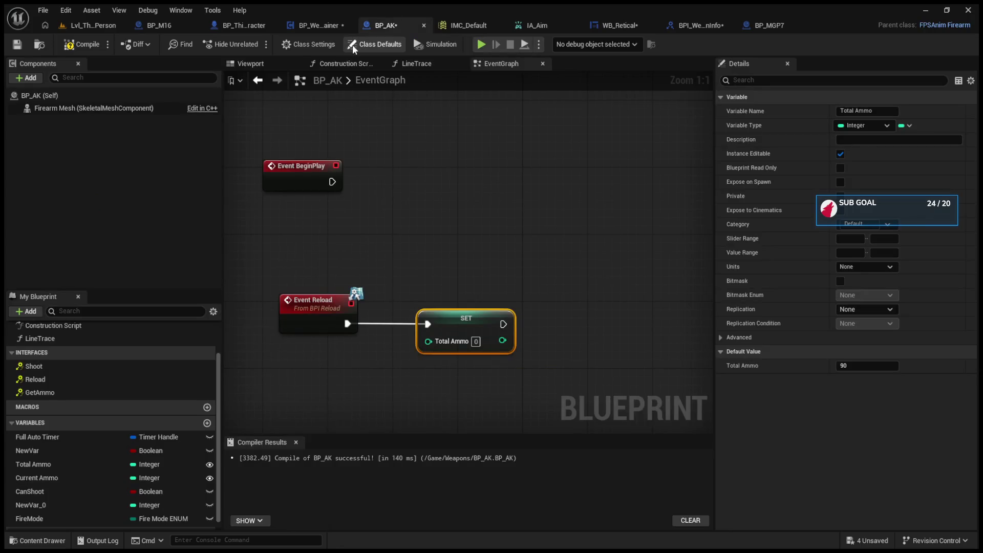
click(329, 44)
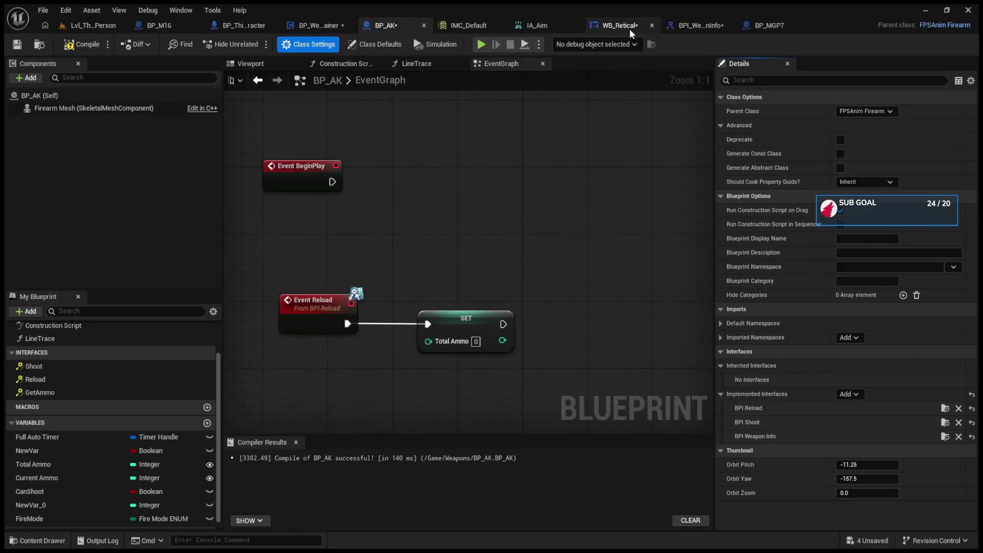
click(617, 23)
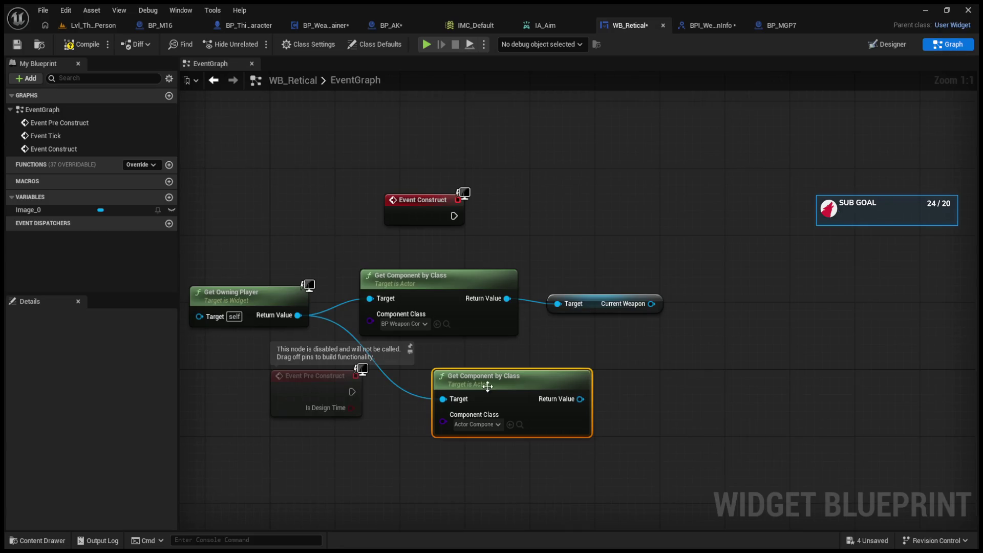
- Set the component class to FPSAnim Character and add Get Firearm from its return value
click(488, 424)
click(495, 464)
drag(581, 399, 690, 383)
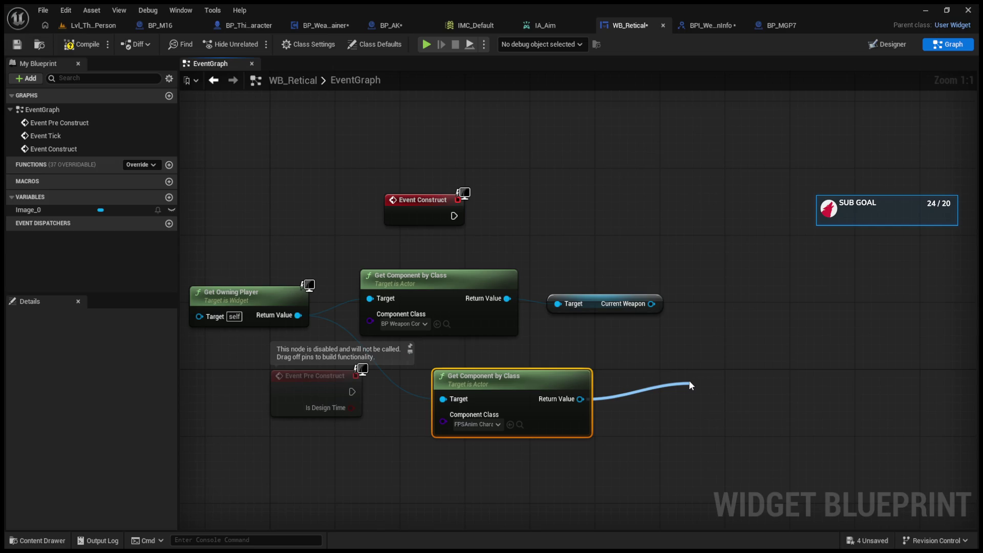
mouse_move(689, 385)
mouse_down()
mouse_move(607, 391)
mouse_move(661, 383)
mouse_move(675, 338)
mouse_move(667, 218)
mouse_up()
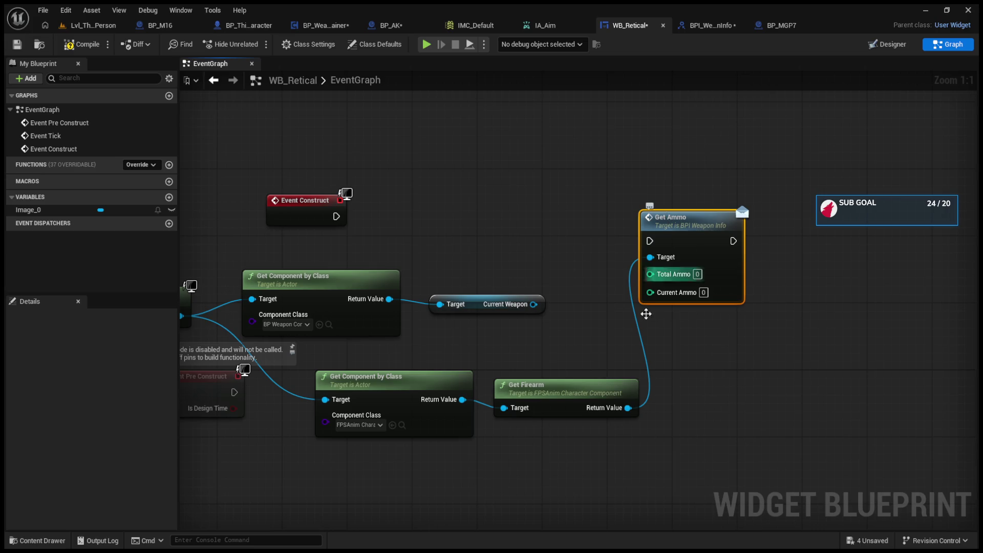
drag(606, 387, 597, 379)
click(705, 24)
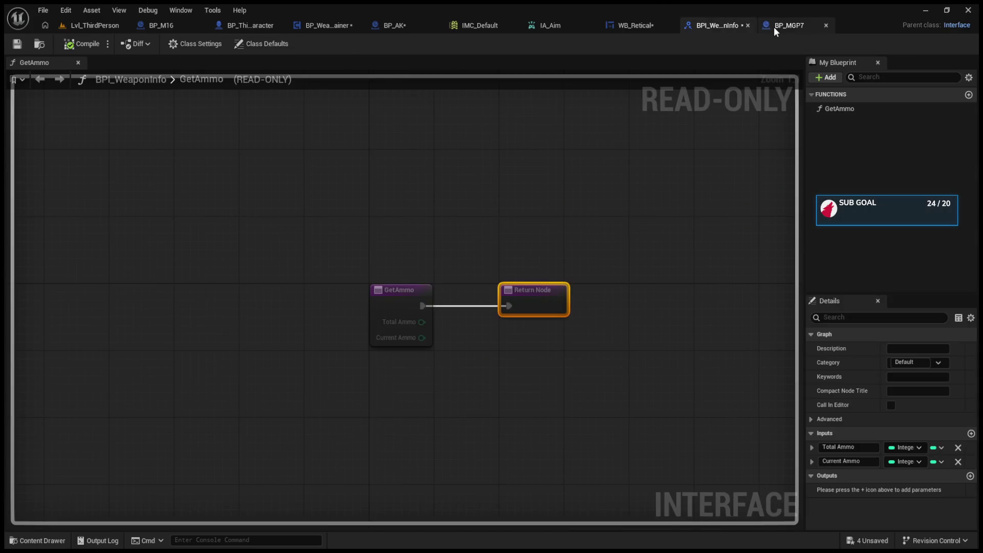
click(773, 26)
click(331, 25)
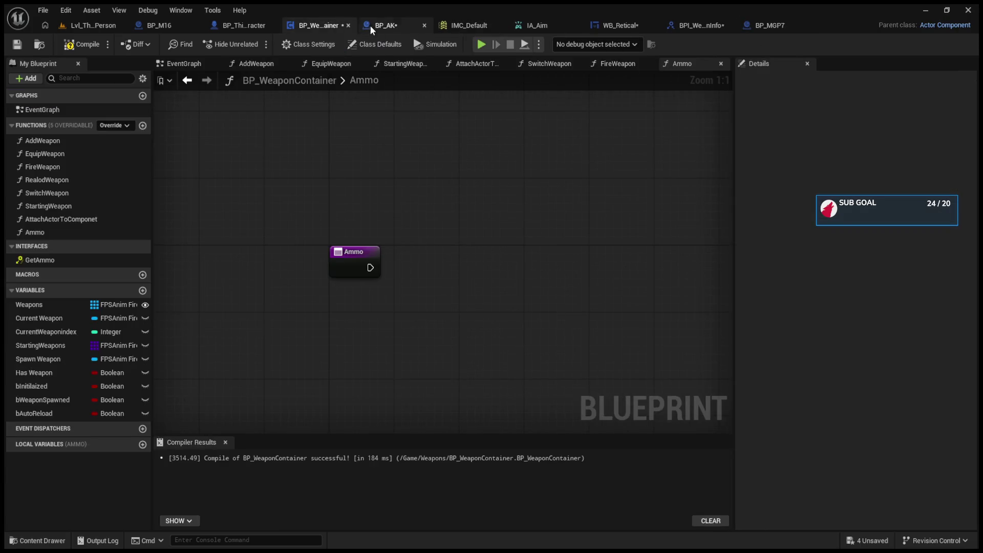
- Delete BP_WeaponContainer's old Ammo function, keeping the GetAmmo interface function, and check Class Settings
click(383, 26)
click(318, 27)
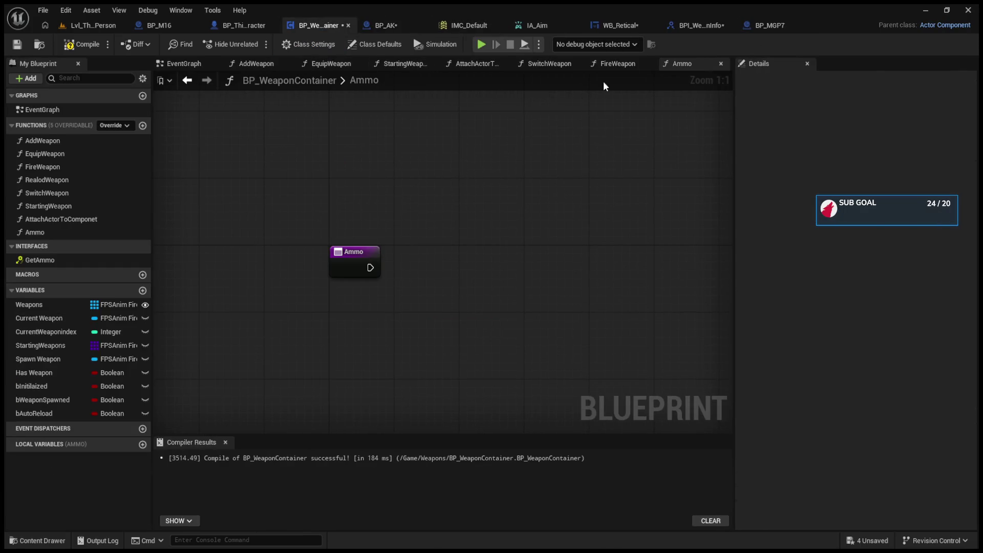
click(721, 64)
click(51, 232)
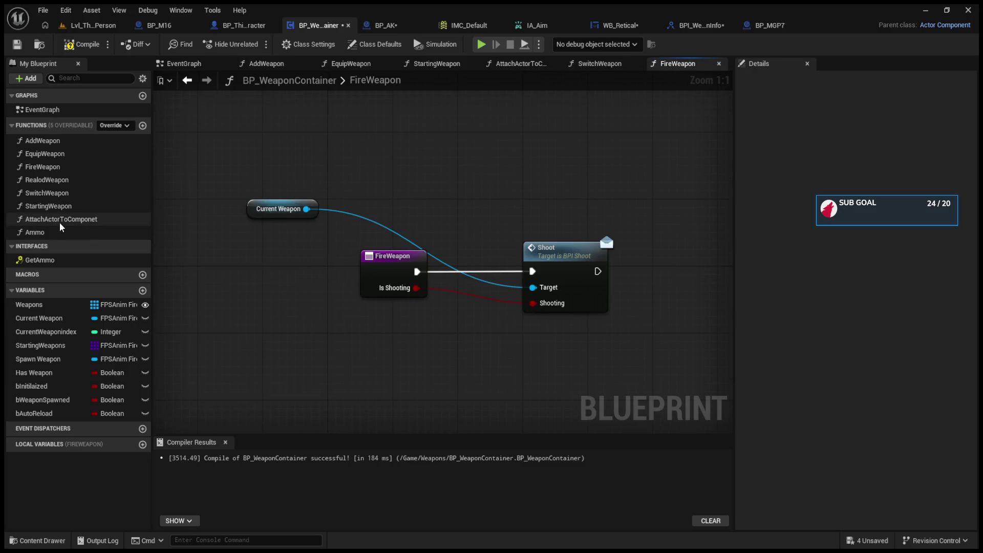
key(Delete)
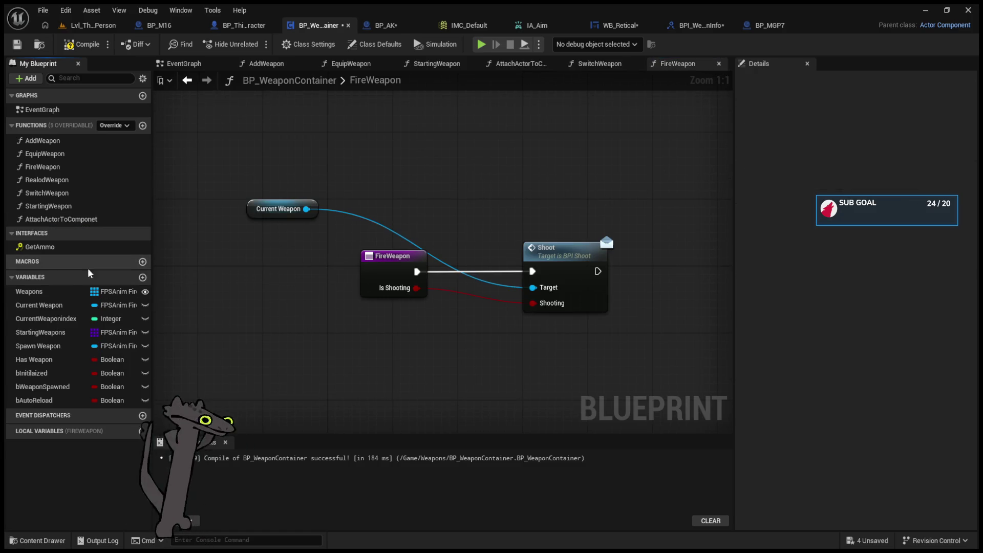
click(72, 248)
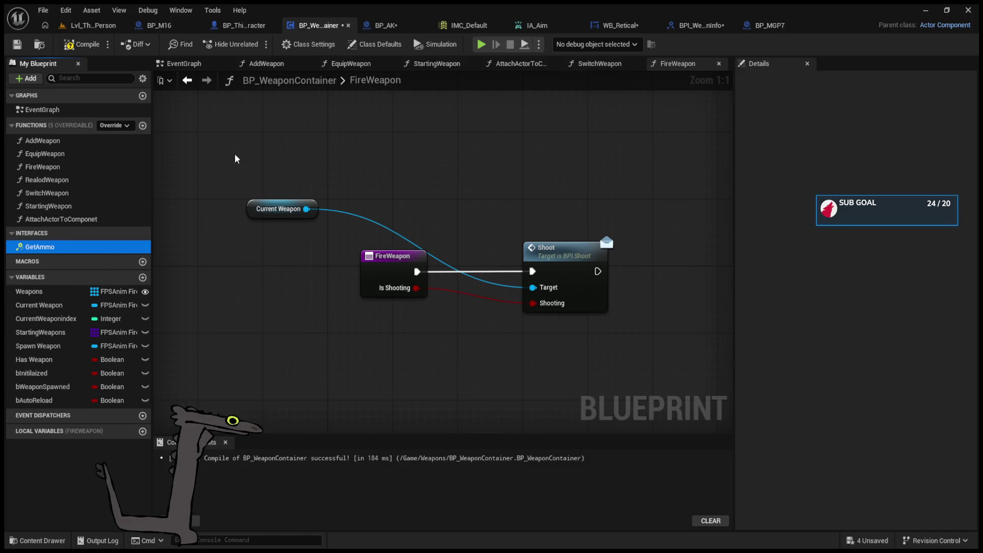
click(308, 44)
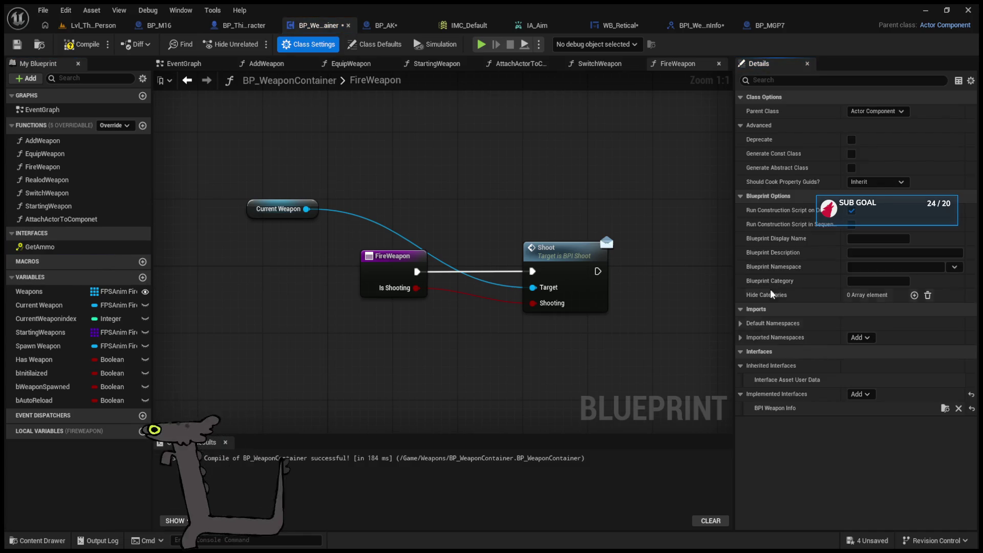
click(379, 25)
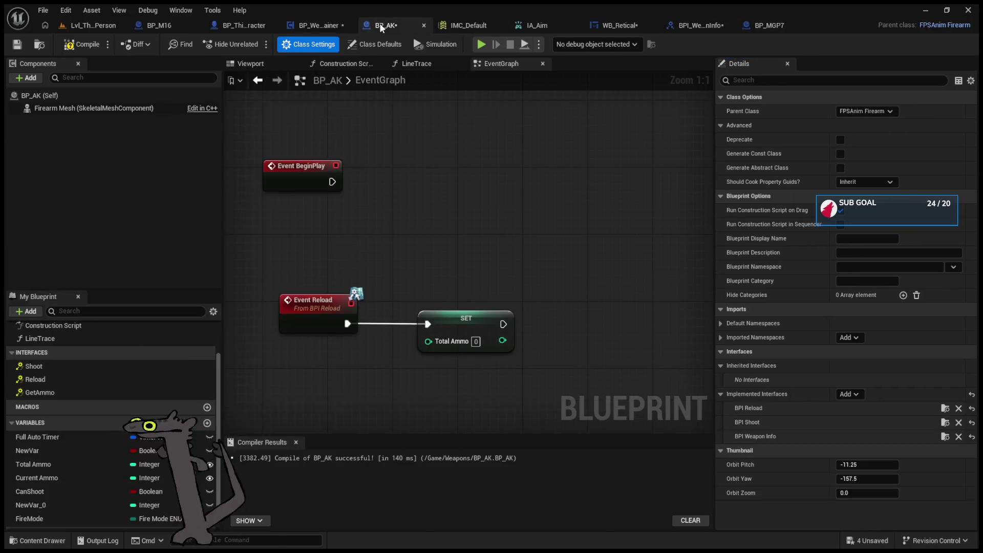
- Place a Get Ammo interface call in BP_AK's EventGraph near Event BeginPlay, above SET Total Ammo
click(75, 391)
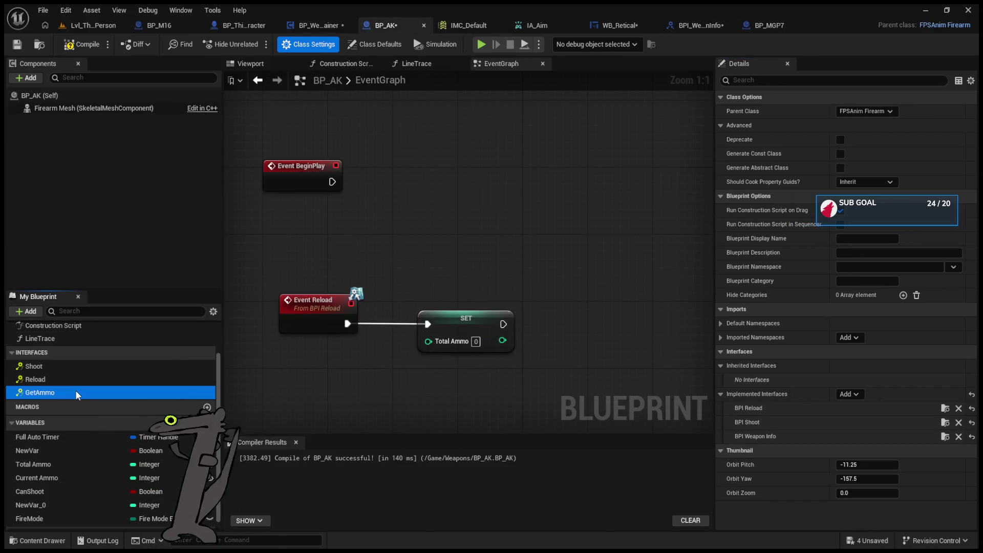
mouse_move(403, 248)
mouse_down()
mouse_move(417, 221)
mouse_move(501, 167)
mouse_up()
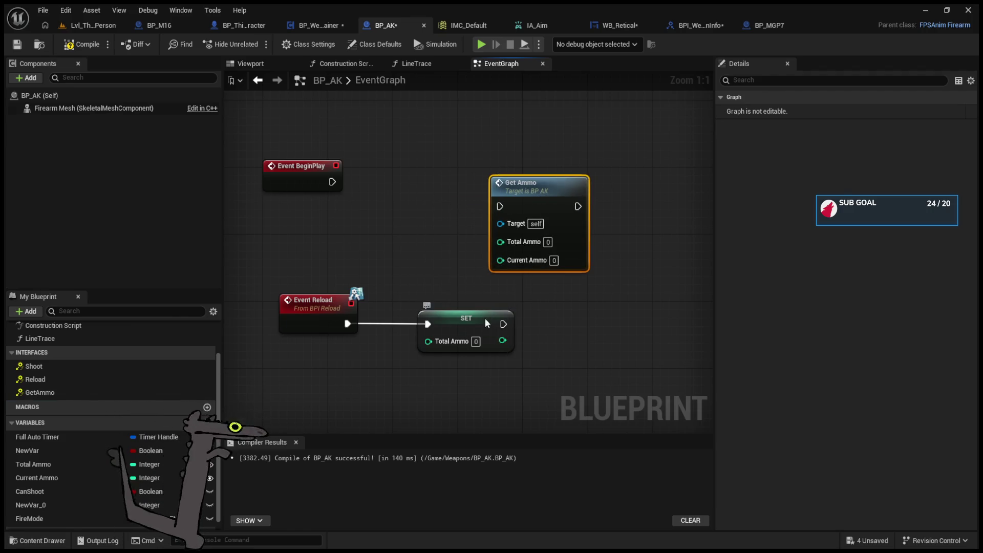
drag(493, 320, 467, 320)
scroll(522, 221, down, 3)
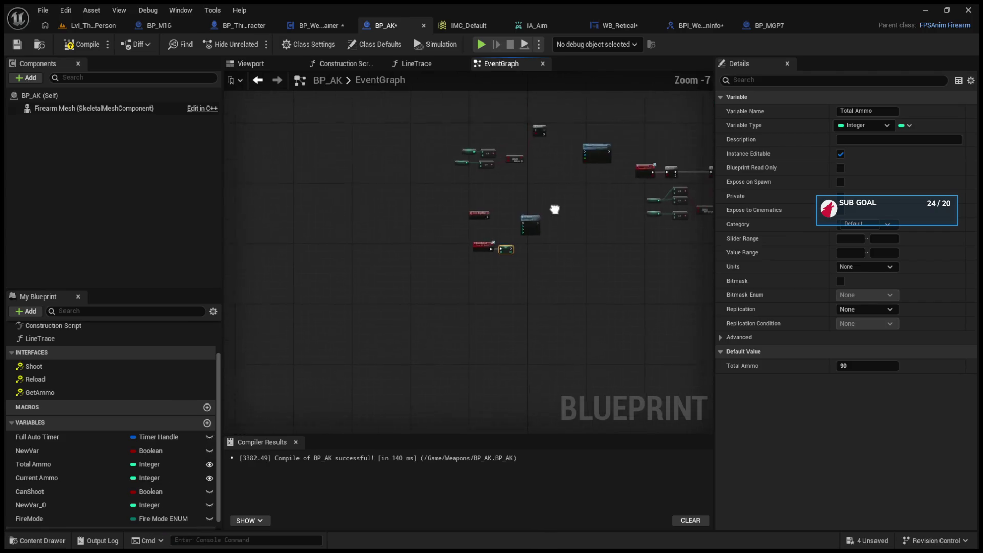
drag(517, 294, 497, 252)
scroll(433, 278, up, 3)
- Wire Event BeginPlay's execution pin into the Get Ammo call
drag(371, 283, 514, 250)
drag(341, 266, 349, 233)
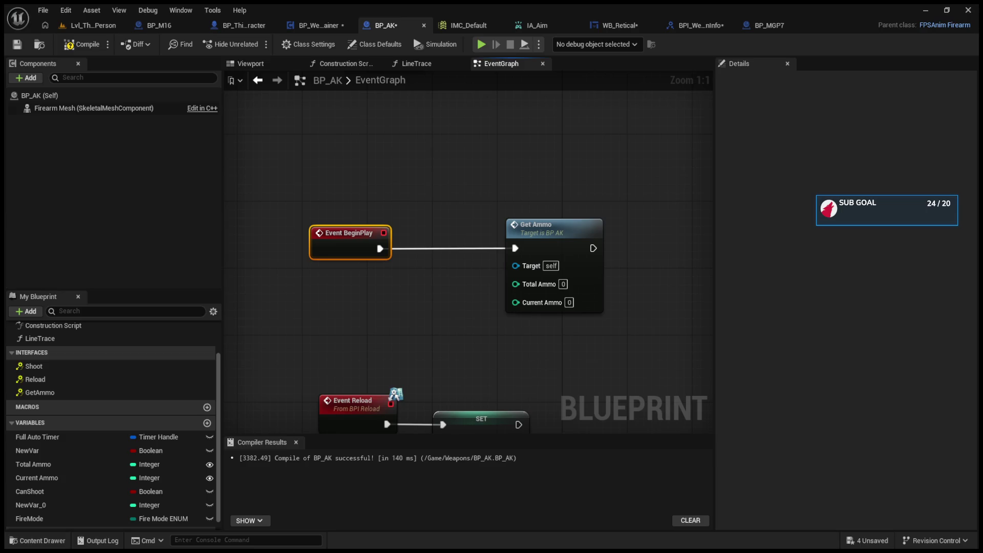
click(779, 25)
click(612, 25)
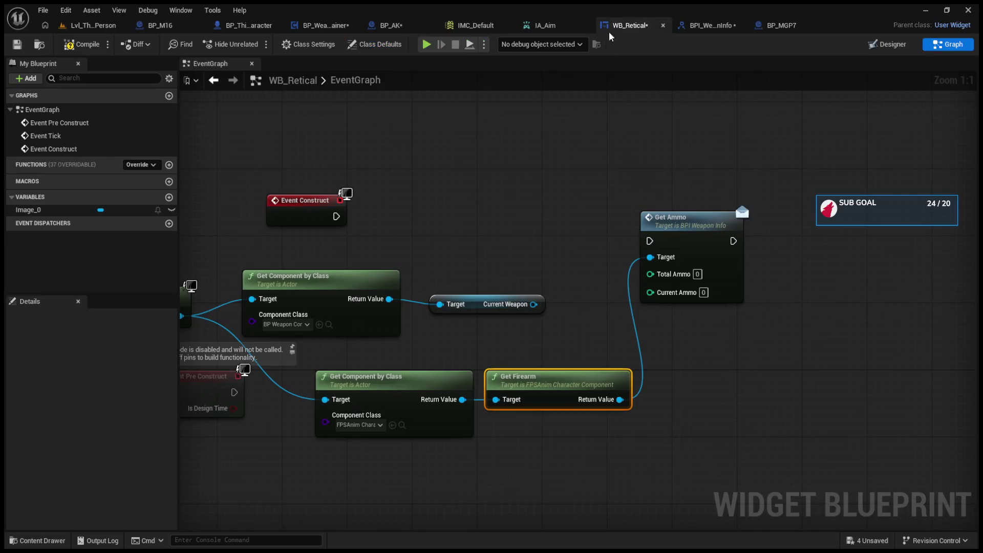
- Add a Get Object node fed by the firearm component in WB_Retical's graph
drag(620, 399, 689, 411)
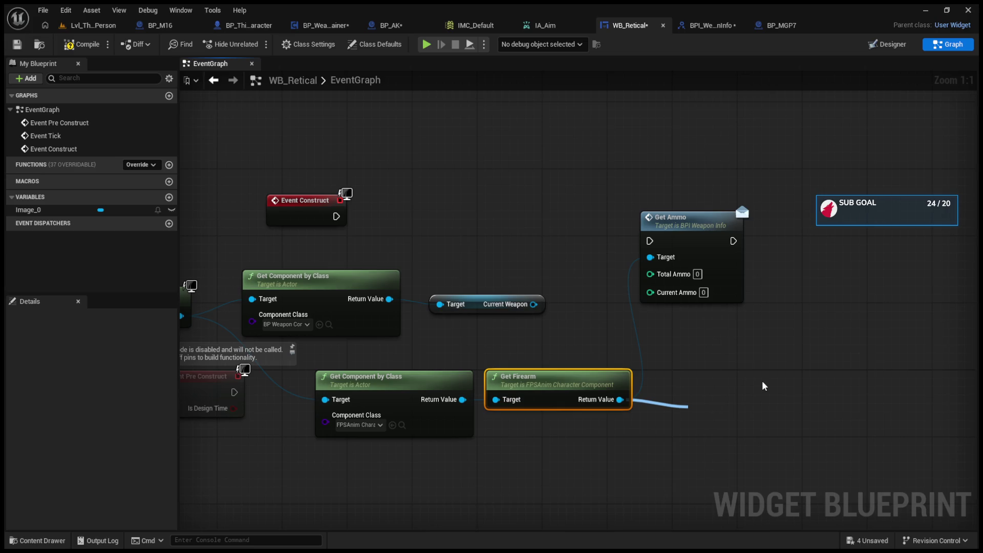
click(614, 353)
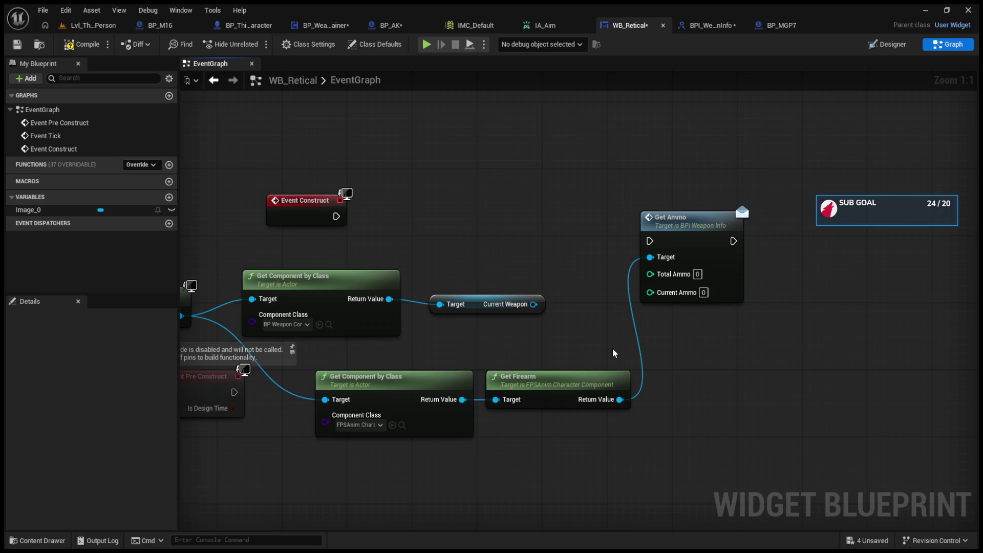
drag(463, 399, 508, 456)
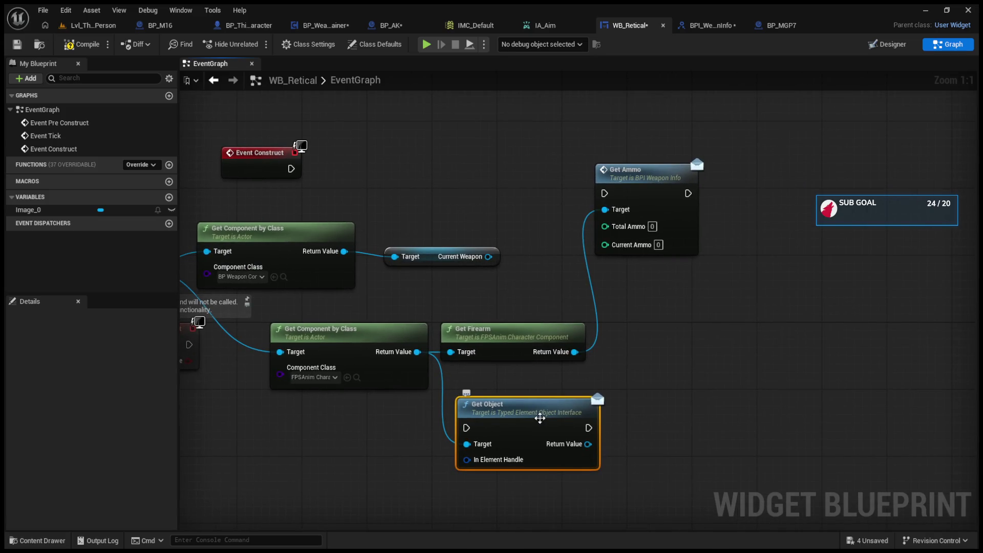
- Add a Get Ammo call fed by Get Object's Return Value, replacing the old Get Ammo node
drag(588, 444, 654, 417)
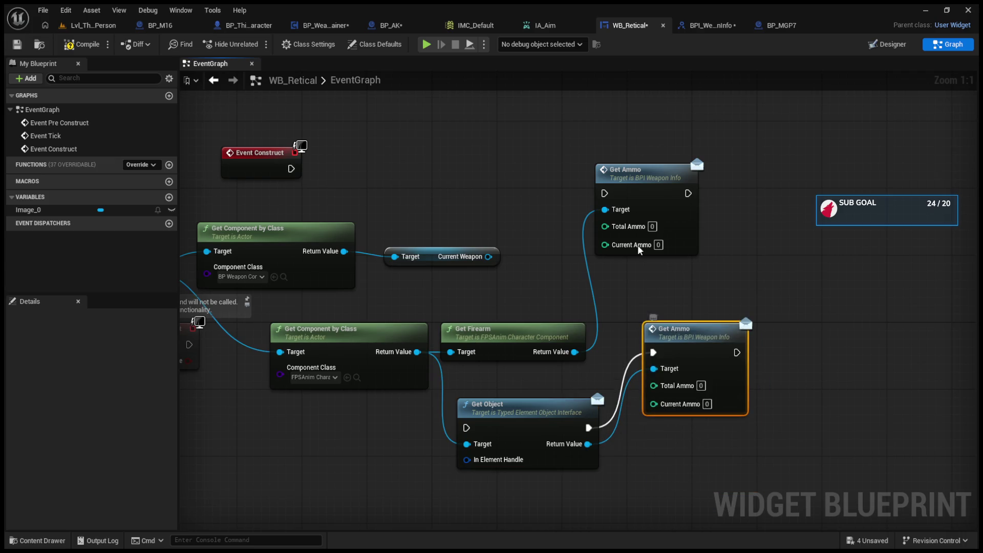
click(627, 192)
key(Delete)
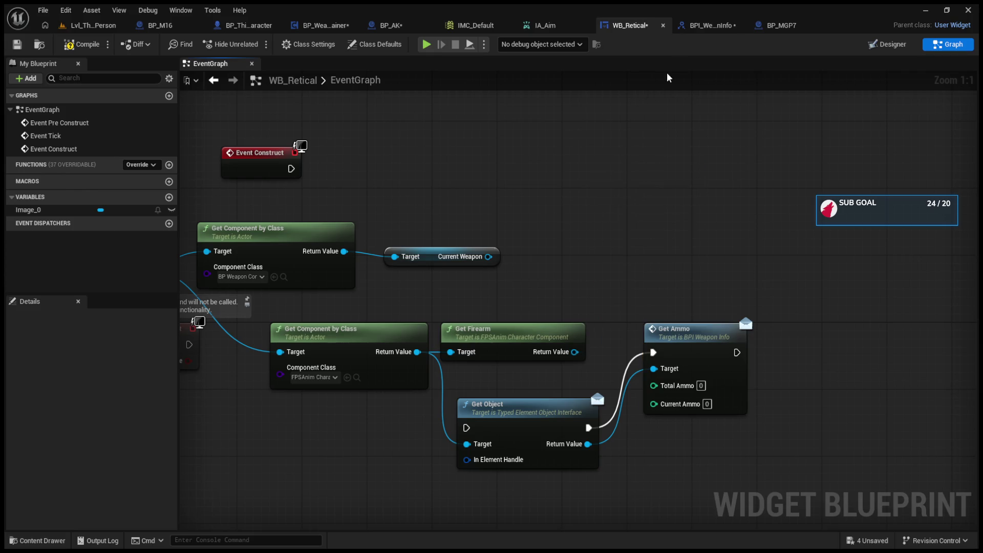
drag(698, 336, 632, 202)
click(717, 26)
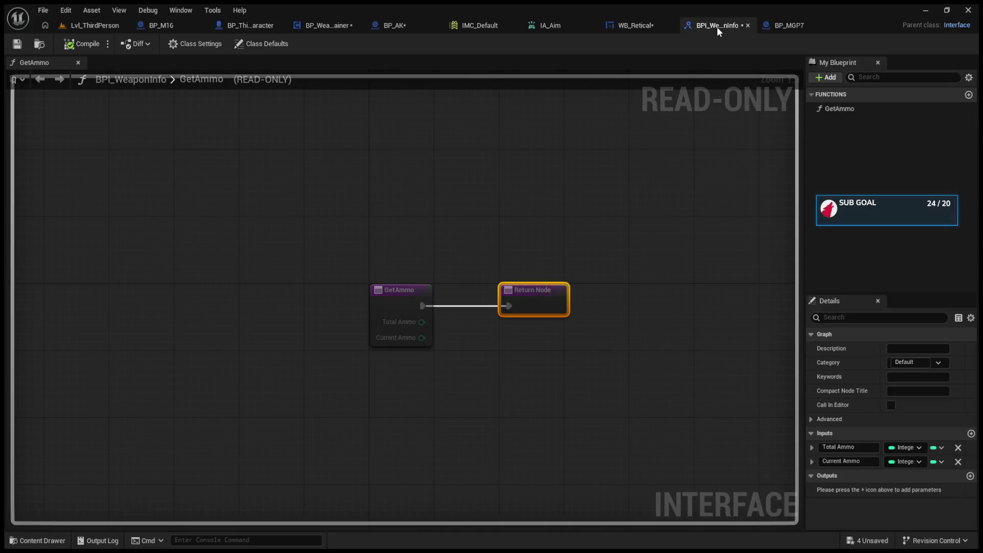
- Add two integer outputs, NewParam and NewParam1, to BPI_WeaponInfo's GetAmmo function
click(970, 476)
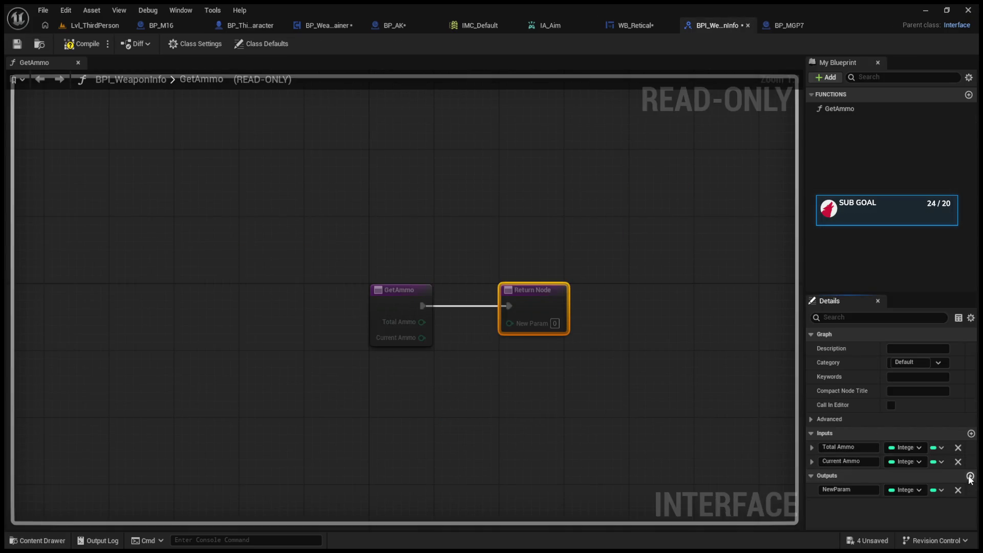
click(970, 477)
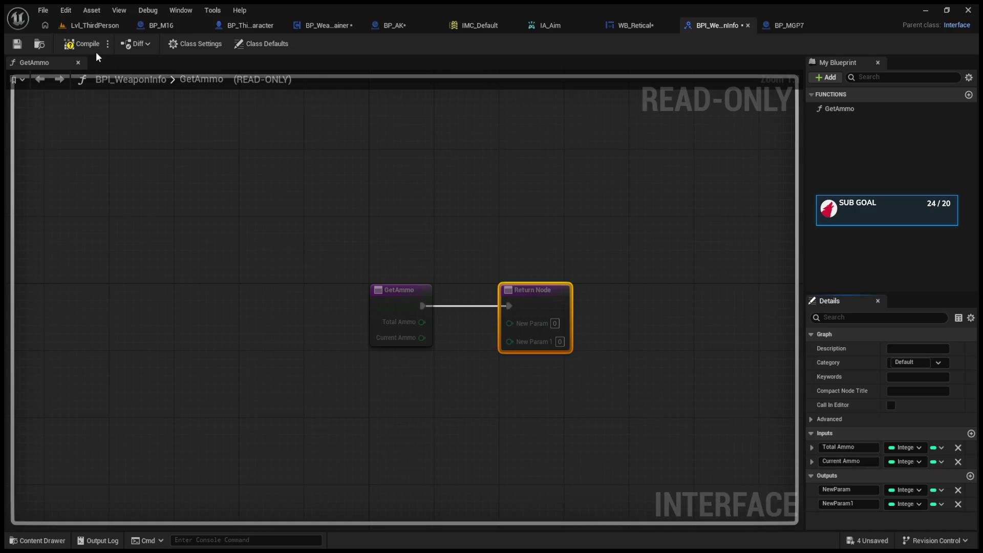
click(646, 26)
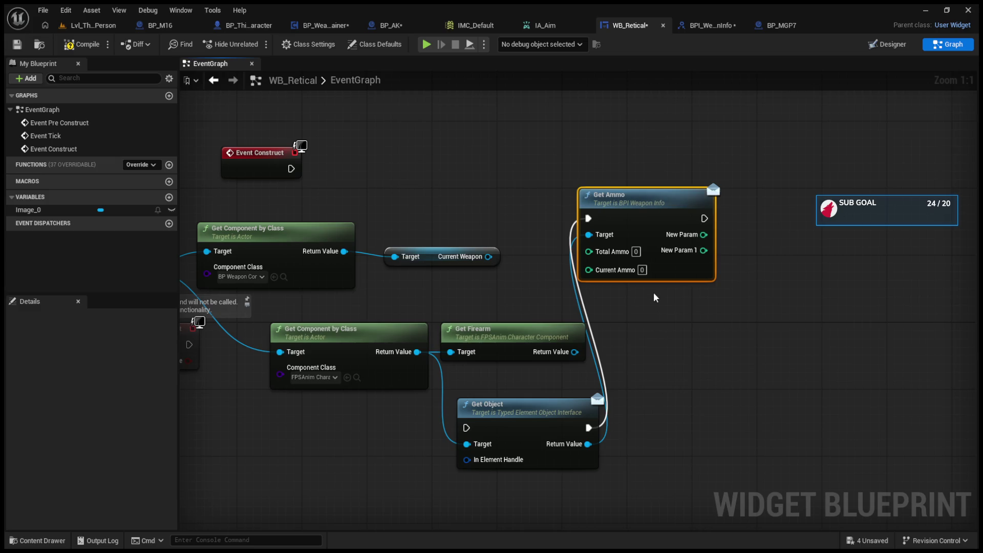
- Tidy WB_Retical's graph by shifting the Get Ammo and Event Construct nodes right
drag(629, 212, 637, 212)
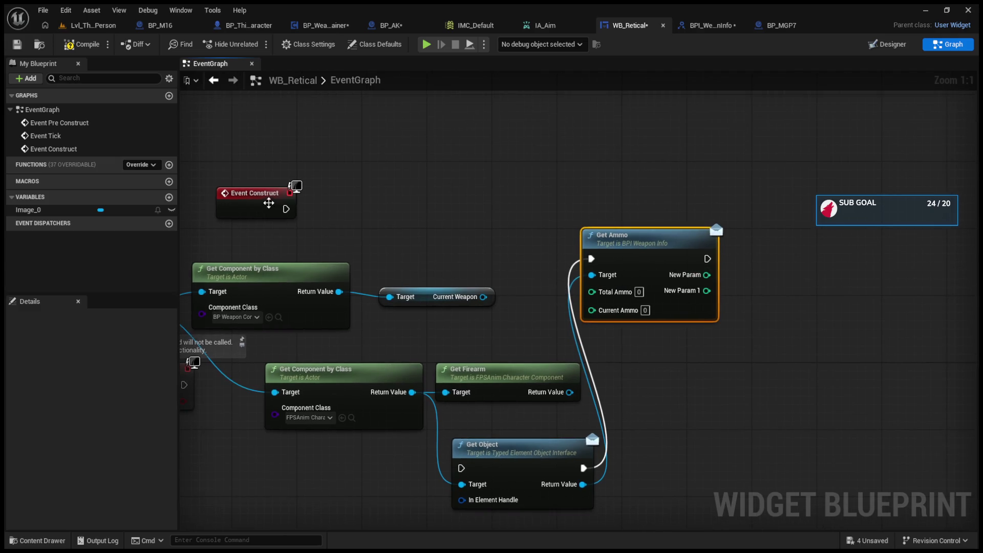
drag(266, 202, 423, 172)
click(875, 49)
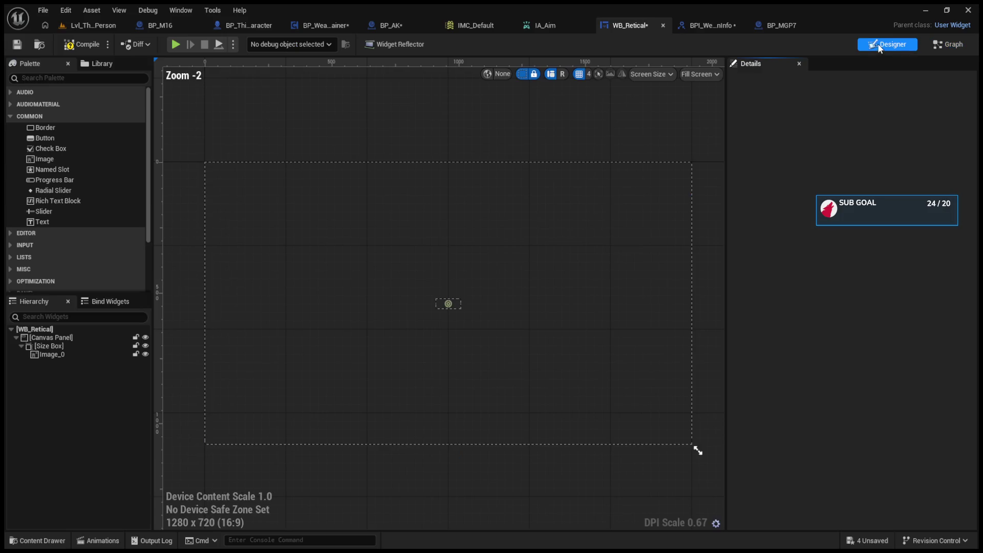
- Place a Text widget at the reticle canvas's lower right and compile
click(43, 78)
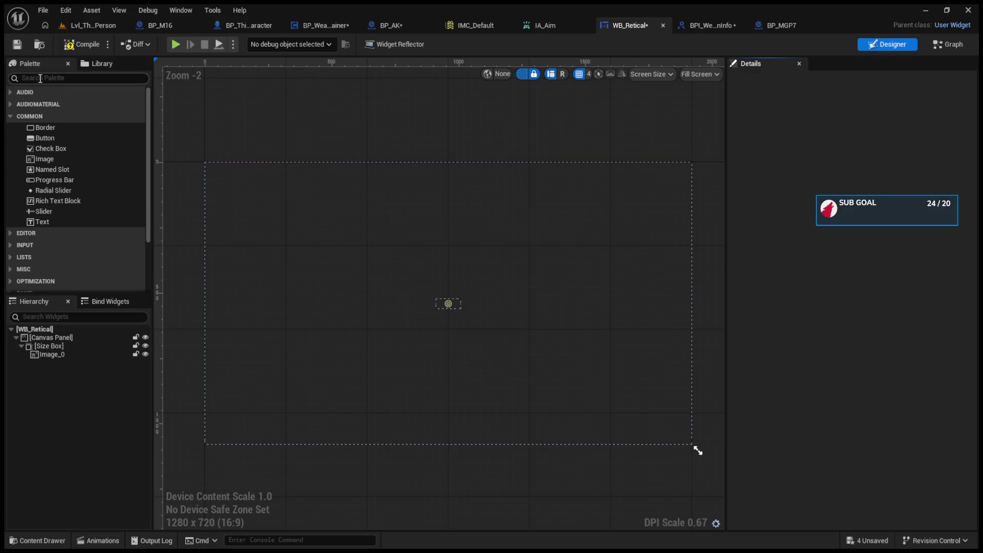
text(text)
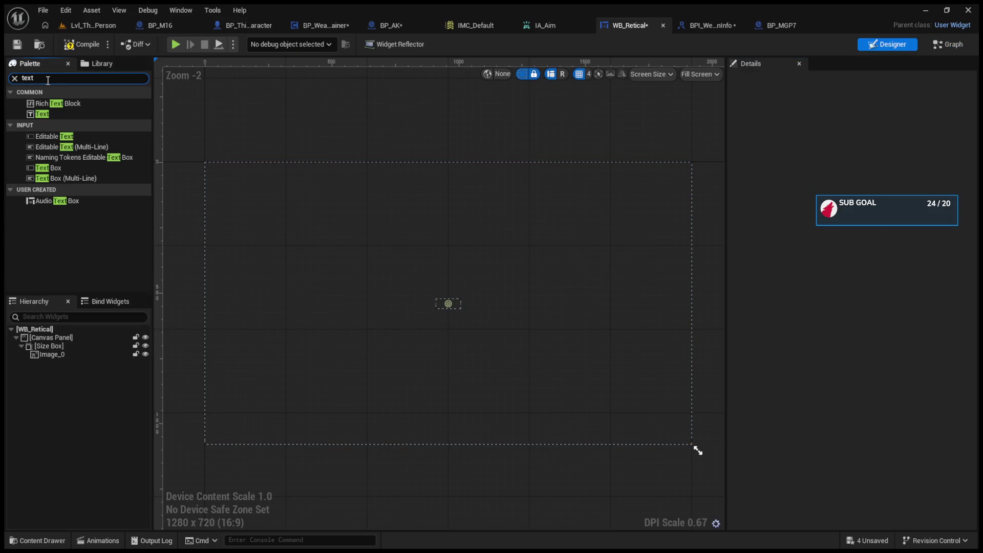
click(53, 114)
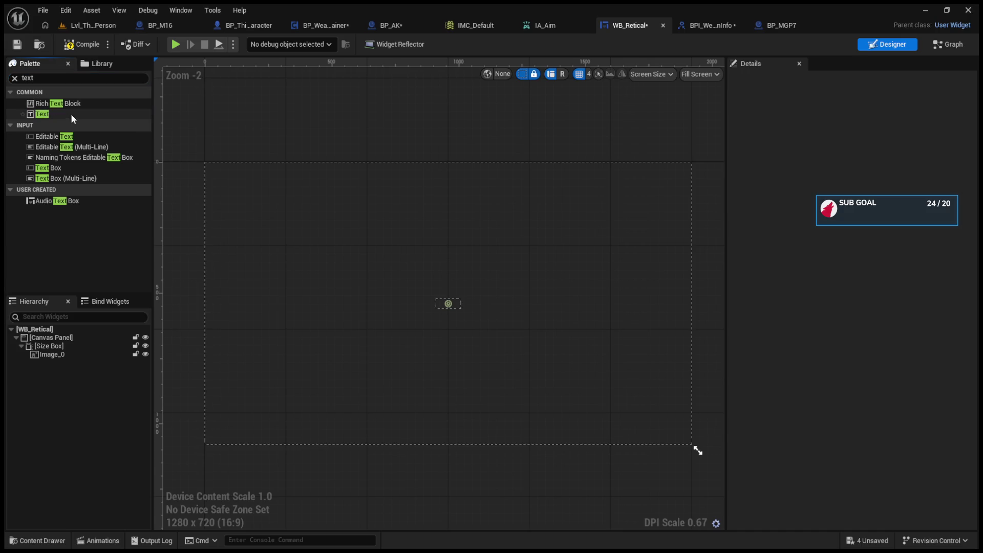
drag(75, 112, 644, 429)
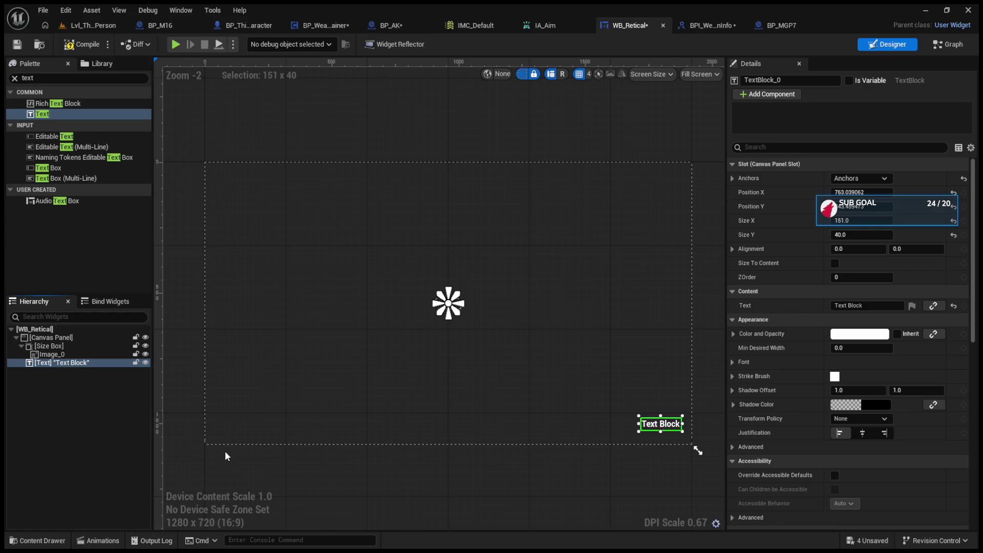
click(79, 48)
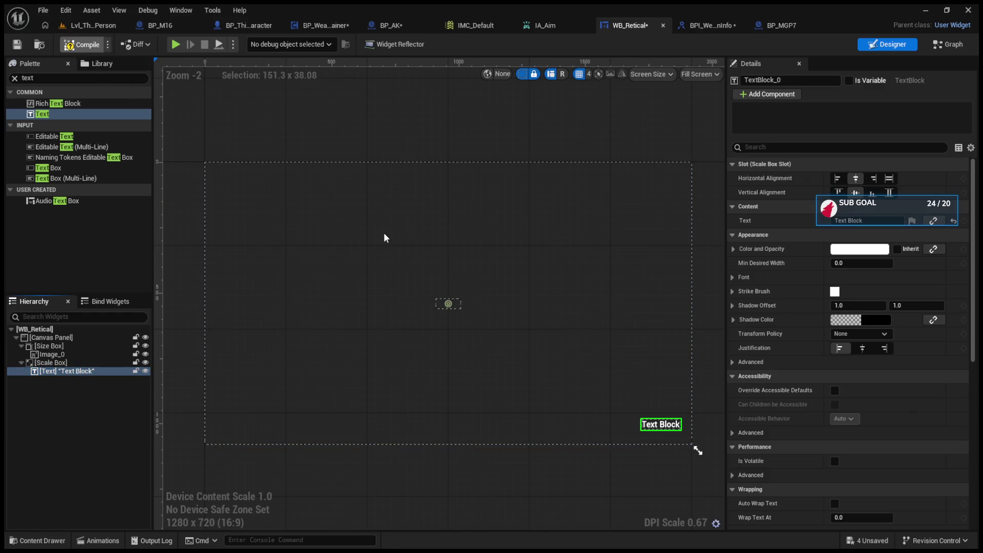
- Make the text widget a variable named Ammo with its text set to 0
click(850, 81)
click(789, 81)
text(AS)
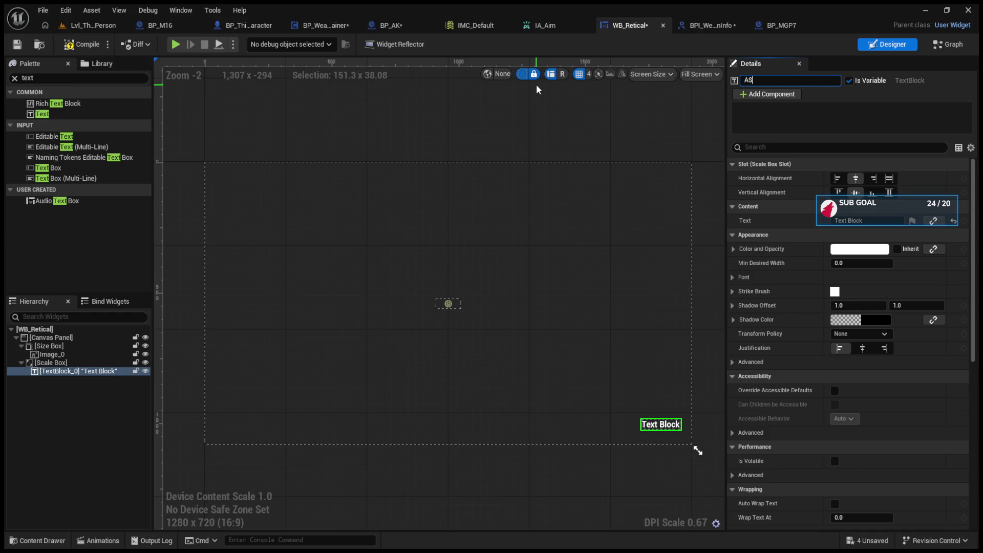
key(BackSpace)
text(mmo)
key(Return)
click(856, 221)
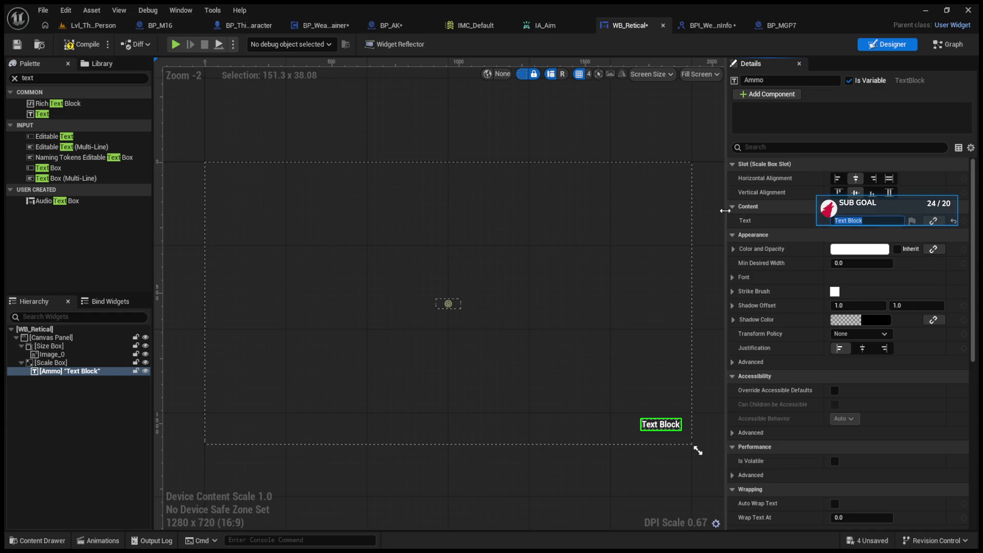
text(0)
key(Return)
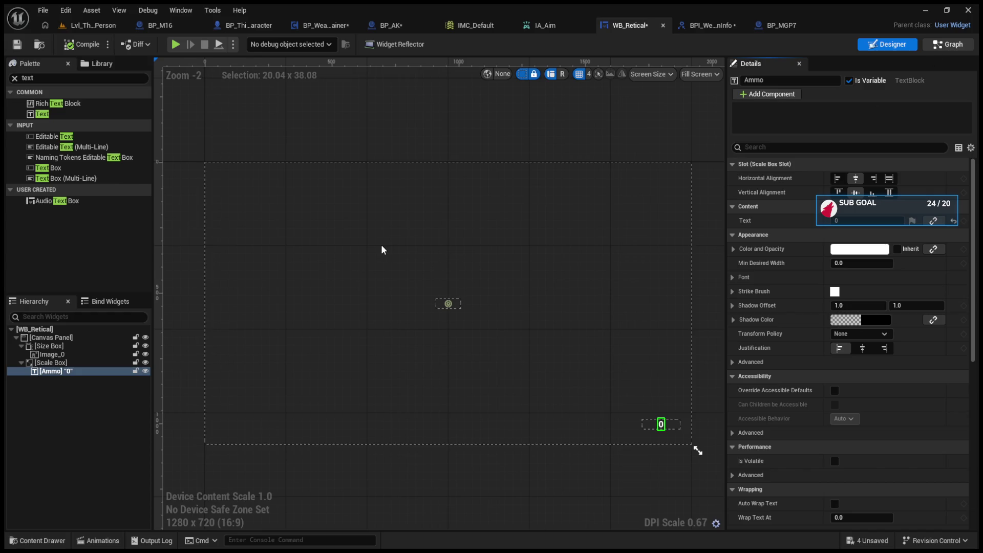
key(ctrl+shift+g)
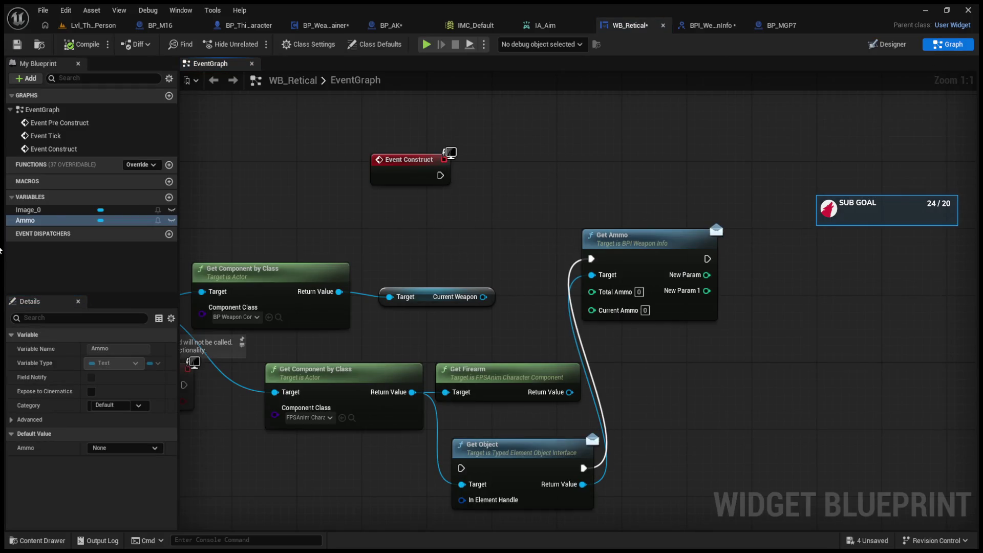
- Add the Ammo variable with SET Text and SetText (Text) nodes to the graph
mouse_move(60, 221)
mouse_down()
mouse_move(511, 149)
mouse_move(534, 157)
mouse_move(528, 138)
mouse_move(602, 148)
mouse_up()
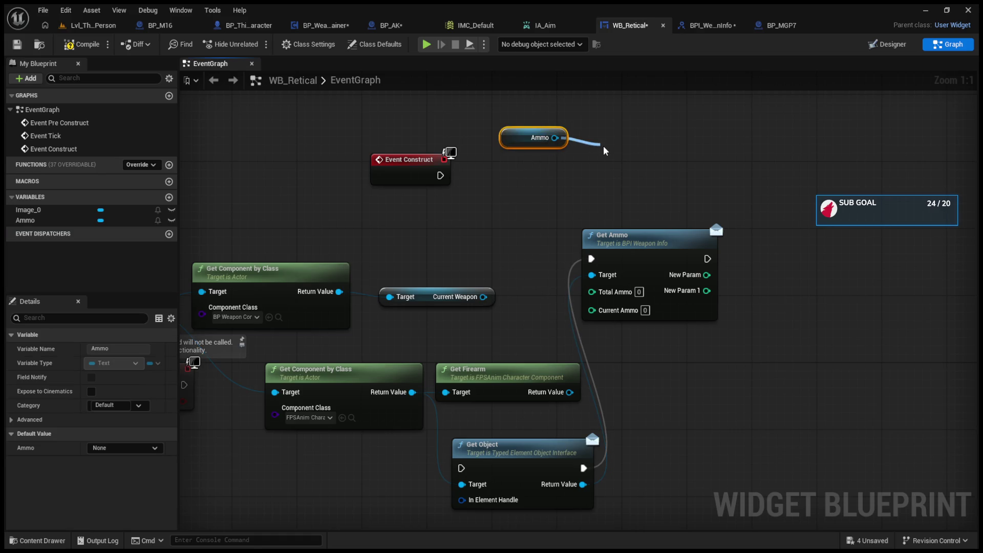
mouse_move(605, 151)
mouse_down()
mouse_move(645, 146)
mouse_move(544, 187)
mouse_move(783, 177)
mouse_up()
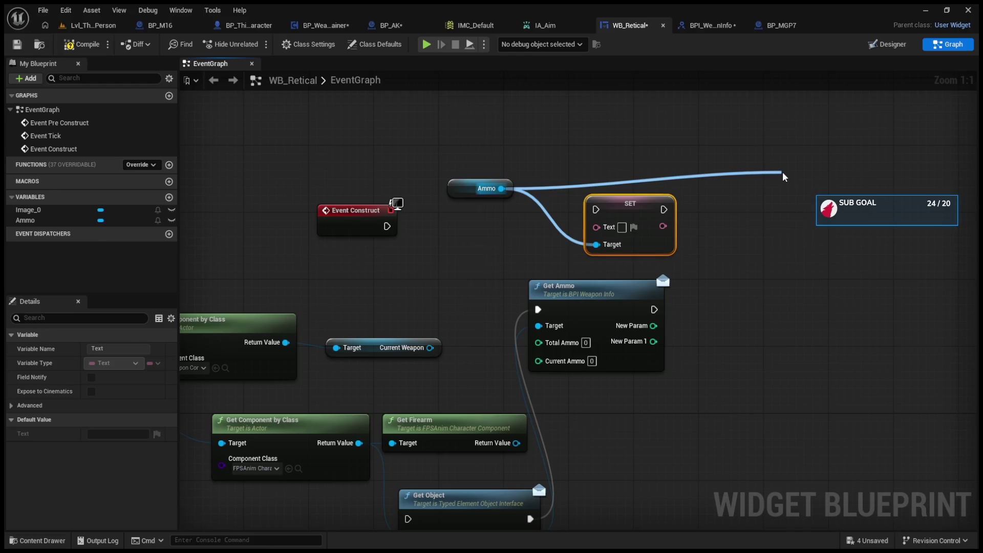
click(830, 380)
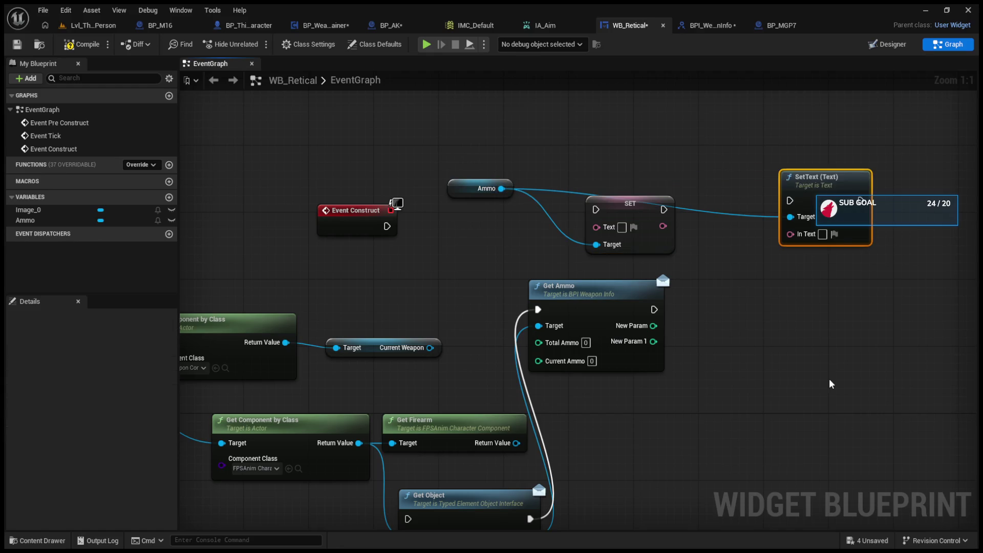
drag(826, 184, 822, 145)
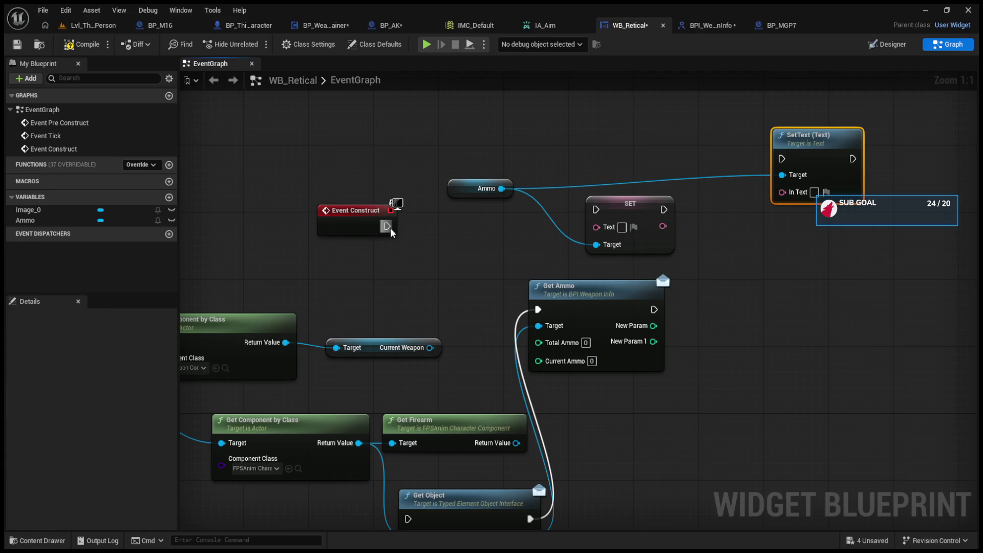
- Run them from Event Construct, feeding Get Ammo's New Param through To Text (Integer)
drag(387, 226, 596, 209)
mouse_move(661, 214)
mouse_down()
mouse_move(783, 159)
mouse_move(783, 190)
mouse_up()
mouse_move(654, 326)
mouse_down()
mouse_move(594, 242)
mouse_move(597, 227)
mouse_move(670, 215)
mouse_up()
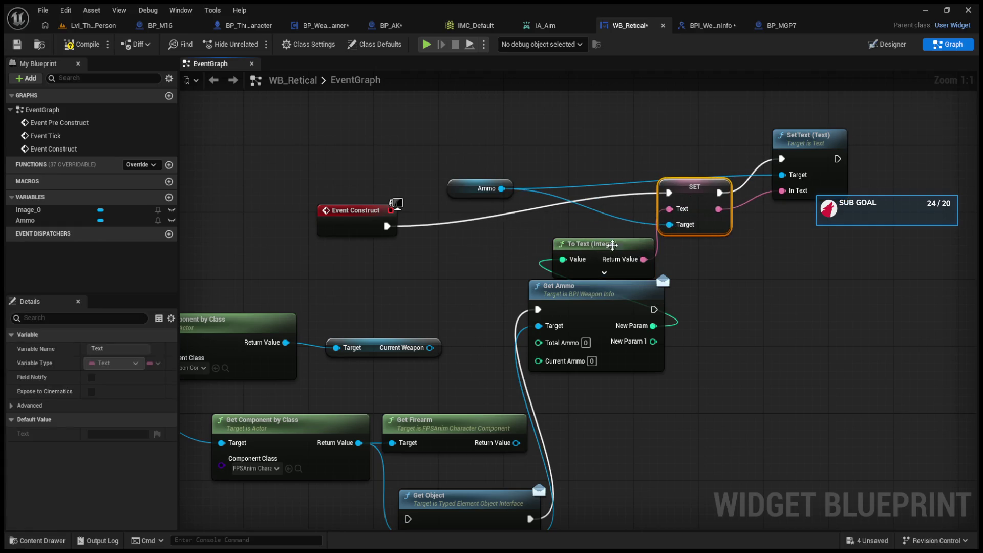
drag(581, 309, 645, 395)
drag(665, 334, 672, 296)
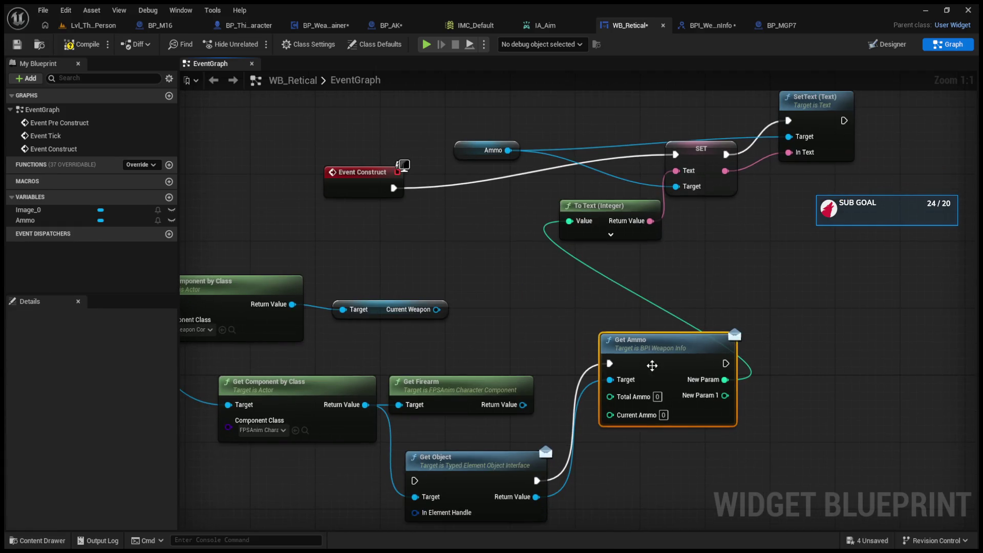
click(711, 26)
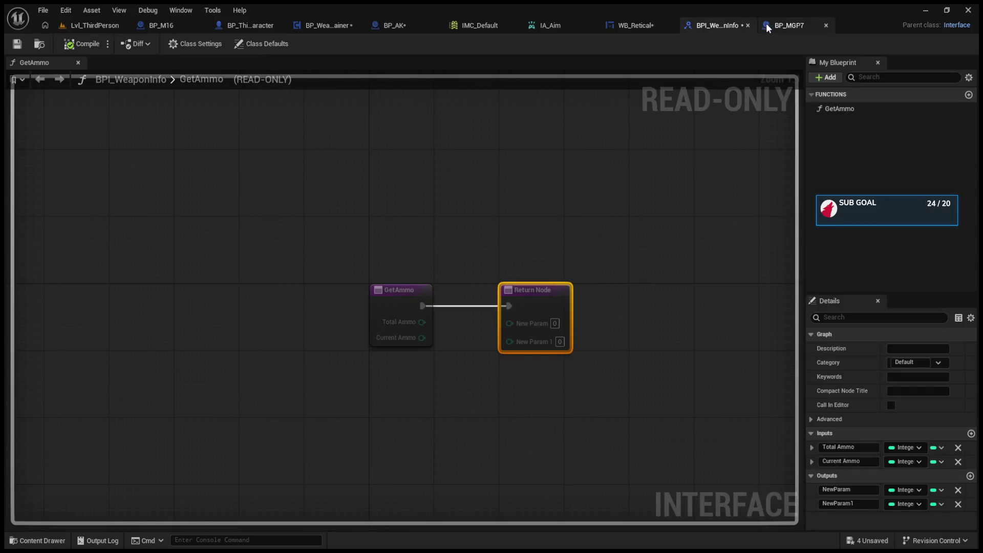
- Return to BP_AK's Event Graph and frame the BeginPlay, Get Ammo and Event Reload nodes
click(766, 24)
click(542, 24)
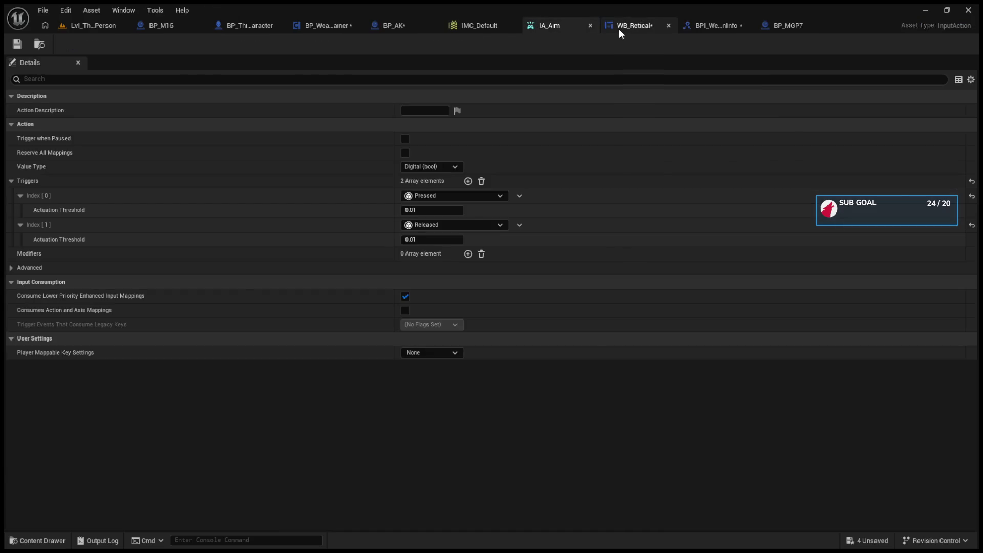
click(618, 26)
click(387, 25)
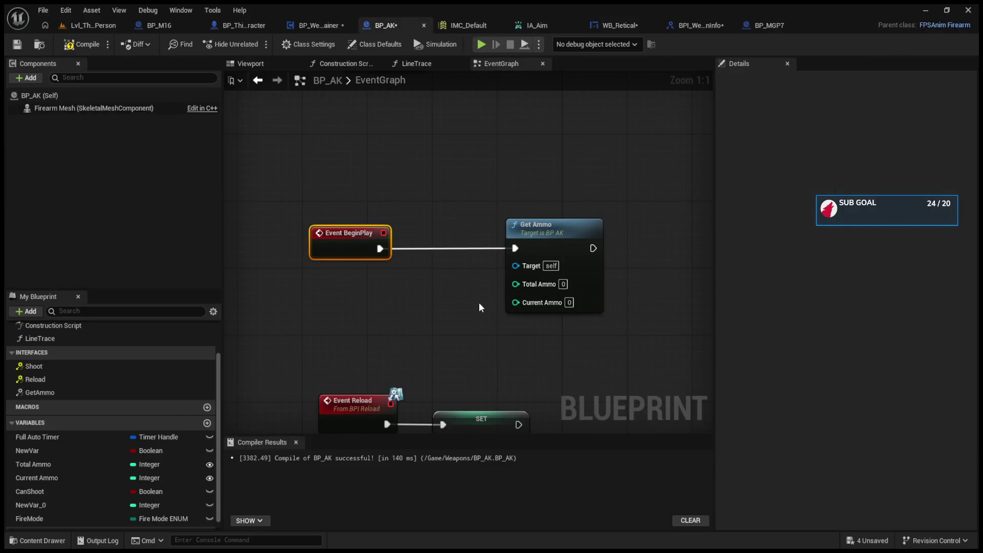
scroll(478, 302, down, 3)
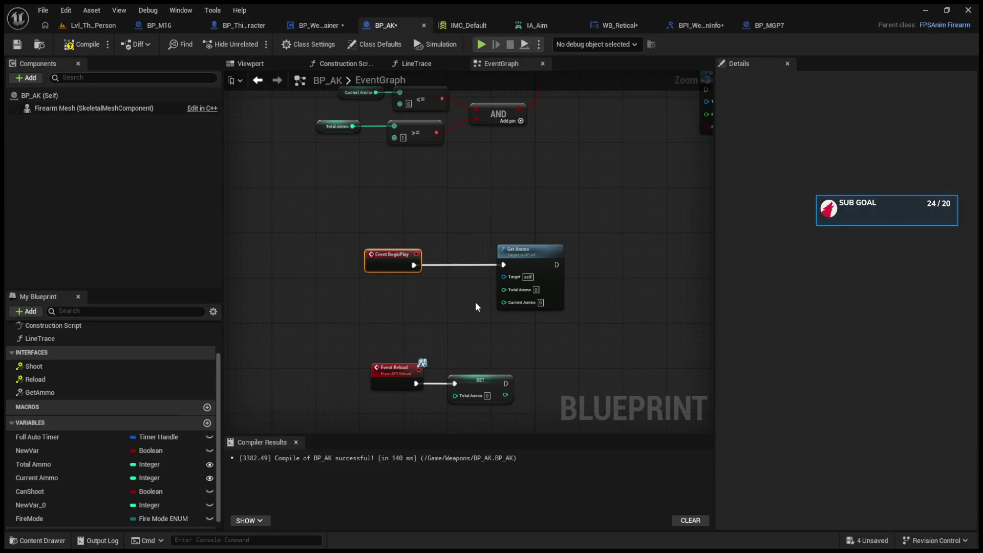
scroll(470, 311, up, 2)
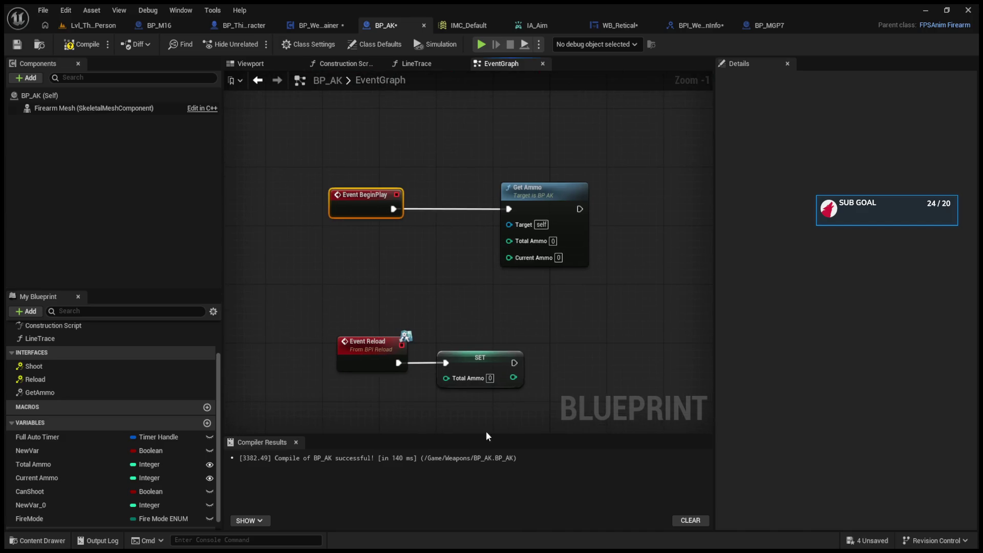
- Set the reload SET's Total Ammo to 30 and wire its output into Get Ammo's Current Ammo
click(493, 378)
text(0)
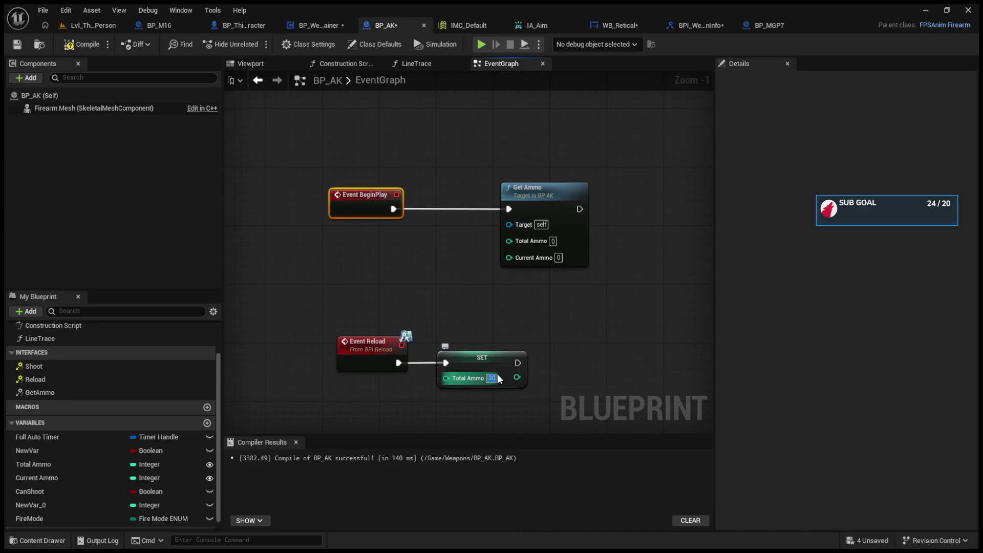
key(Return)
mouse_move(519, 377)
mouse_down()
mouse_move(511, 244)
mouse_move(511, 258)
mouse_up()
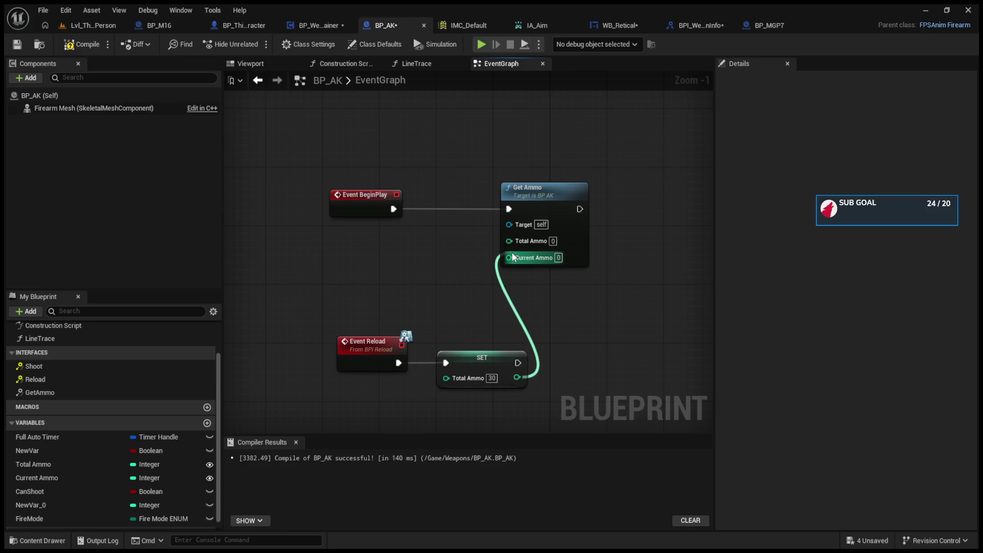
click(48, 478)
scroll(382, 387, down, 4)
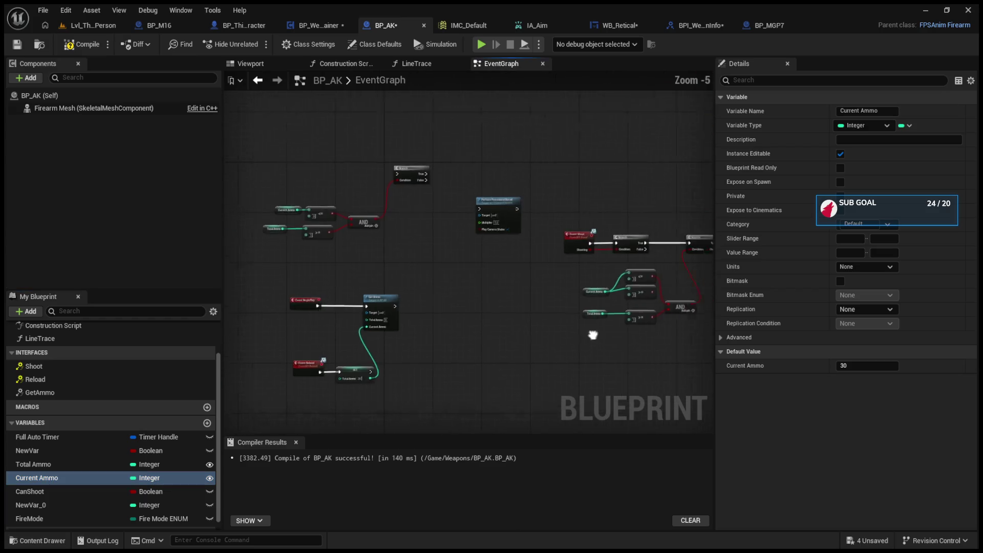
scroll(428, 336, up, 3)
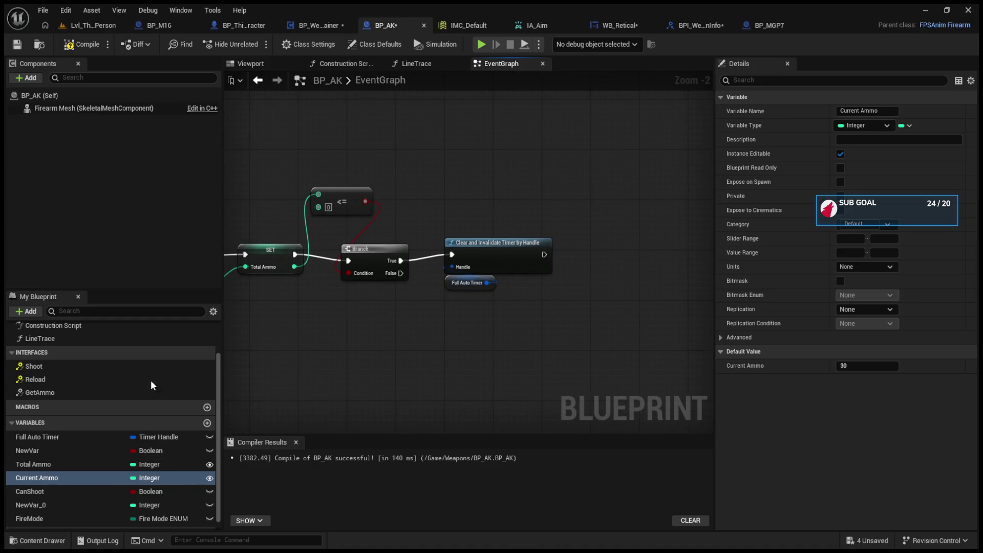
- Add a Get Ammo call after Clear and Invalidate Timer, fed by Current Ammo, and compile BP_AK
mouse_move(77, 392)
mouse_down()
mouse_move(560, 322)
mouse_move(584, 252)
mouse_move(586, 272)
mouse_up()
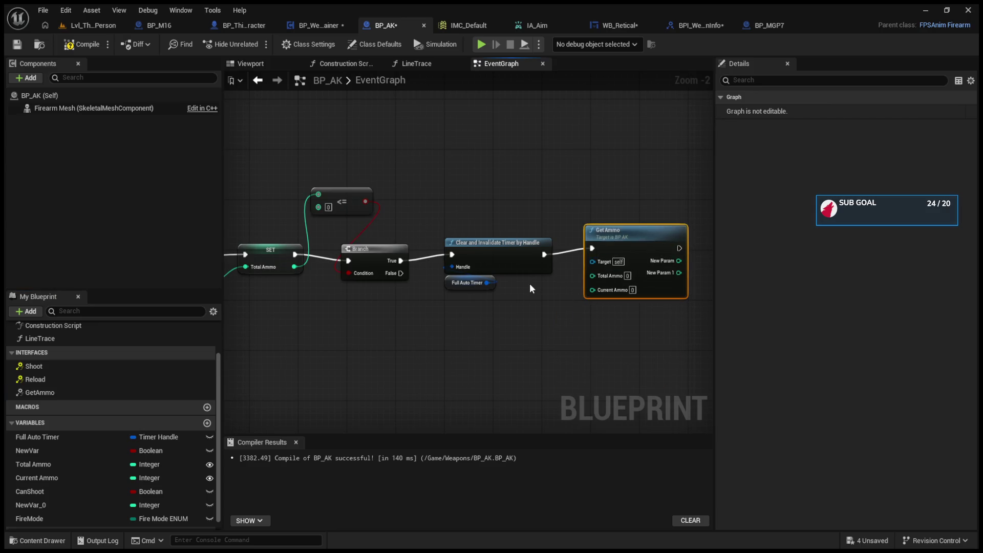
scroll(527, 285, up, 1)
click(56, 478)
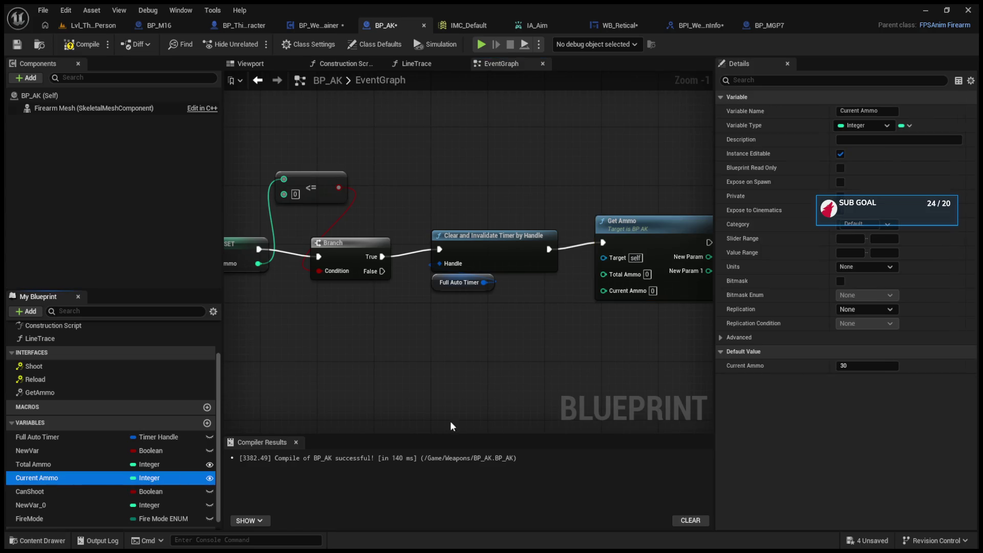
drag(606, 295, 604, 294)
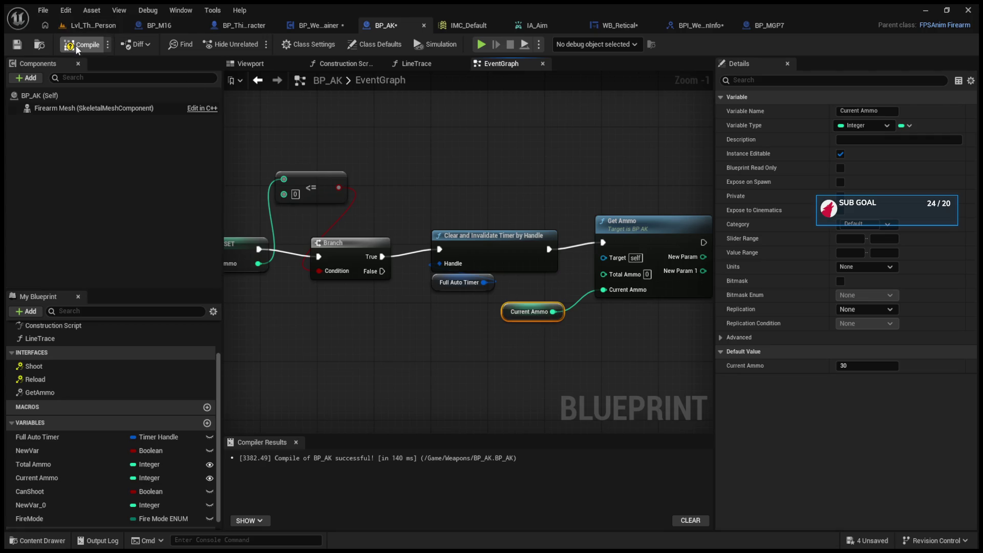
click(92, 25)
click(349, 25)
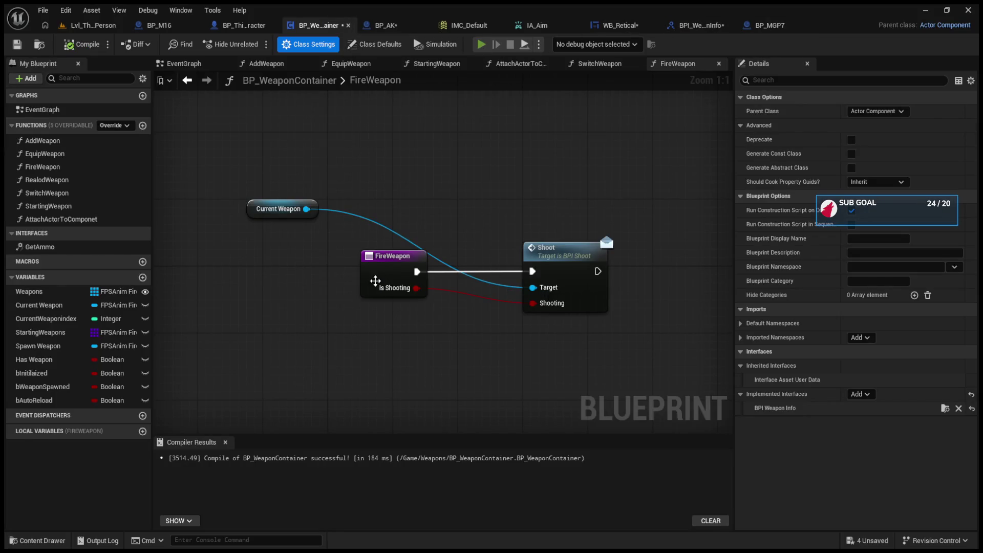
- Disconnect Get Ammo from BeginPlay and place it beside Event Reload's SET Total Ammo node
key(ctrl+Tab)
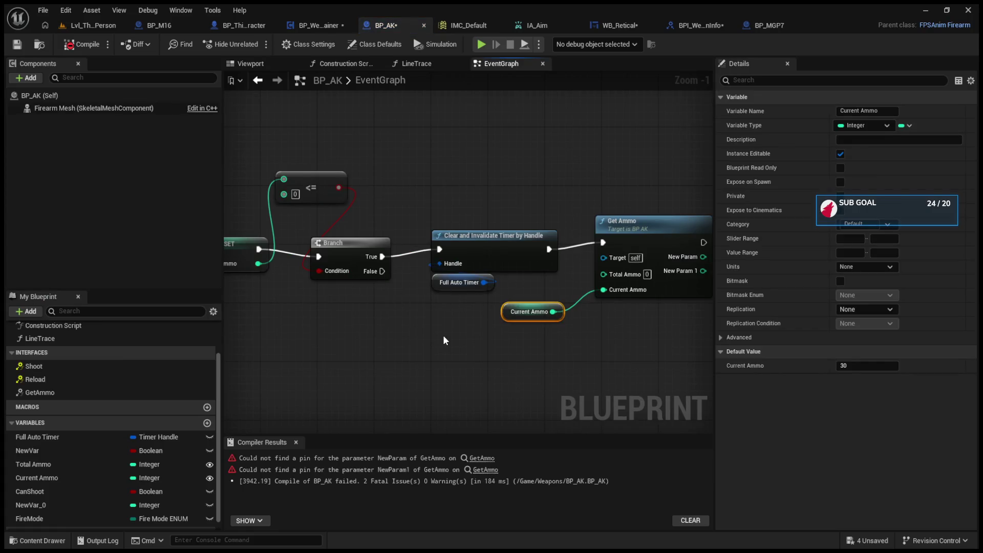
scroll(401, 322, down, 7)
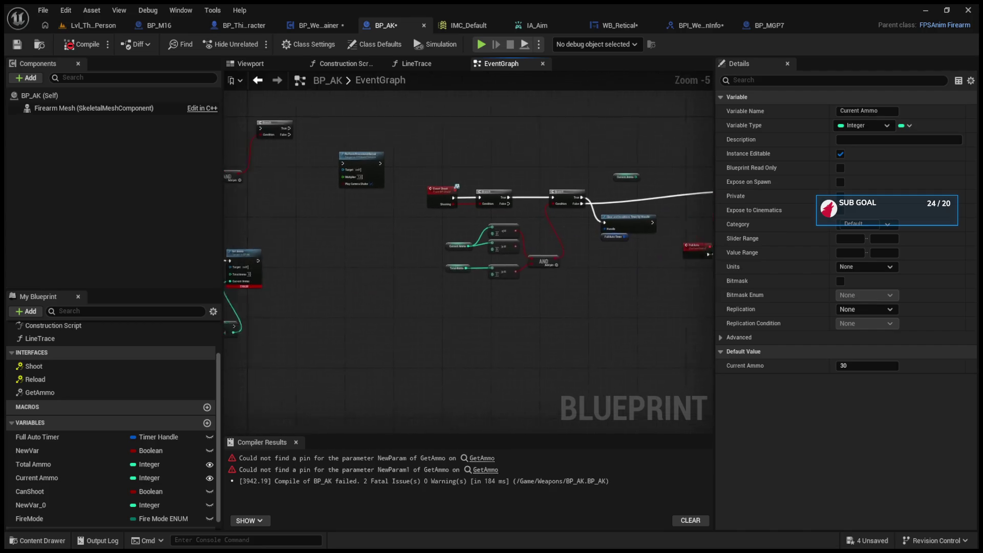
scroll(307, 302, up, 7)
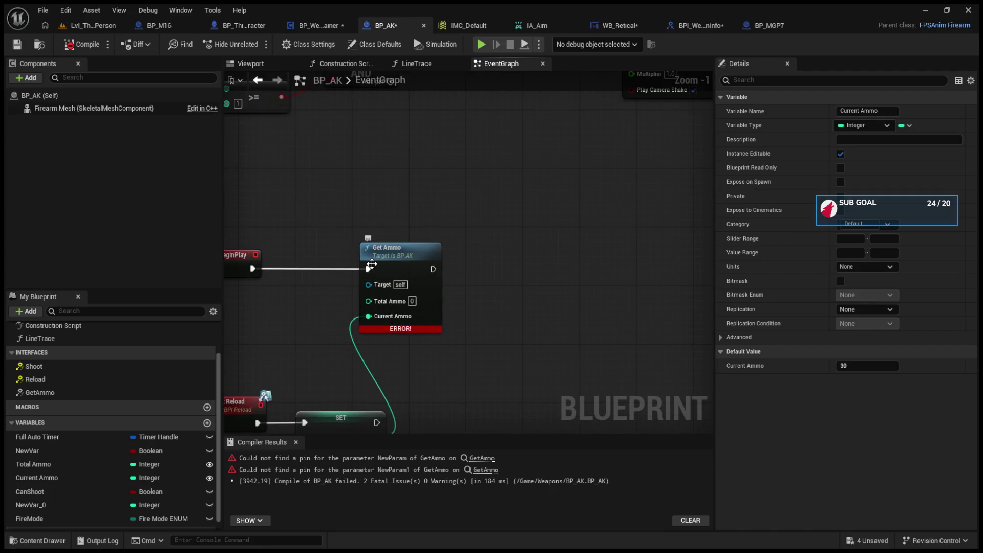
drag(372, 284, 401, 290)
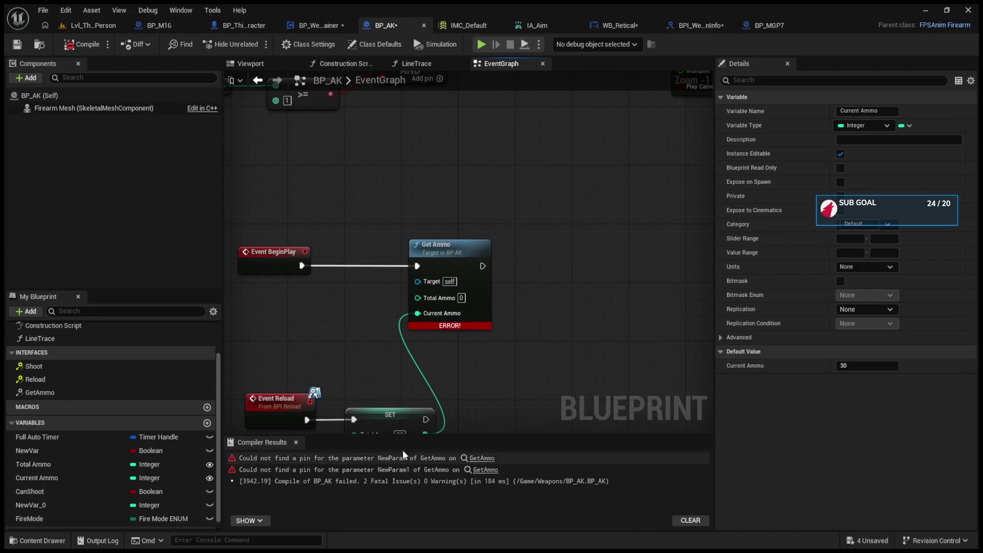
alt+click(417, 266)
mouse_move(440, 259)
mouse_down()
mouse_move(496, 251)
mouse_move(523, 369)
mouse_up()
mouse_move(433, 417)
mouse_down()
mouse_move(437, 330)
mouse_move(507, 297)
mouse_up()
click(90, 43)
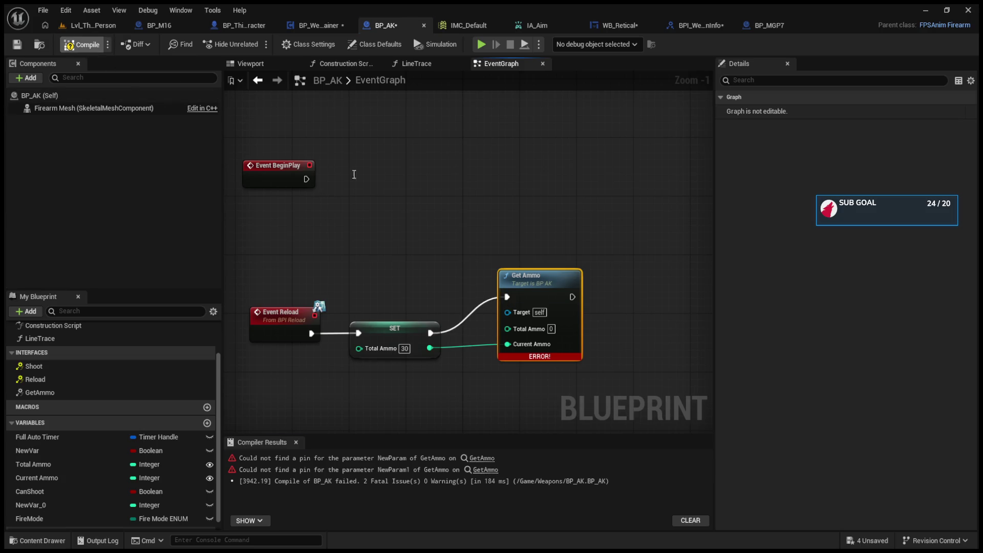
- Disconnect the SET-to-Get Ammo execution wire in BP_AK and run a brief simulation test
alt+click(509, 296)
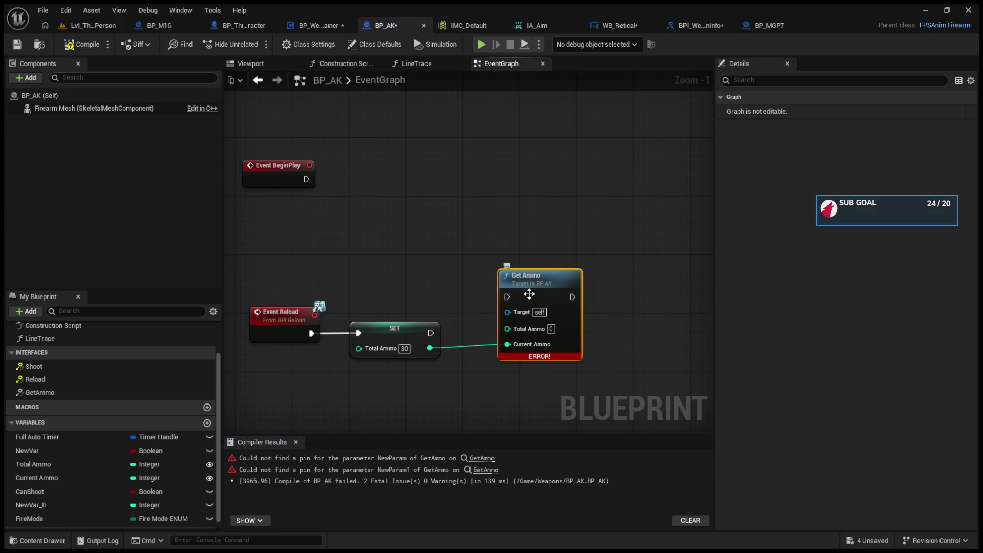
click(480, 46)
click(468, 287)
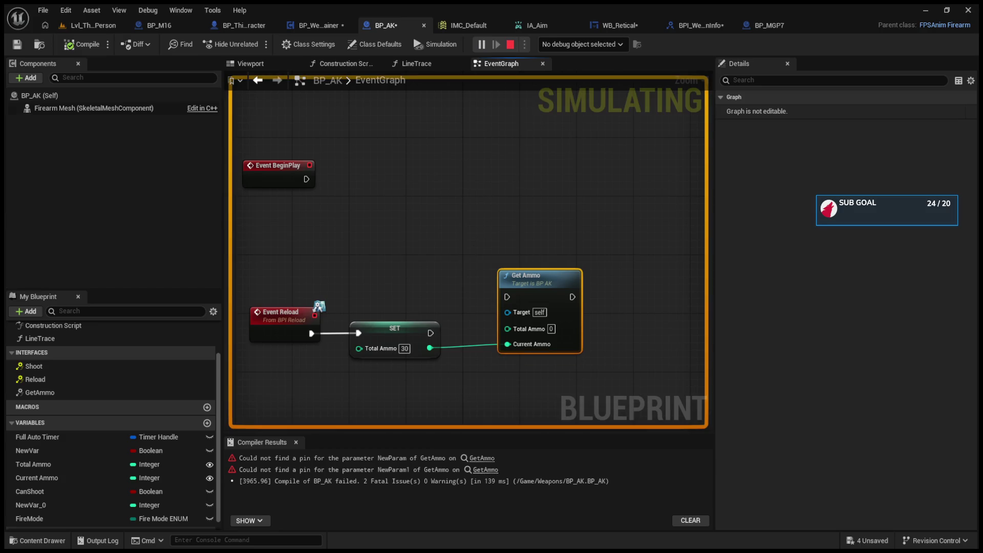
key(Escape)
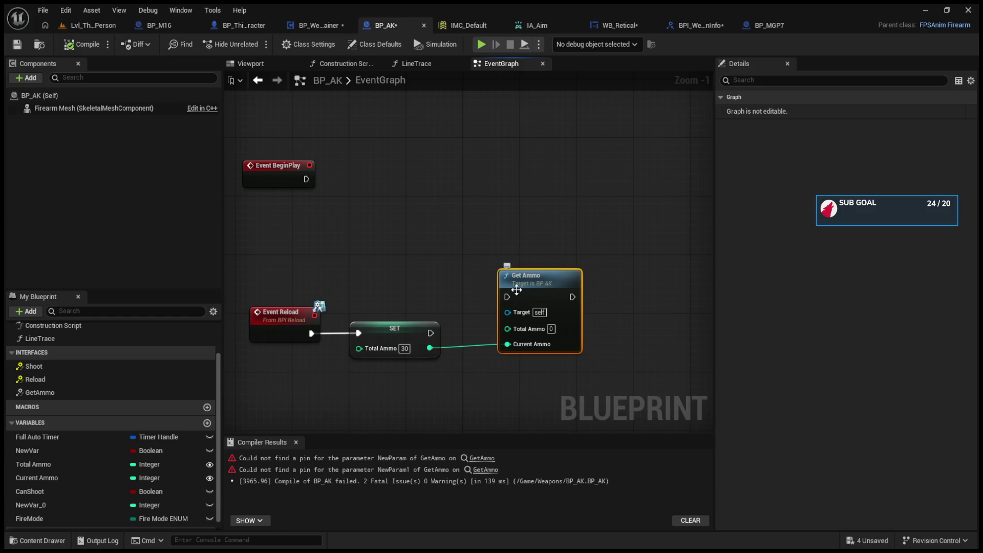
key(ctrl+Tab)
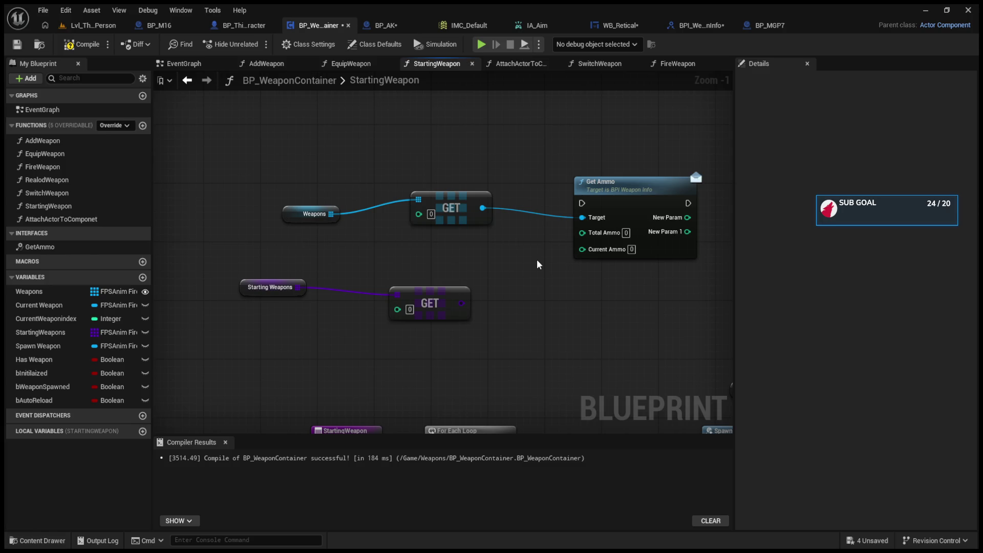
- Delete StartingWeapon's Get Ammo call and remove GetAmmo's Total Ammo and Current Ammo inputs
click(593, 199)
key(Delete)
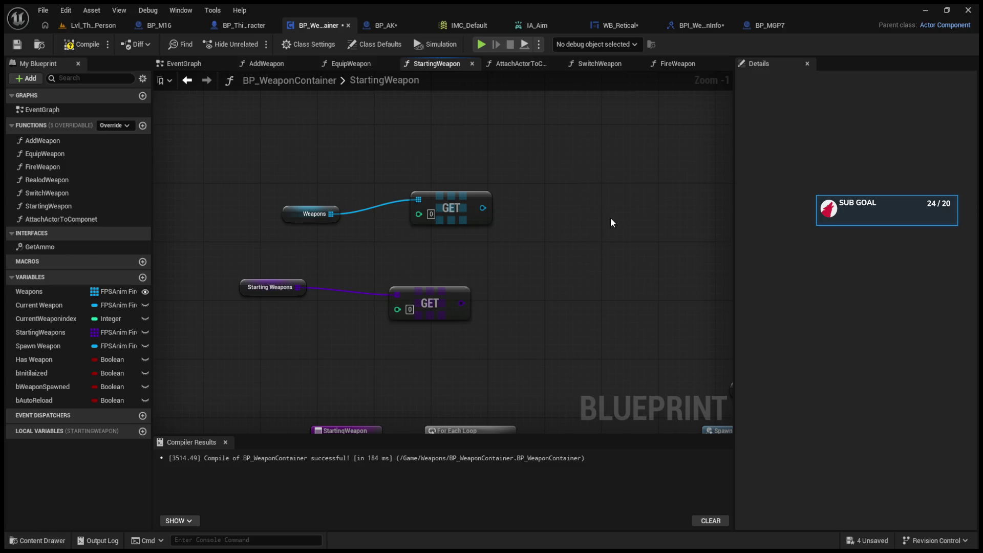
click(681, 21)
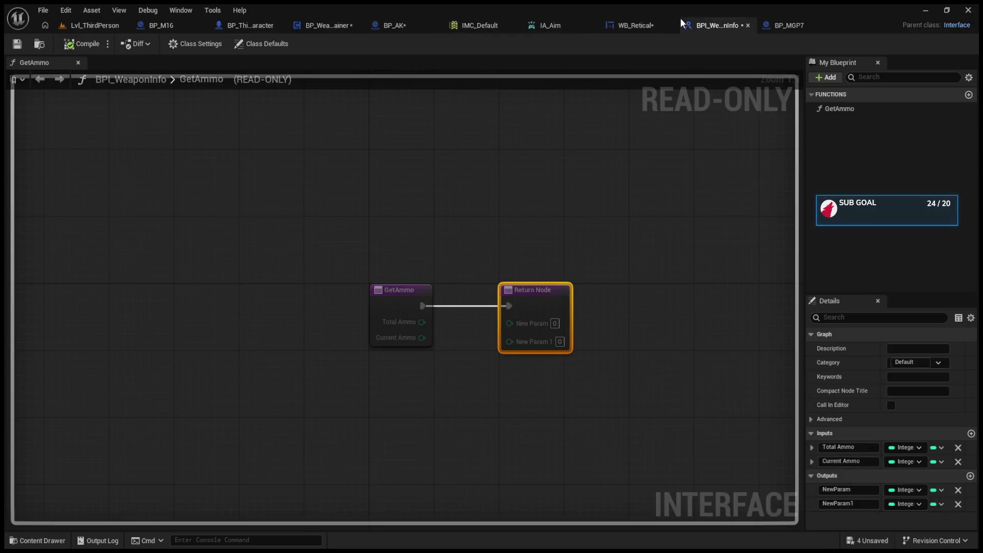
click(828, 114)
click(958, 447)
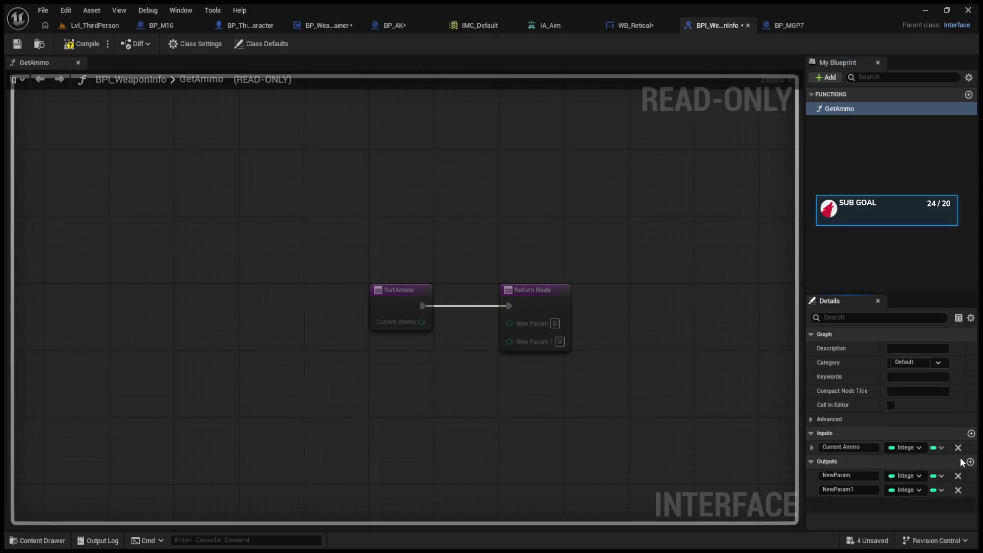
click(959, 448)
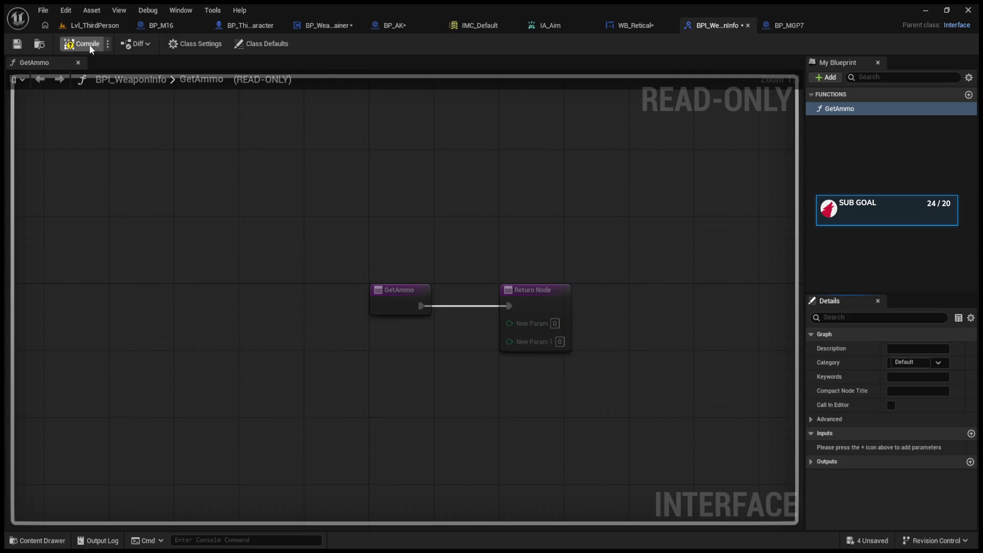
click(94, 26)
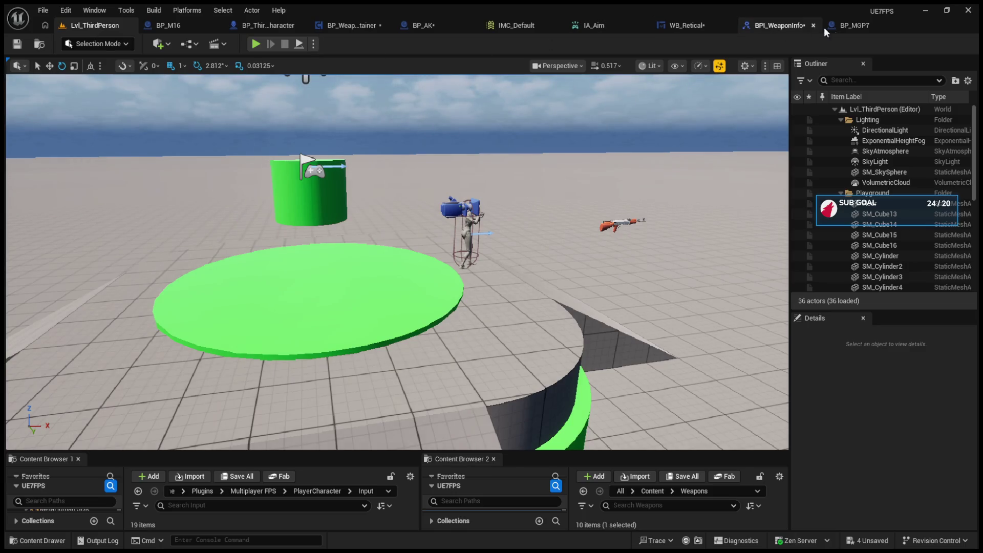
- After checking WB_Retical and the container, delete the GetAmmo function from BPI_WeaponInfo
click(845, 26)
click(685, 25)
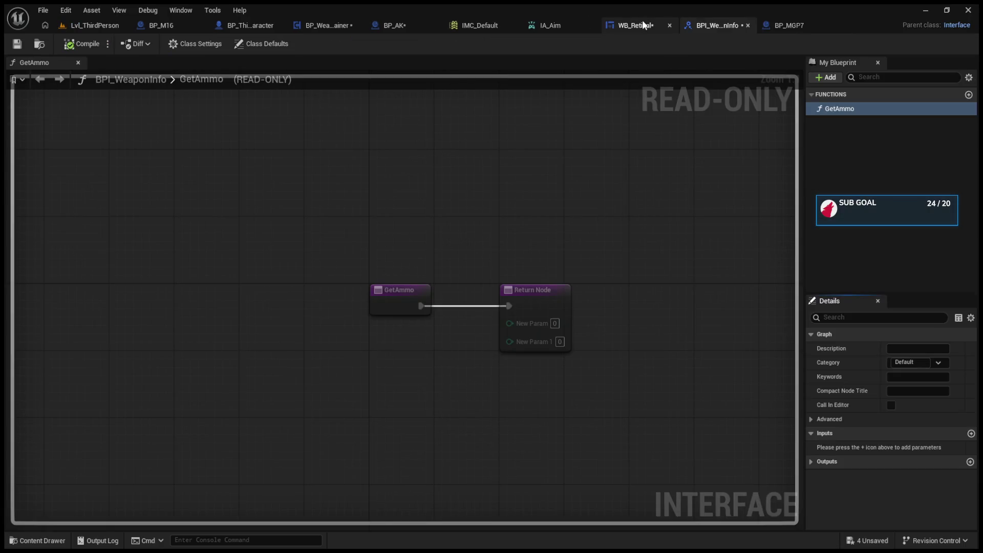
click(643, 25)
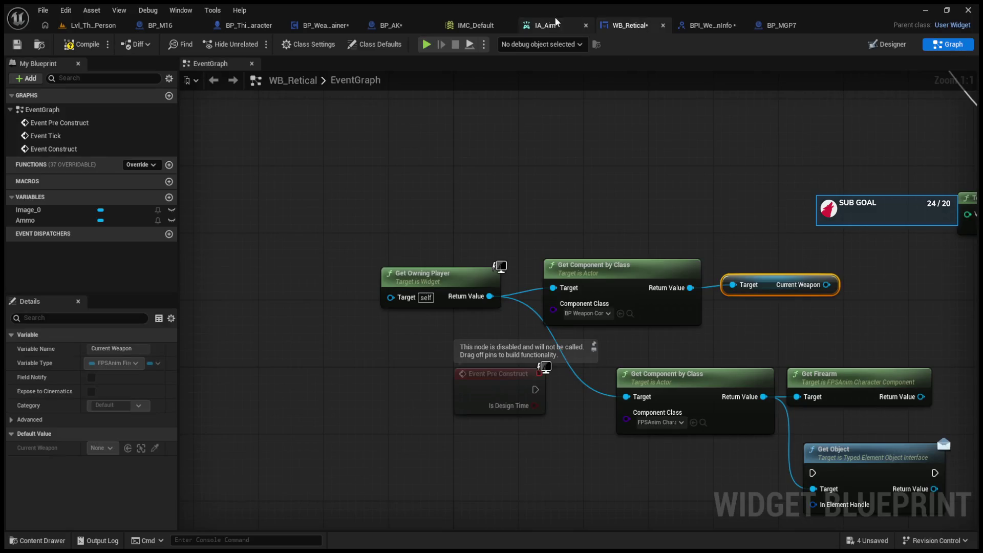
click(332, 25)
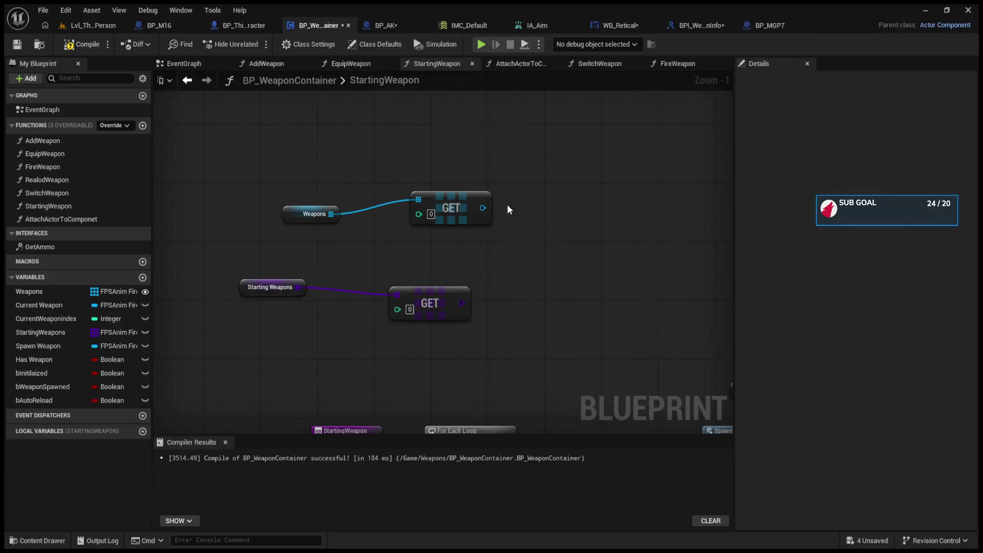
click(40, 247)
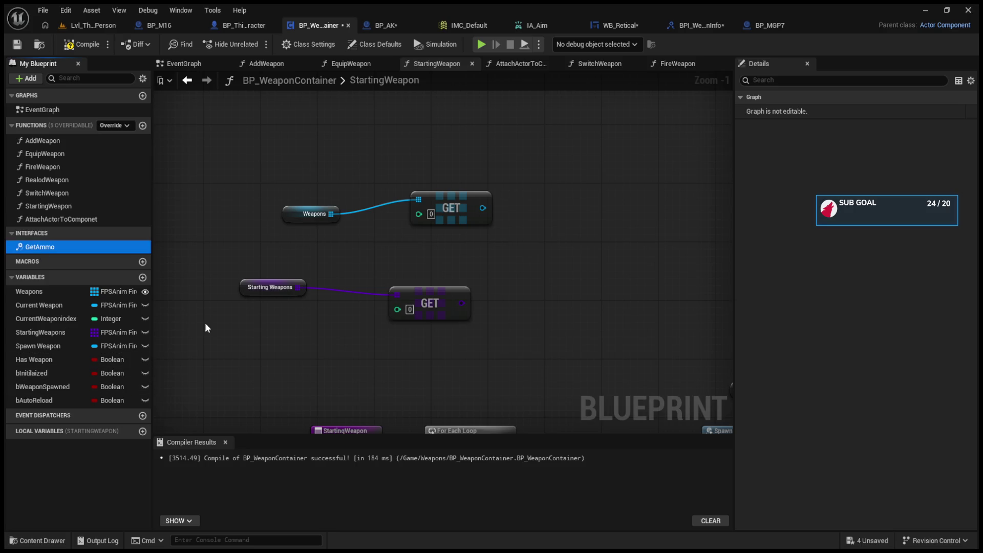
click(691, 25)
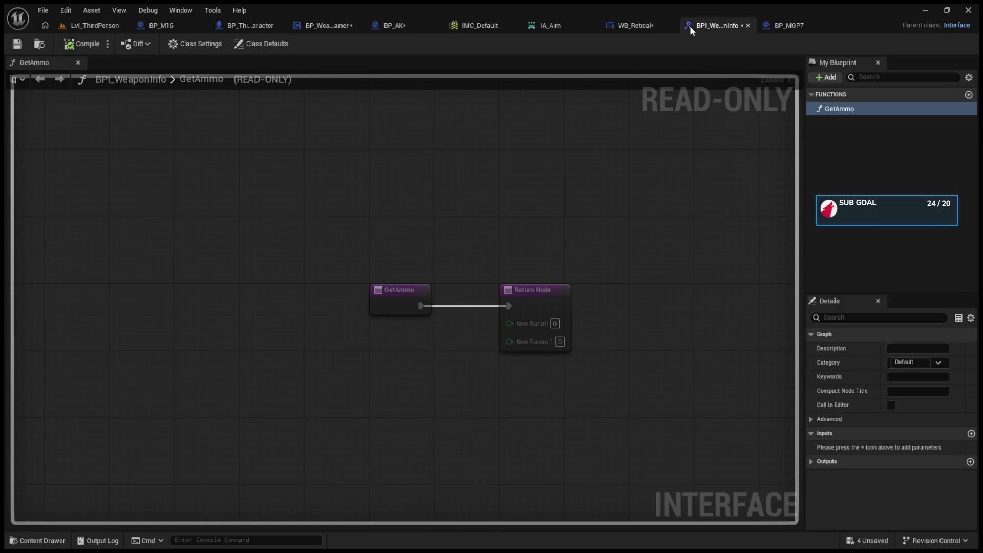
click(901, 109)
key(Delete)
click(391, 25)
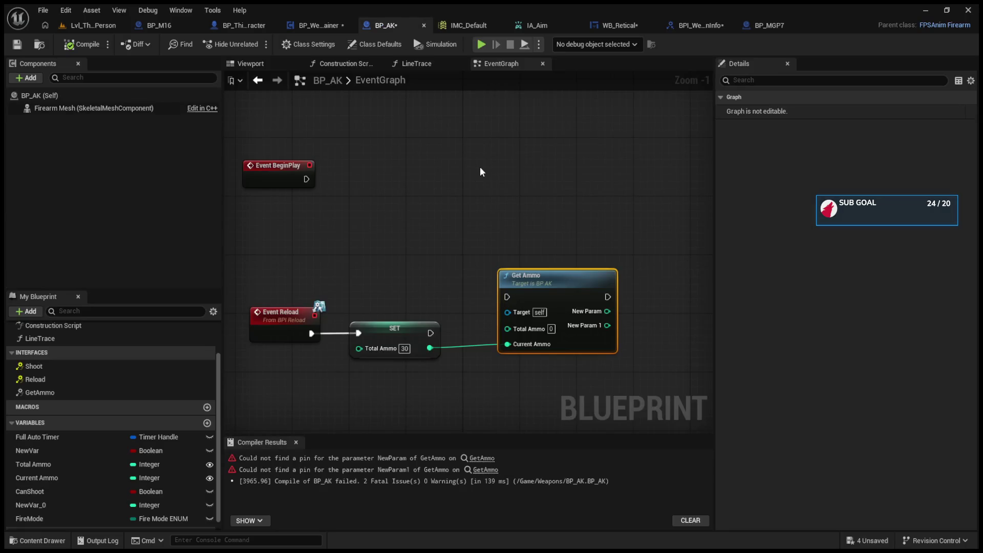
- Delete the leftover Get Ammo node from BP_AK's EventGraph and go to BPI_WeaponInfo
scroll(597, 314, down, 5)
scroll(604, 292, up, 3)
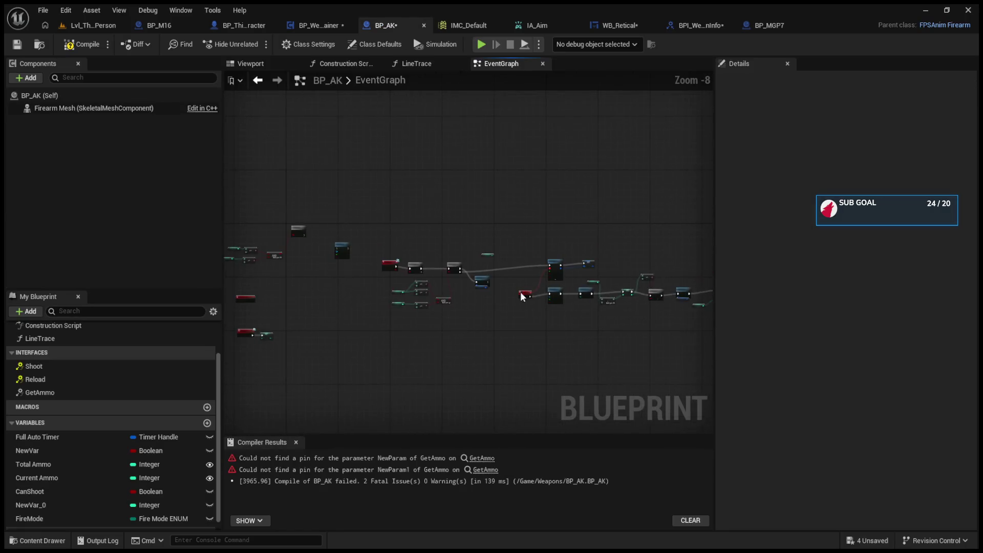
scroll(604, 292, up, 1)
key(Delete)
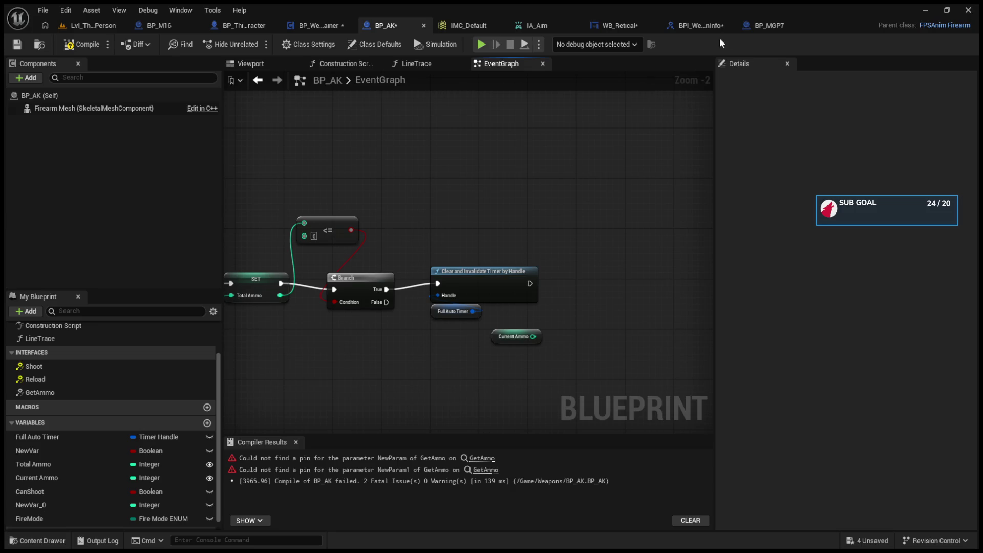
click(708, 25)
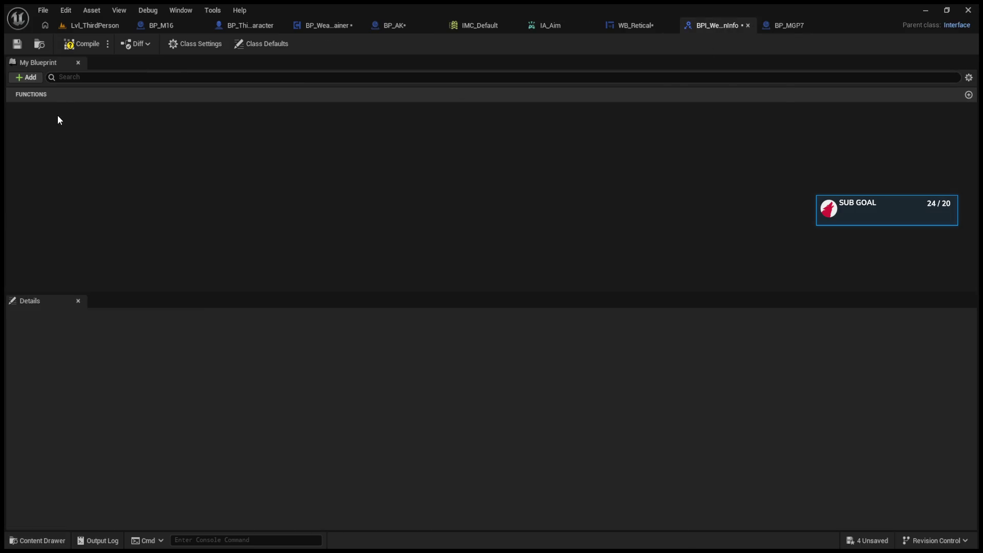
- Compile BPI_WeaponInfo and rename its NewFunction interface function to GetAMMO
key(BackSpace)
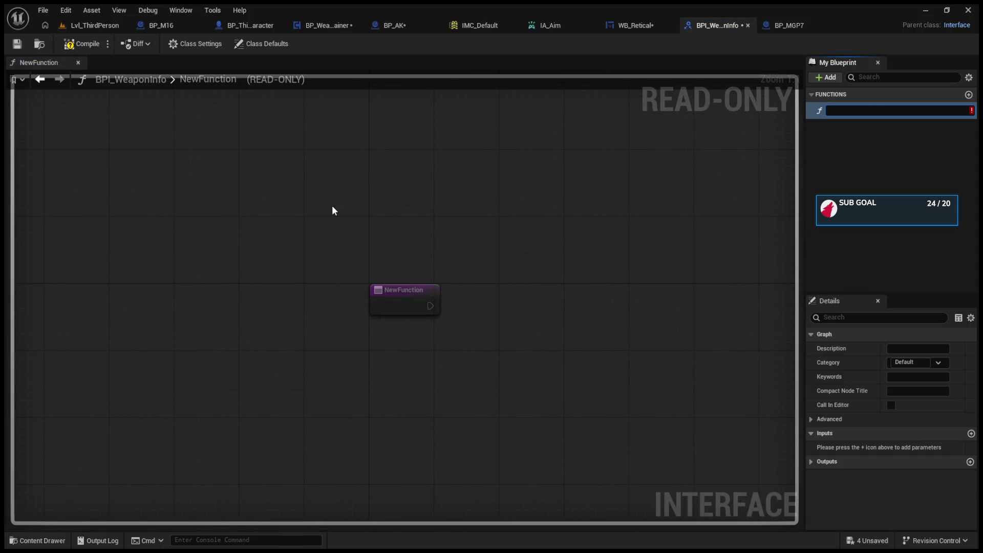
text(GetA)
key(ctrl+z)
click(98, 45)
click(938, 112)
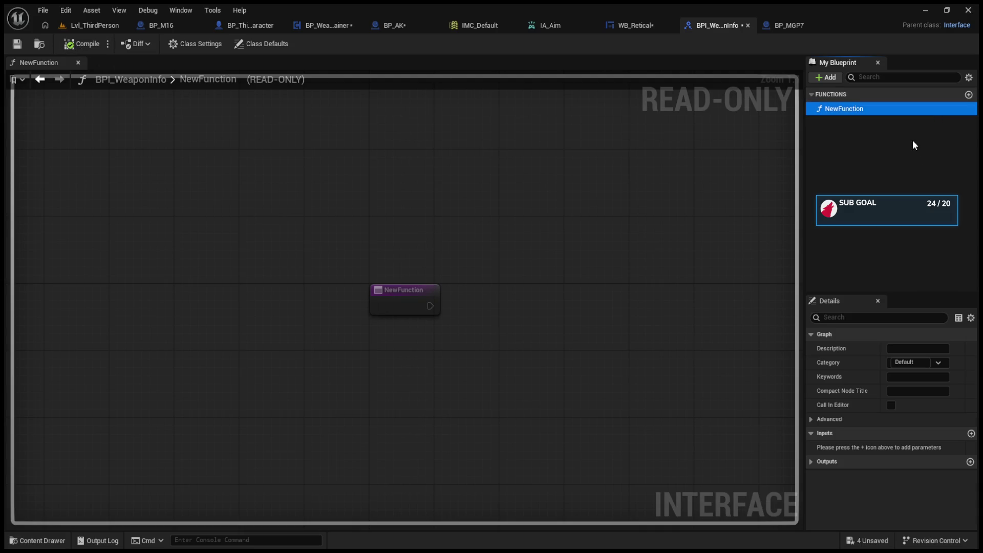
click(877, 109)
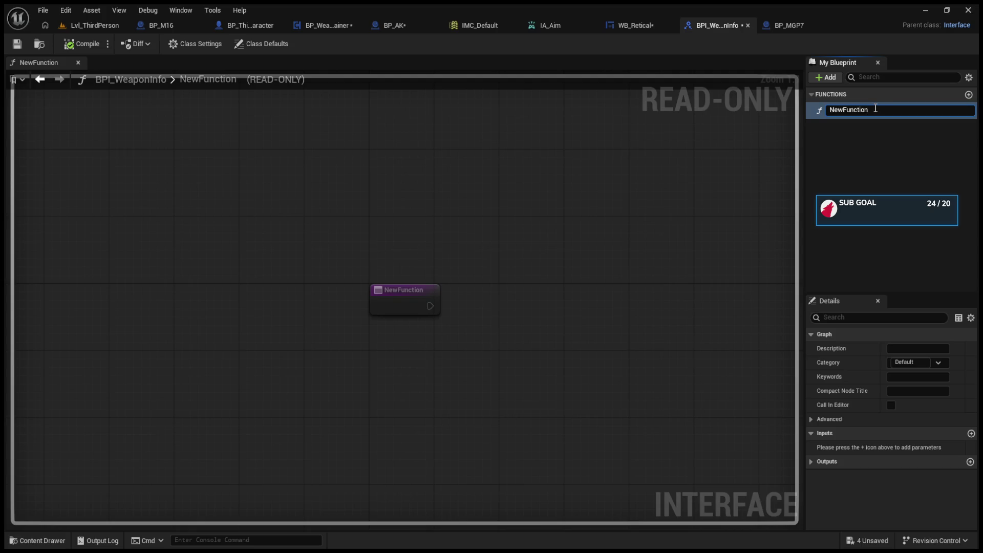
key(BackSpace)
key(BackSpace)
key(BackSpace)
text(GetAM)
text(MO)
key(Return)
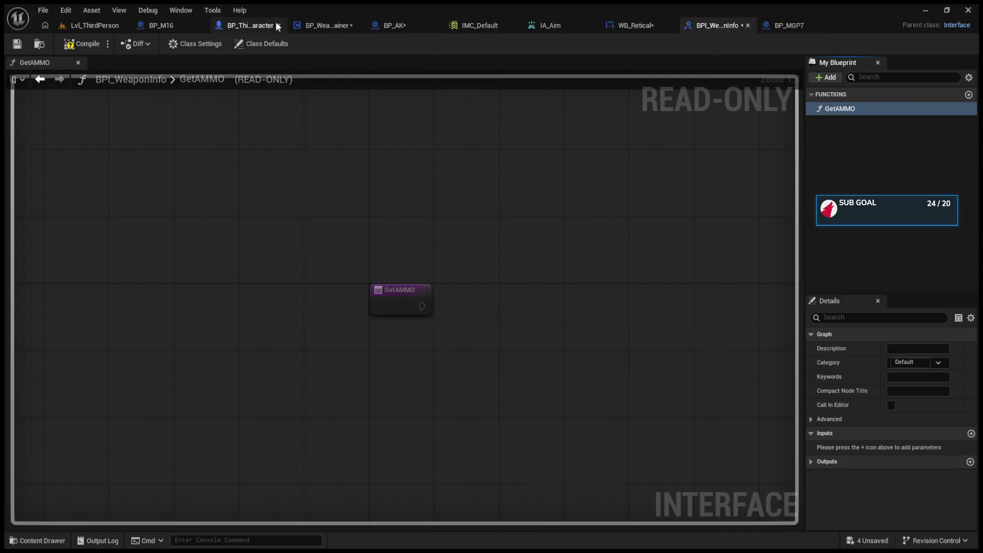
click(332, 24)
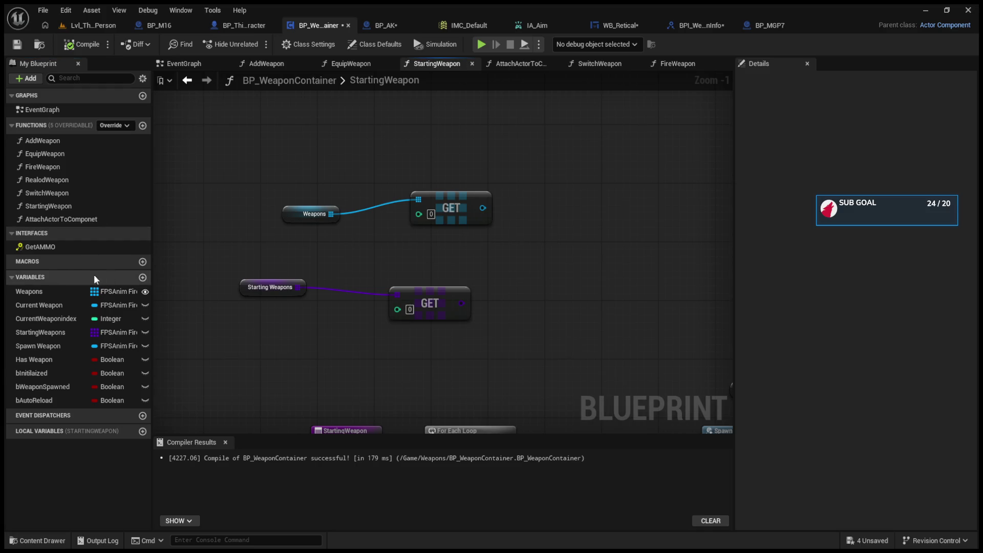
- Add an Event GetAMMO node to BP_WeaponContainer's graph, then delete it again
click(39, 246)
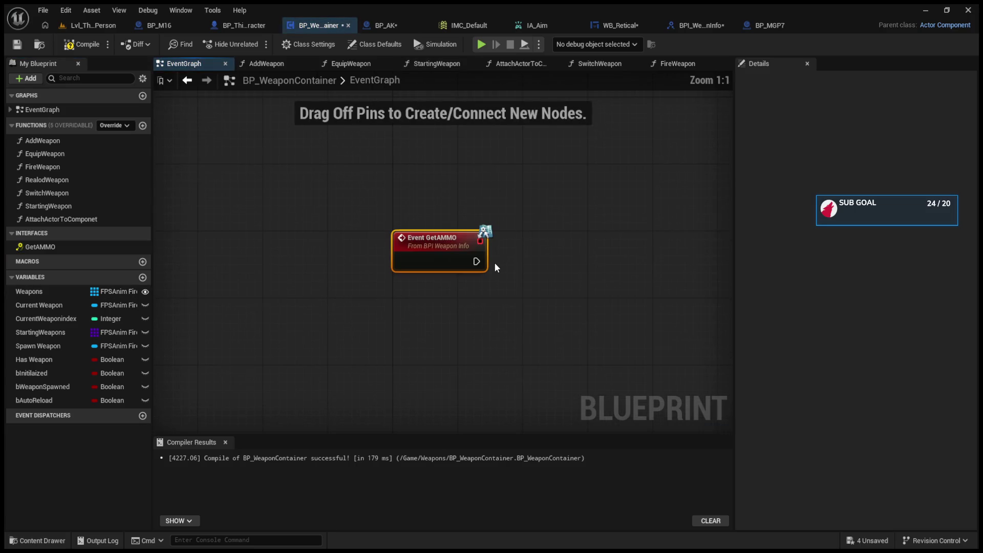
scroll(470, 250, down, 5)
scroll(420, 214, up, 4)
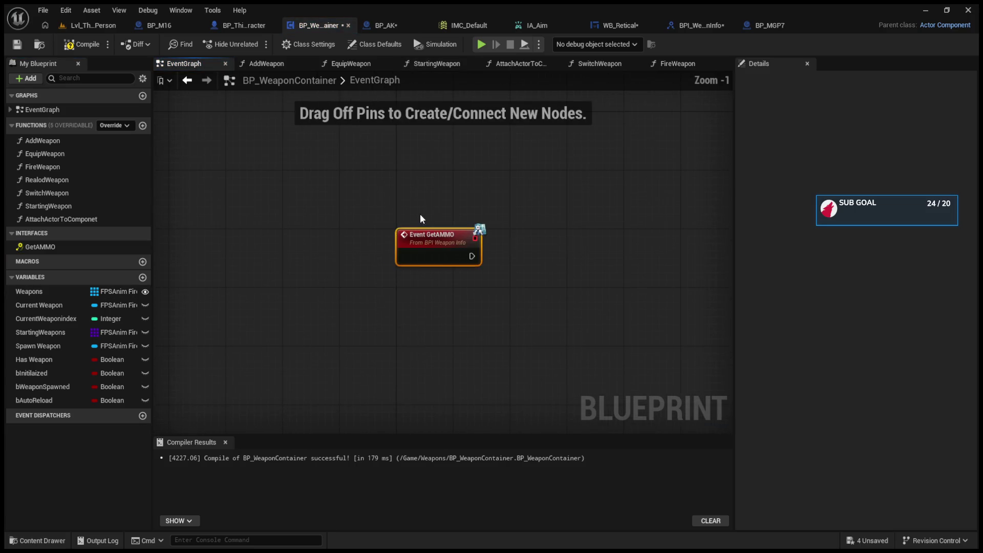
drag(497, 316, 386, 306)
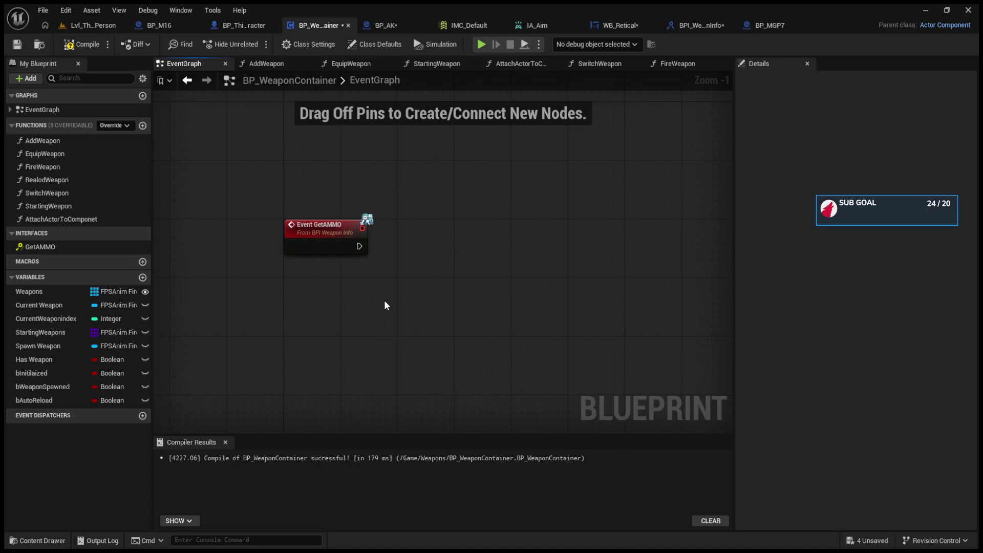
drag(269, 183, 439, 322)
key(Delete)
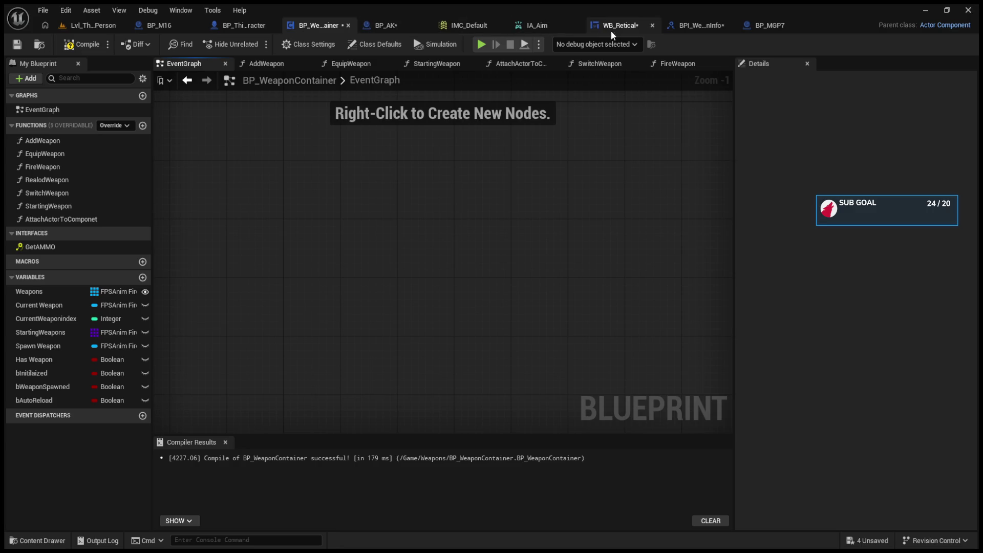
click(394, 26)
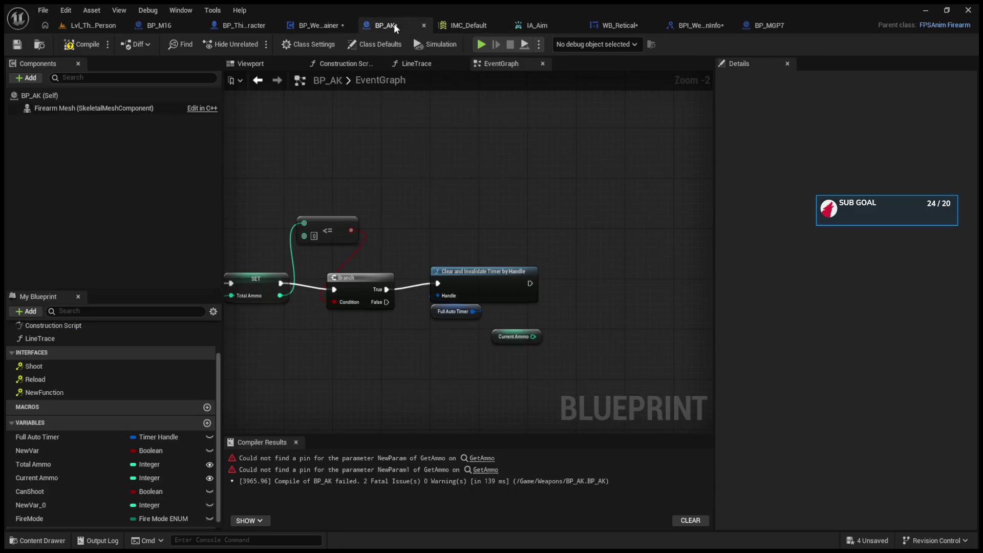
- Confirm GetAMMO appears under BP_AK's Interfaces, then delete the Event GetAMMO node it added
click(92, 393)
click(567, 282)
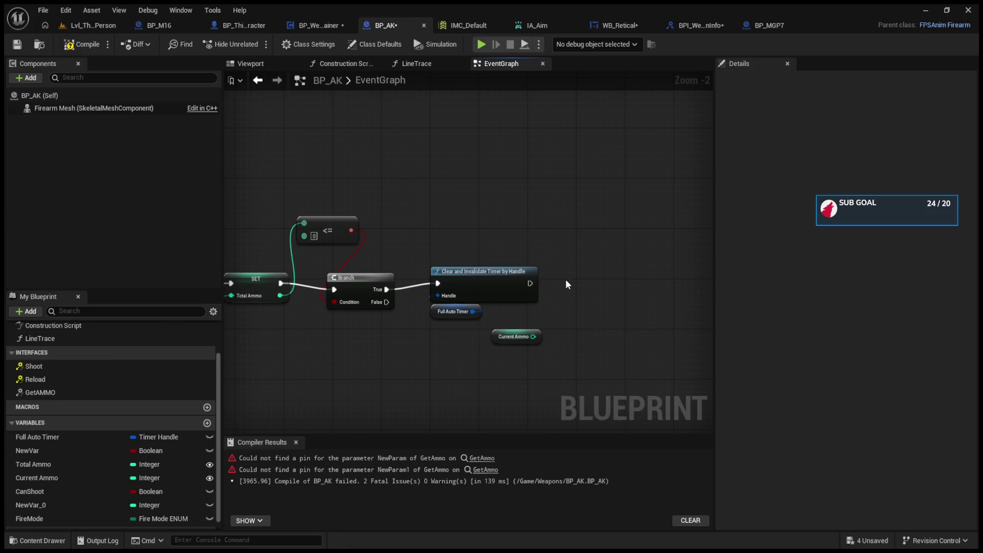
click(105, 394)
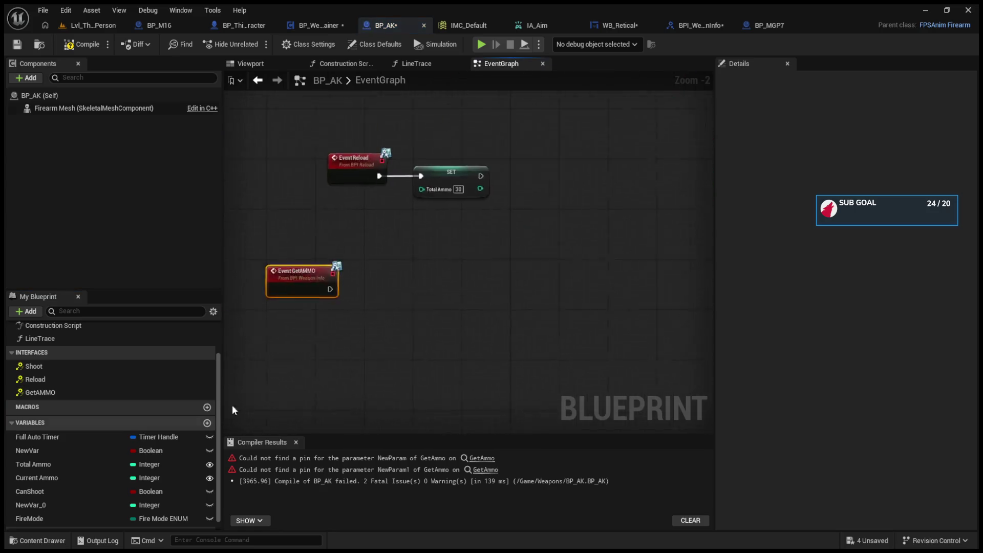
scroll(463, 305, up, 2)
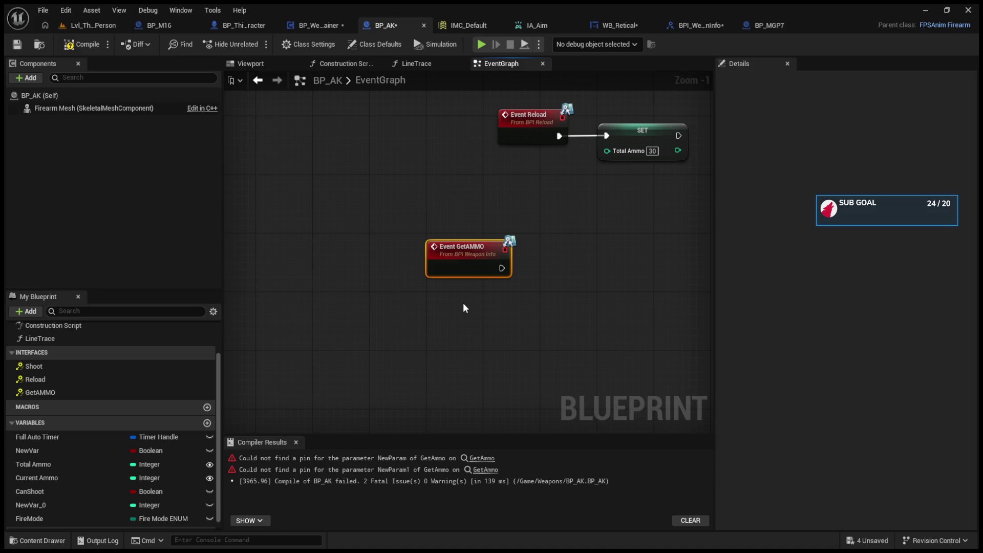
key(Delete)
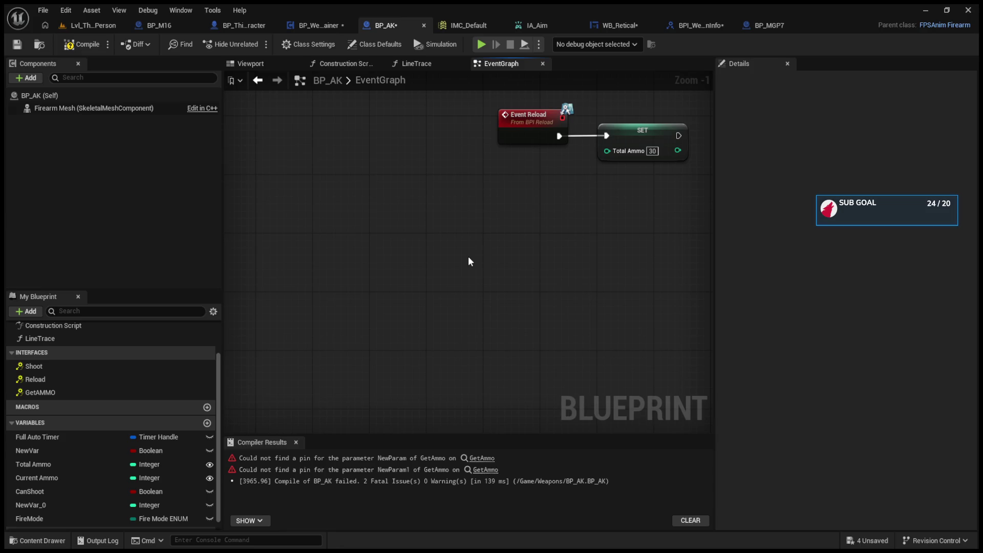
click(334, 21)
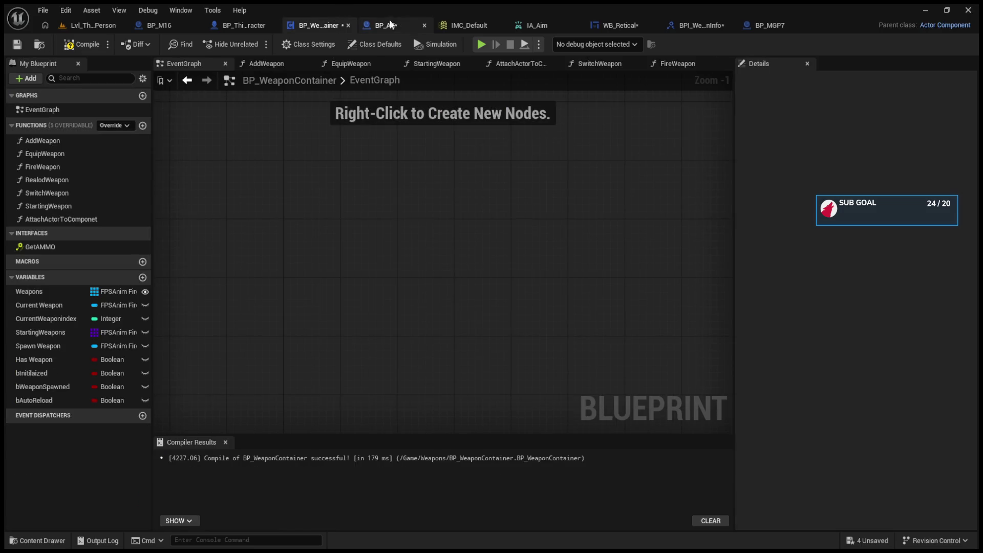
- Review BP_AK's timer and line-trace shooting logic, comparing it with BP_WeaponContainer
click(382, 25)
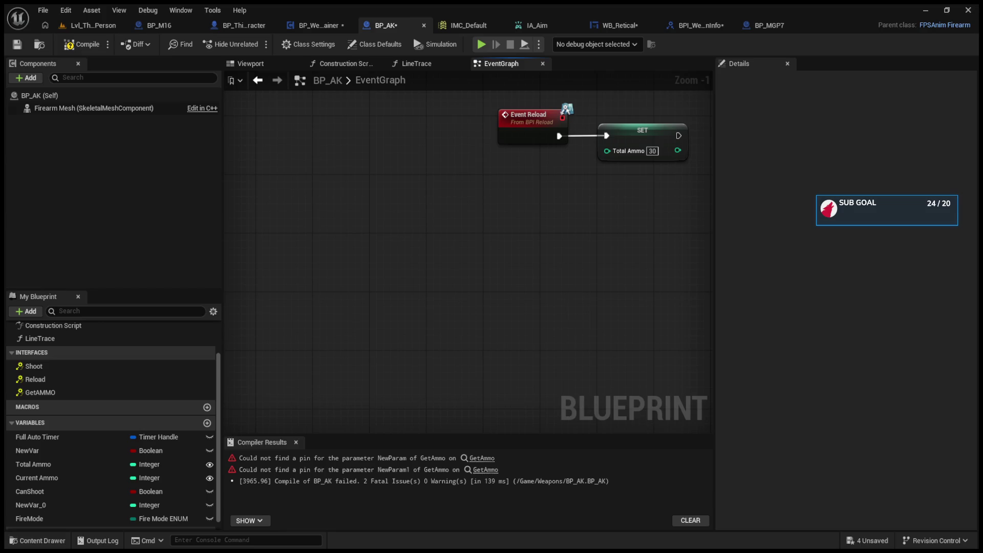
scroll(543, 251, down, 7)
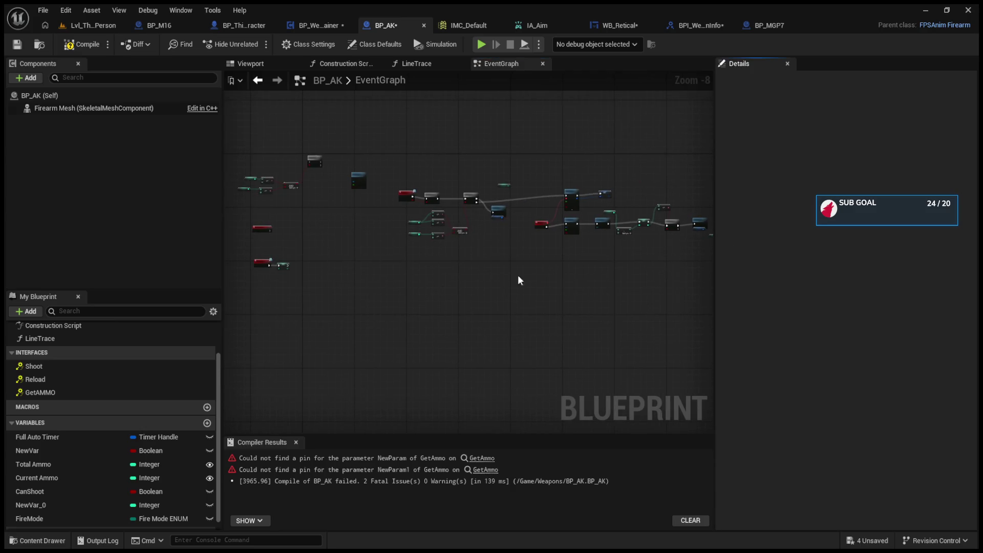
scroll(379, 261, up, 4)
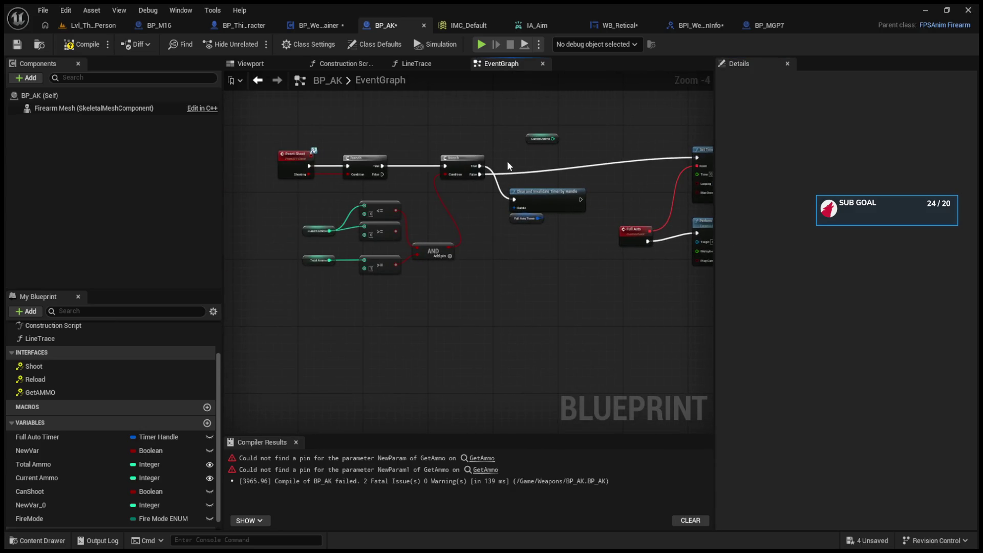
drag(635, 205, 408, 205)
mouse_move(595, 201)
mouse_down()
mouse_move(469, 207)
mouse_move(507, 210)
mouse_up()
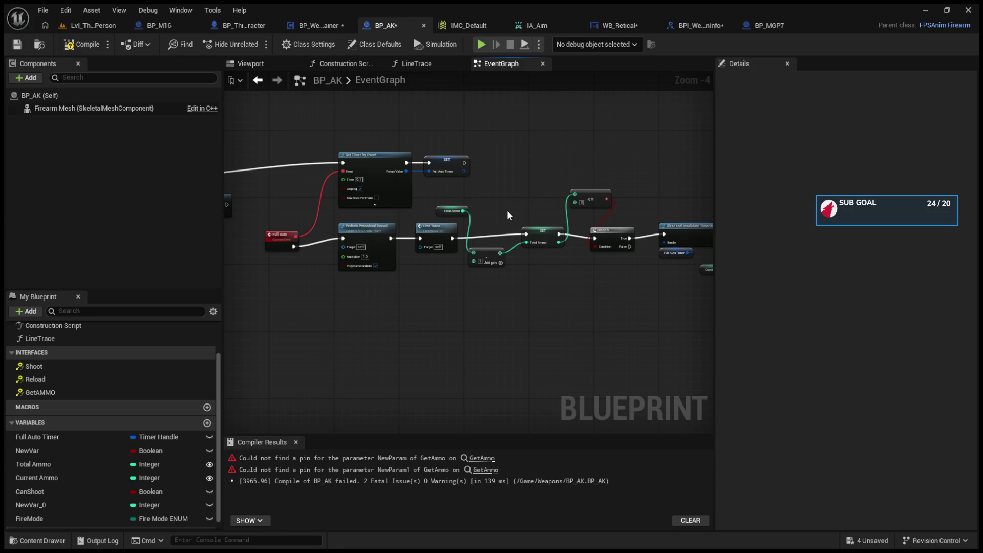
click(291, 23)
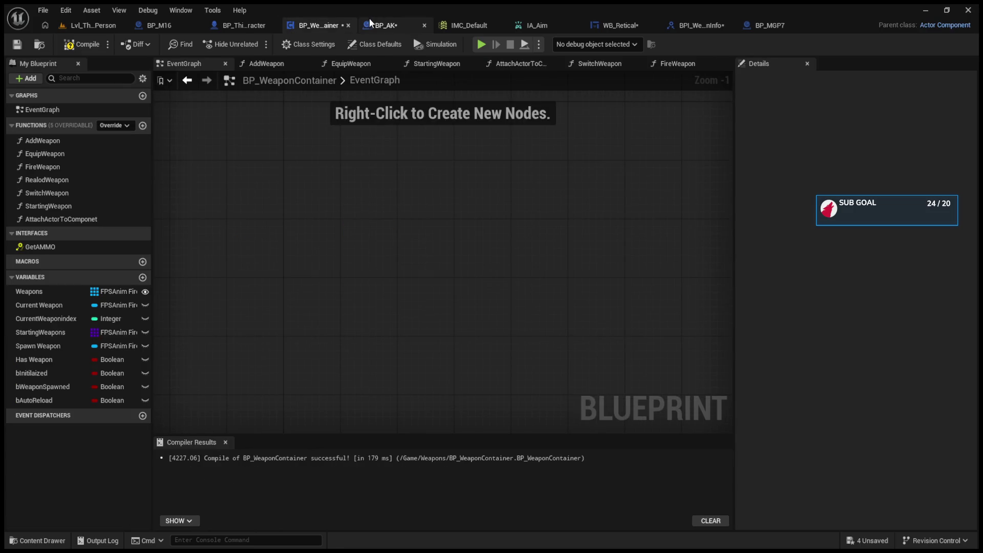
click(371, 22)
click(294, 29)
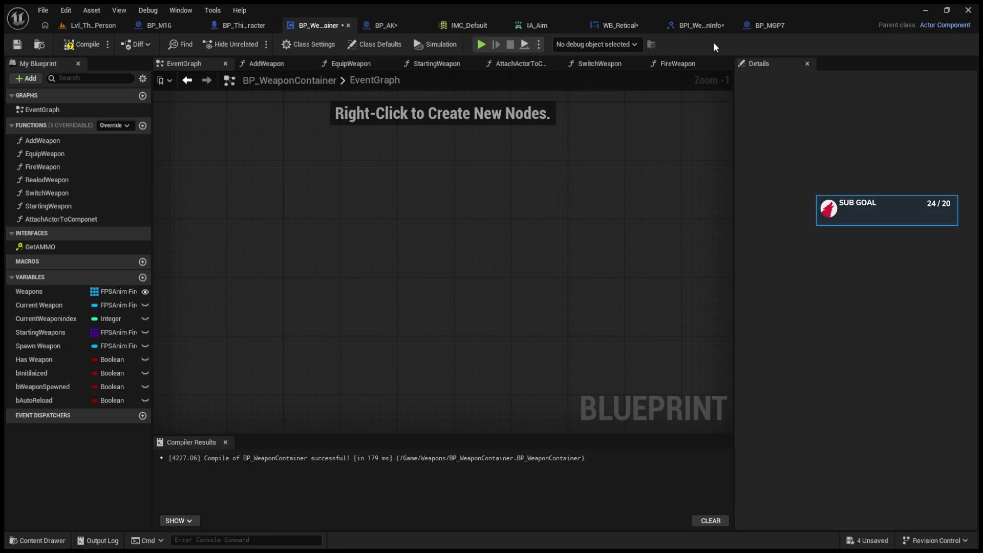
click(631, 26)
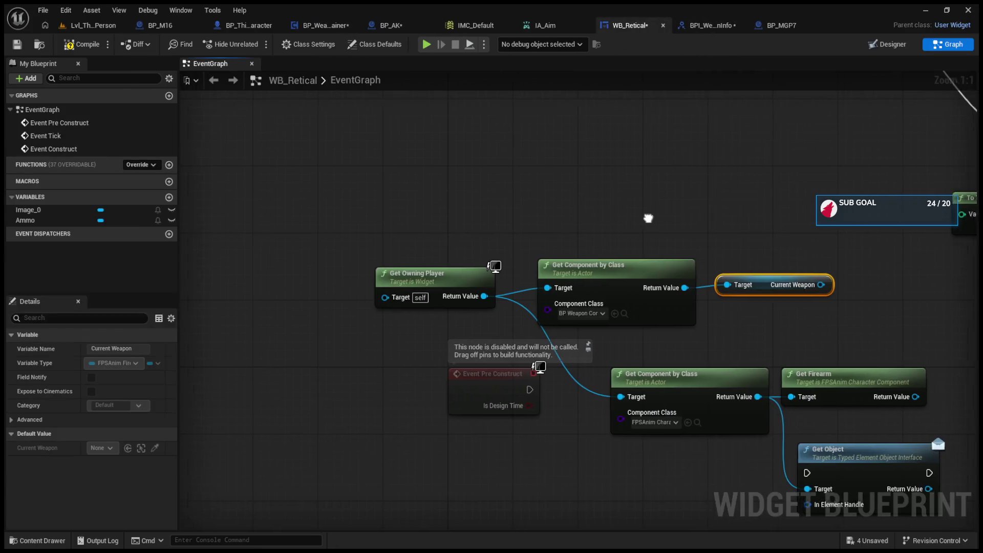
- Place a Get AMMO call on the weapon container component beside the Current Weapon node
mouse_move(674, 224)
mouse_down()
mouse_move(587, 290)
mouse_move(694, 279)
mouse_move(512, 270)
mouse_move(589, 330)
mouse_up()
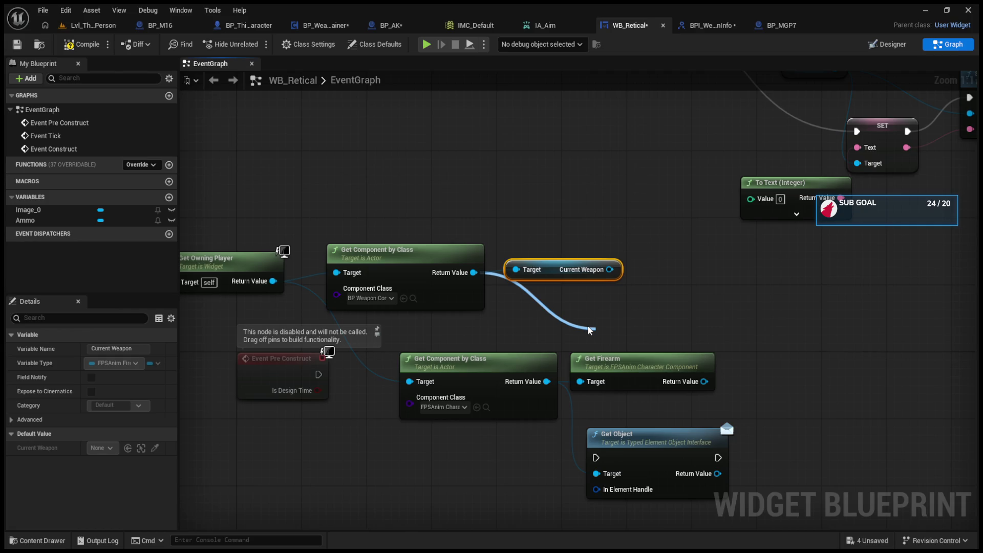
click(663, 435)
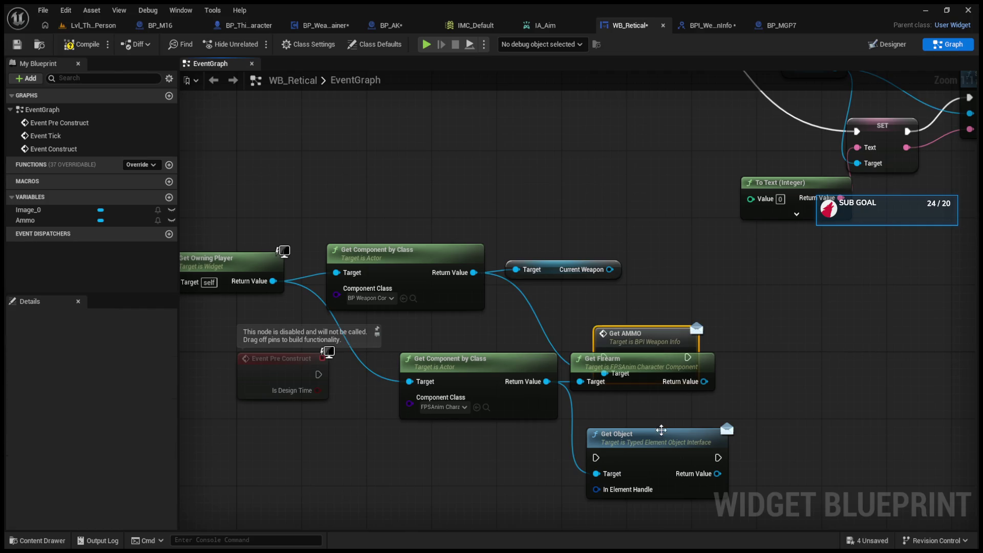
mouse_move(661, 341)
mouse_down()
mouse_move(678, 287)
mouse_move(743, 314)
mouse_up()
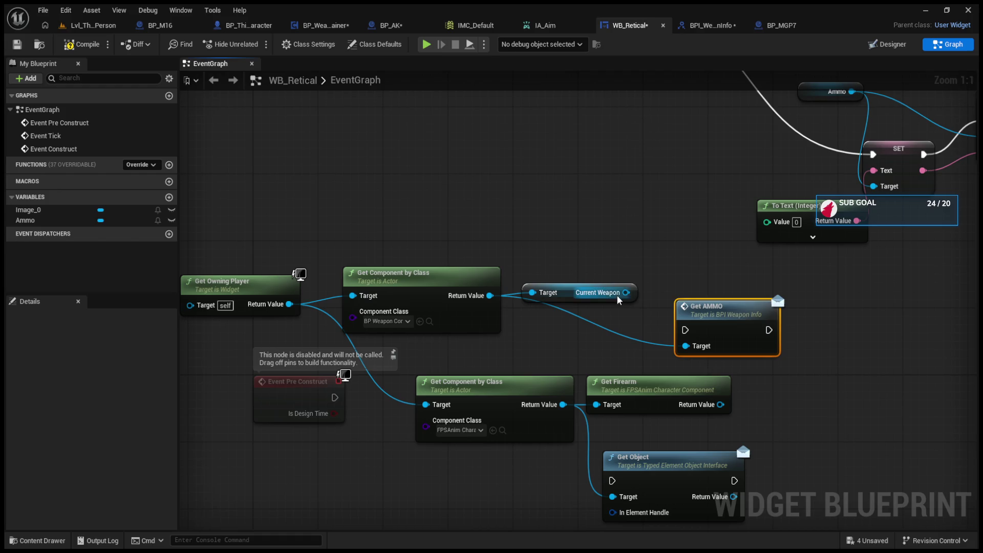
drag(570, 297, 570, 238)
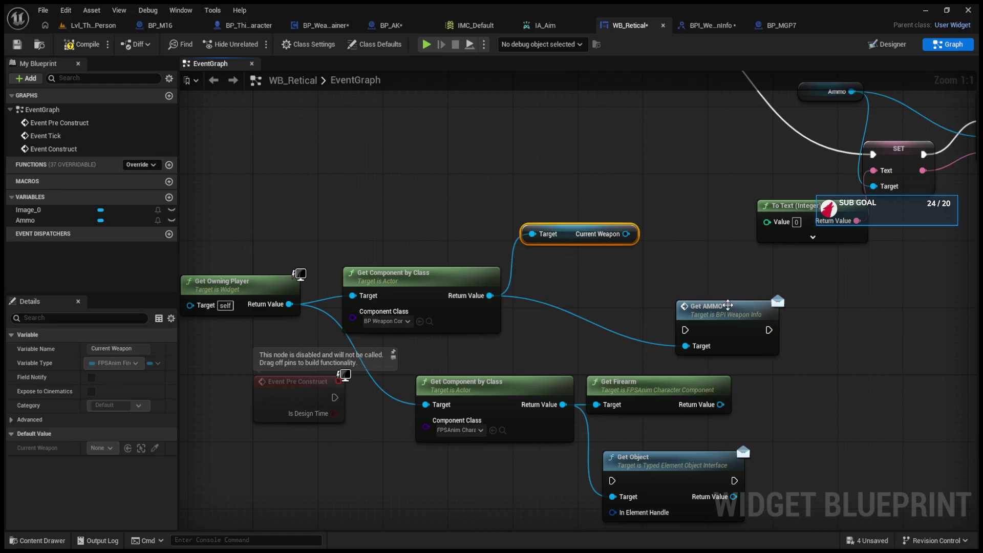
drag(730, 313, 591, 288)
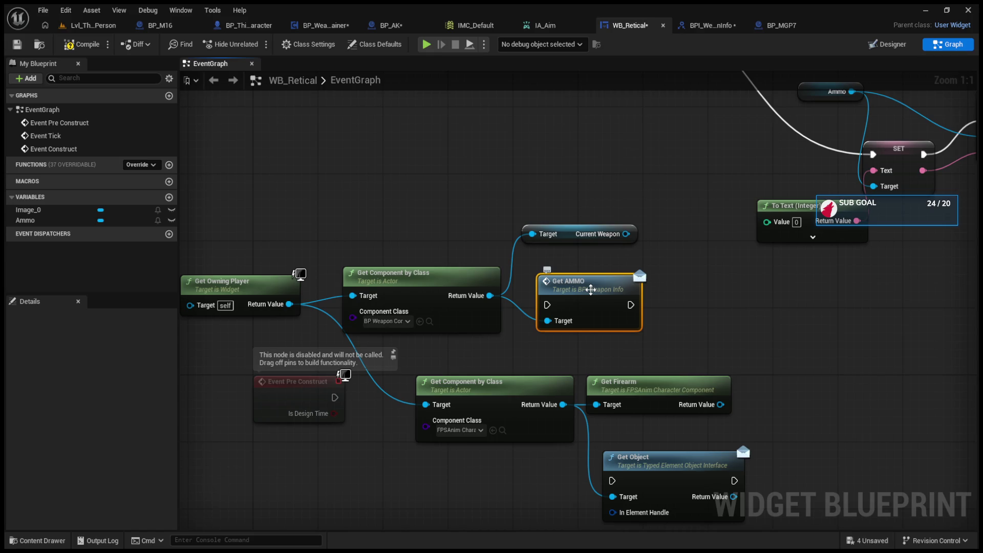
drag(589, 291, 554, 526)
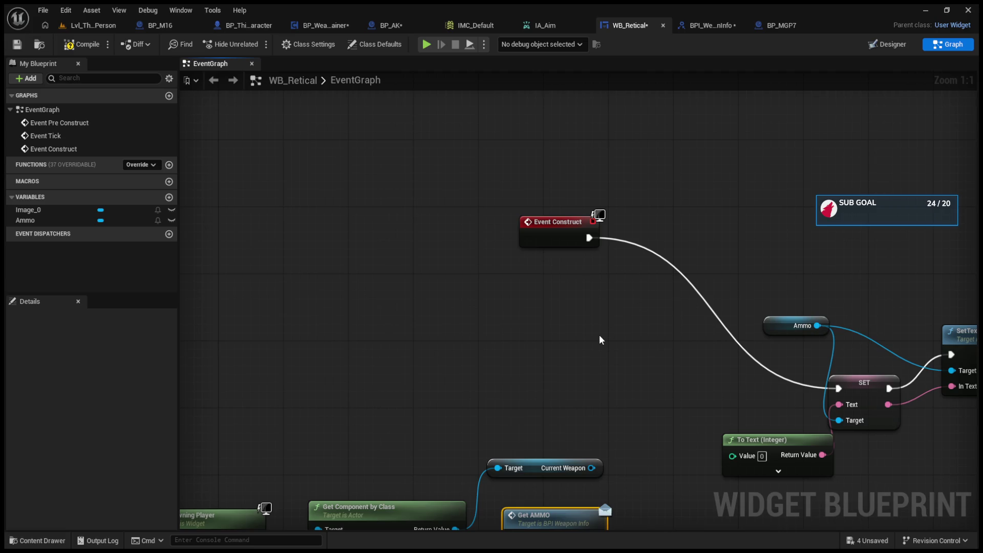
- Paste a Cast To BP_WeaponContainer node and pull a Current Weapon getter from its result
key(ctrl+v)
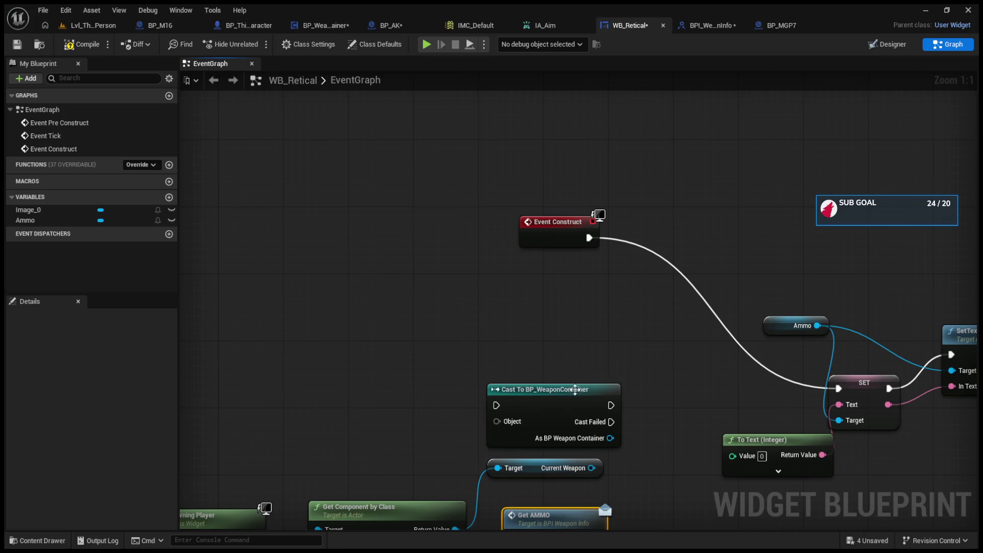
drag(574, 391, 418, 314)
drag(456, 363, 517, 351)
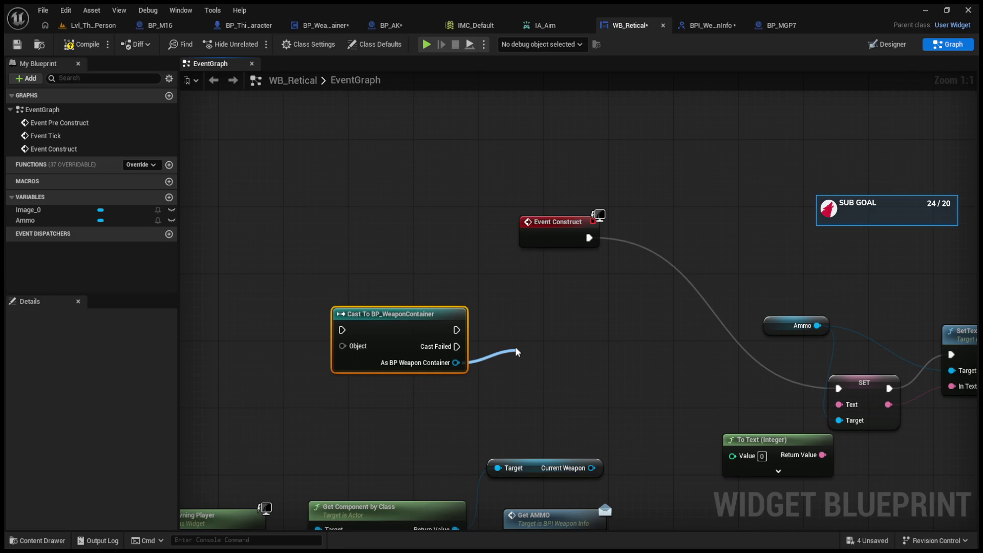
drag(516, 351, 522, 359)
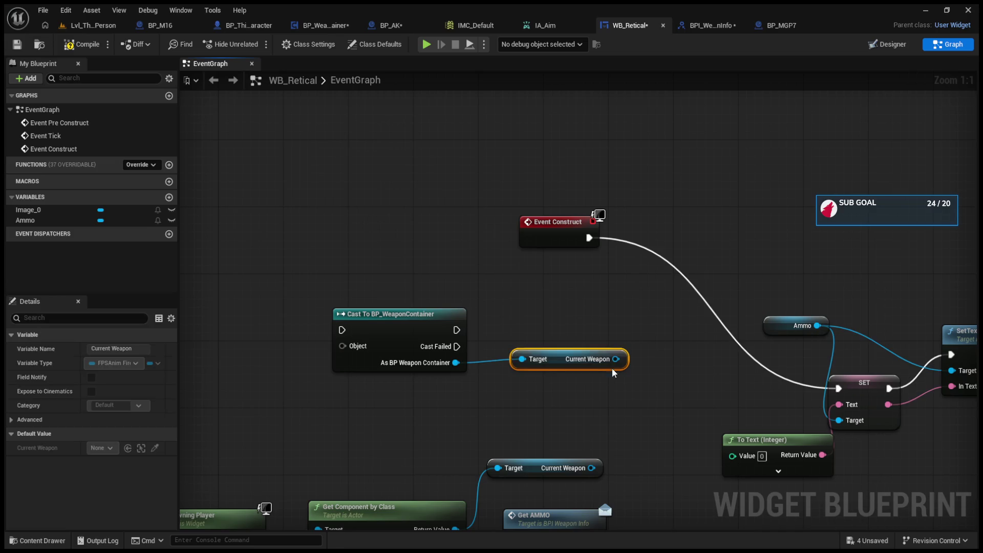
drag(616, 360, 637, 294)
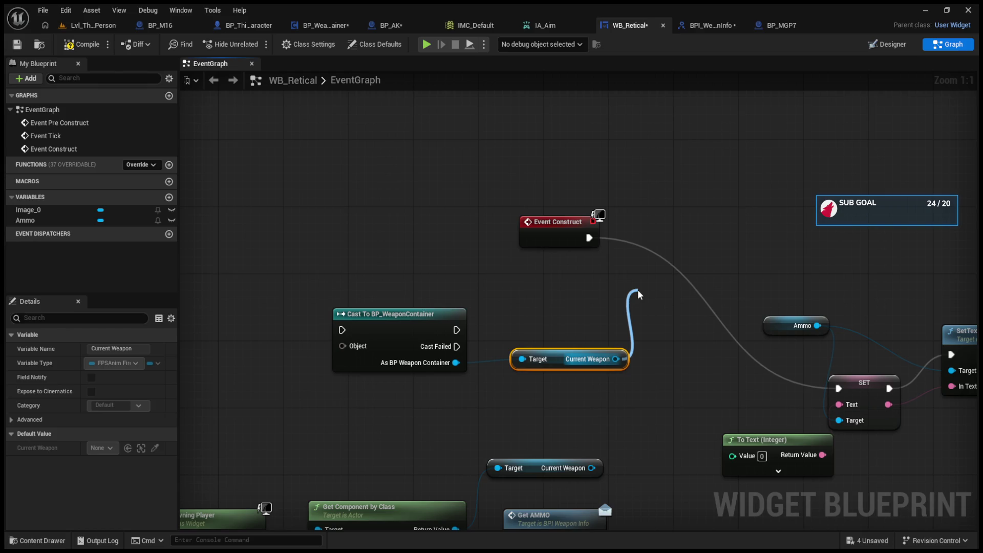
drag(637, 295, 637, 295)
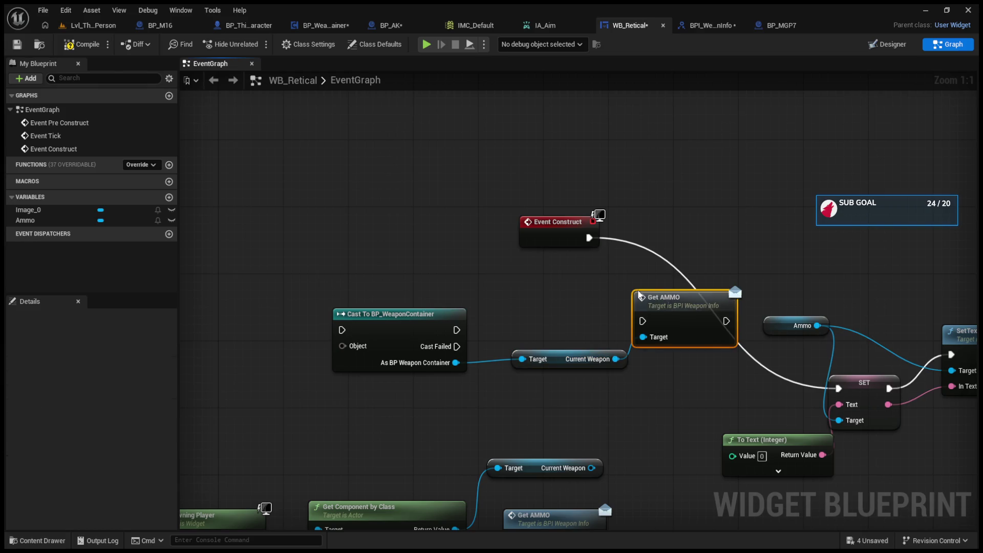
key(Delete)
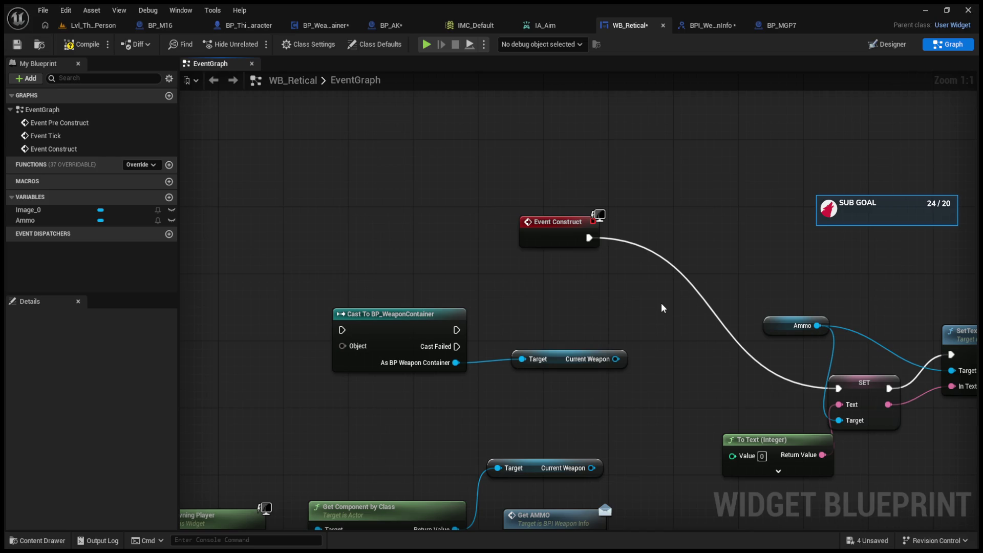
double_click(301, 13)
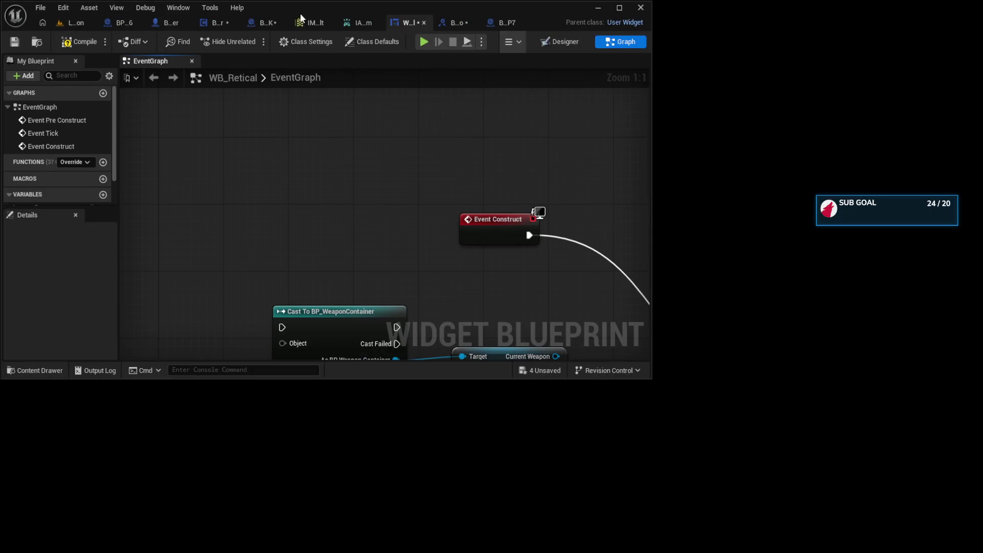
- Restore the editor window and browse BP_WeaponContainer's EquipWeapon, SwitchWeapon and FireWeapon function graphs
click(615, 14)
click(333, 25)
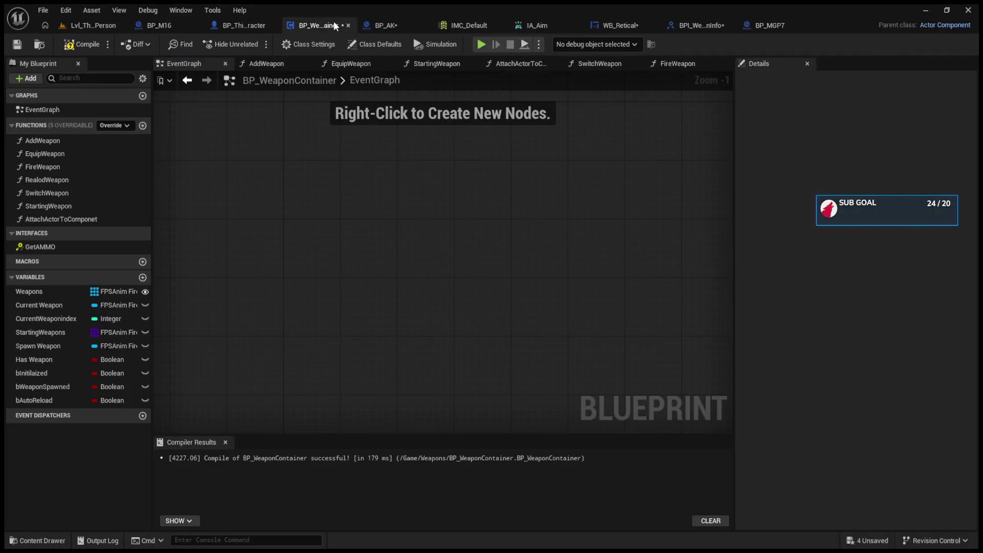
click(355, 63)
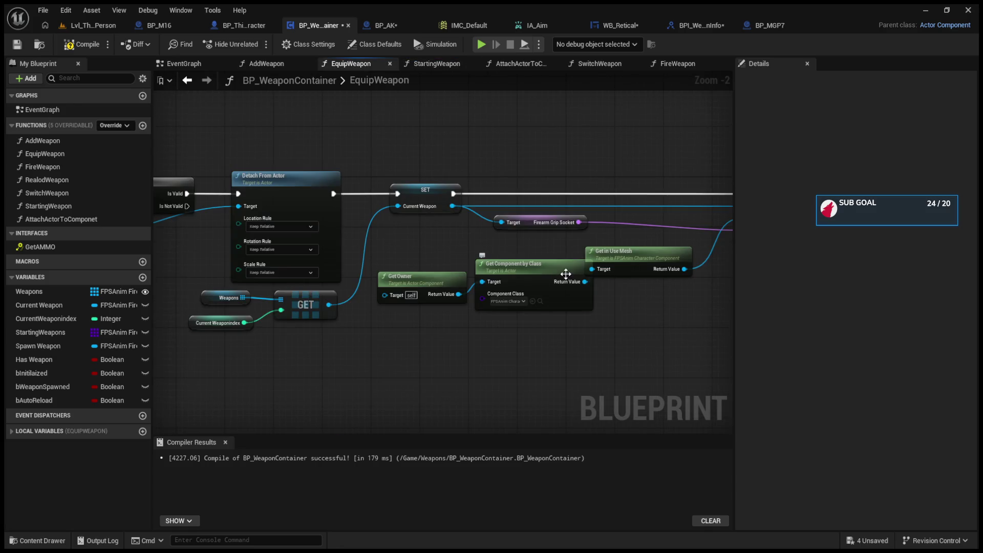
mouse_move(566, 274)
mouse_down()
mouse_move(457, 274)
mouse_move(536, 256)
mouse_move(284, 240)
mouse_up()
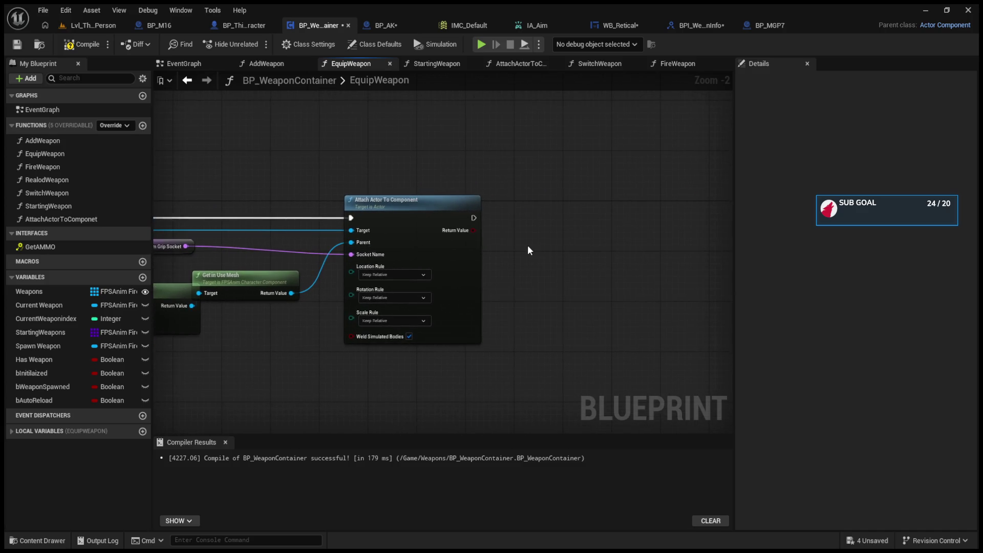
drag(528, 245, 571, 249)
scroll(571, 248, down, 2)
drag(409, 135, 513, 187)
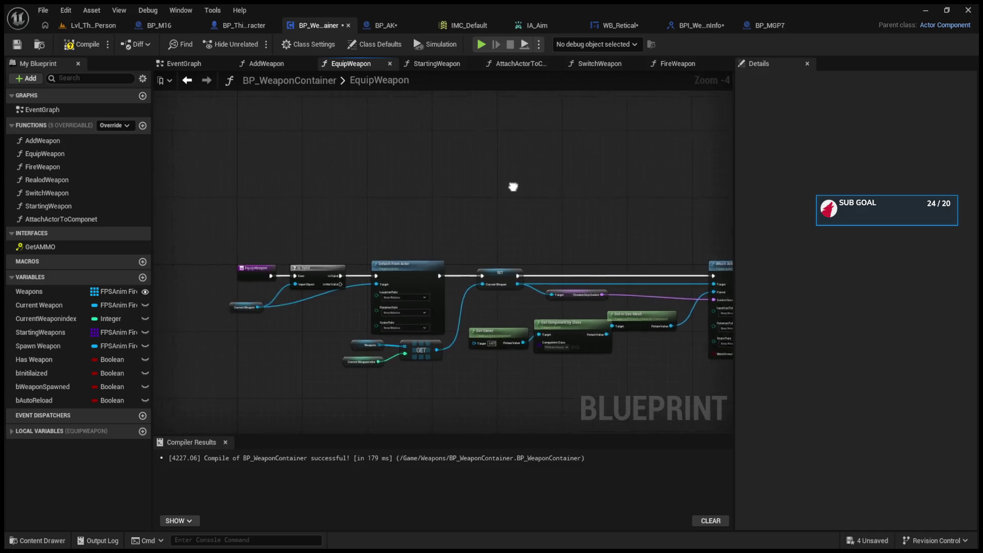
click(437, 64)
click(506, 65)
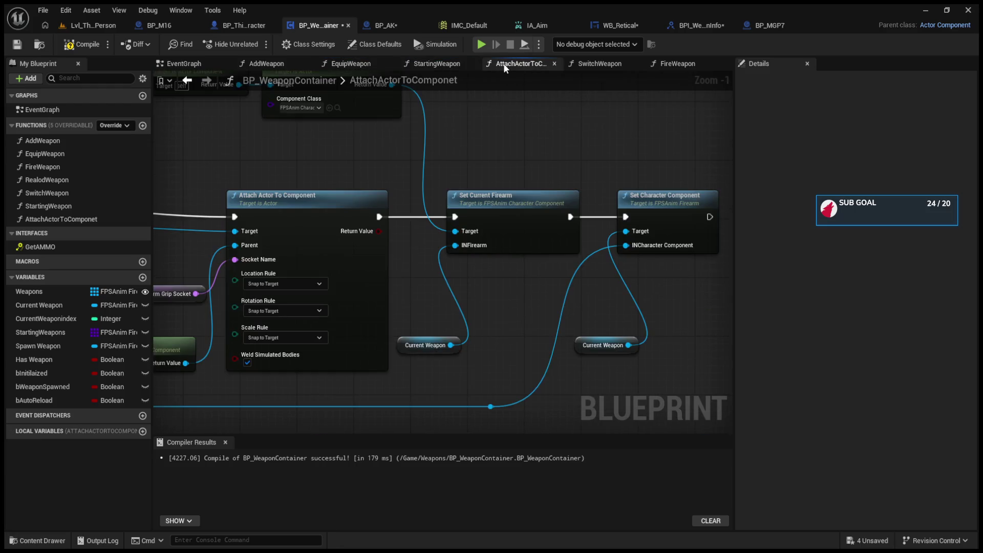
click(570, 64)
click(676, 63)
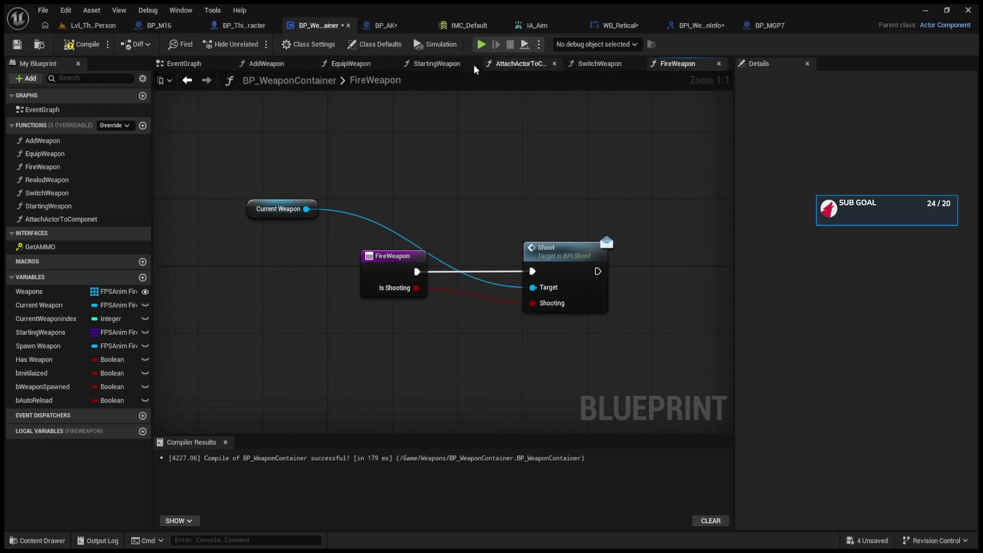
click(440, 64)
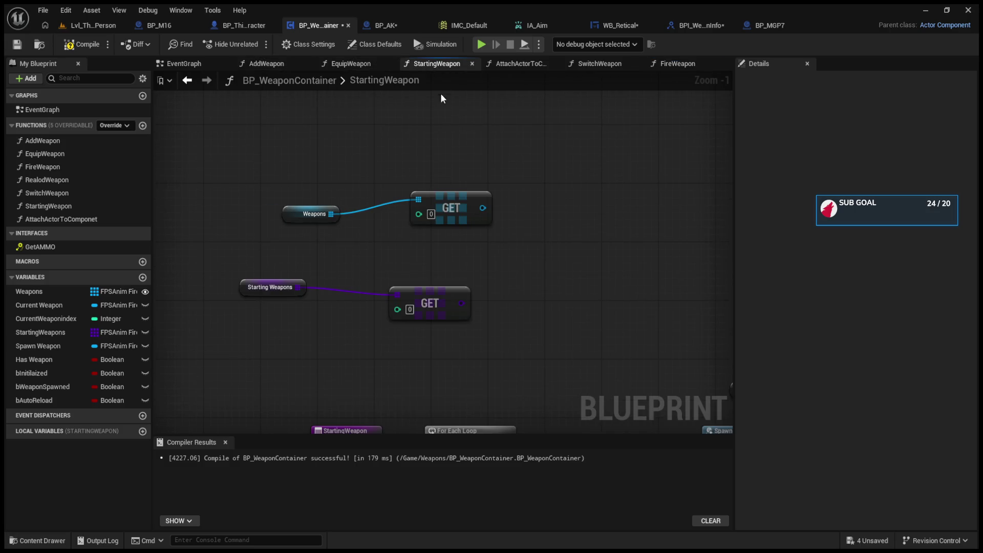
- Spread out StartingWeapon's Weapons GET, SET, owner, Attach Actor and Get Player Pawn nodes
scroll(451, 207, down, 6)
drag(390, 197, 484, 251)
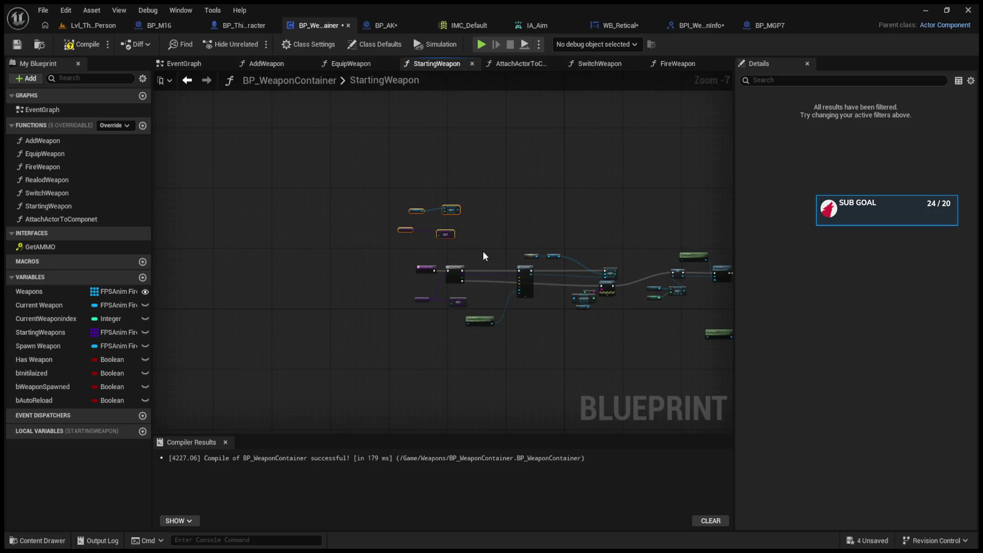
click(484, 251)
scroll(577, 307, up, 4)
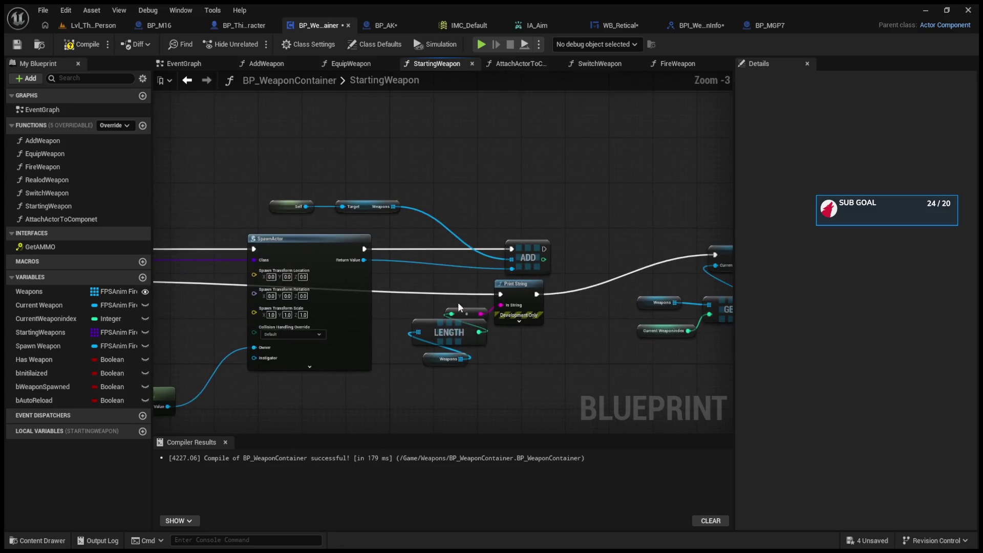
drag(480, 294, 286, 269)
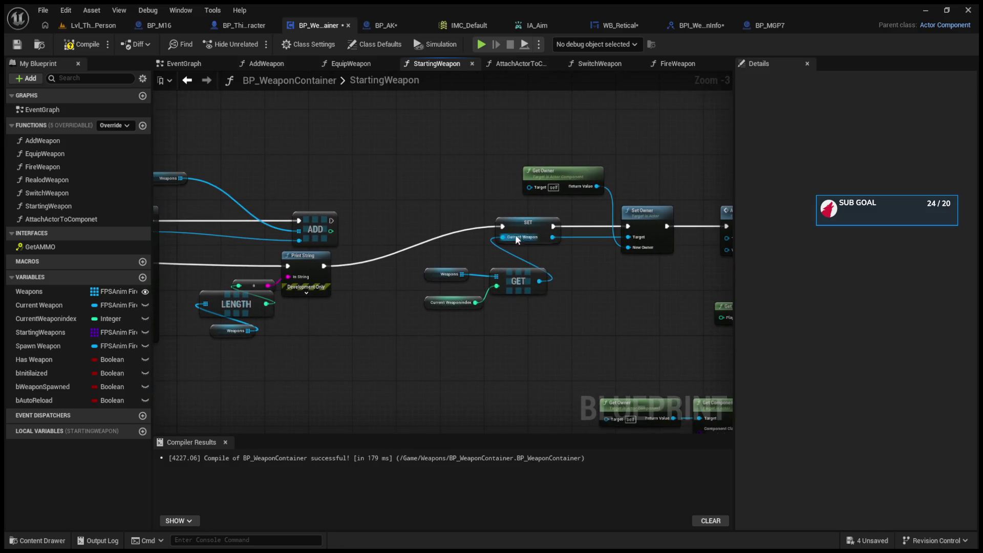
drag(428, 256, 553, 312)
drag(518, 282, 441, 337)
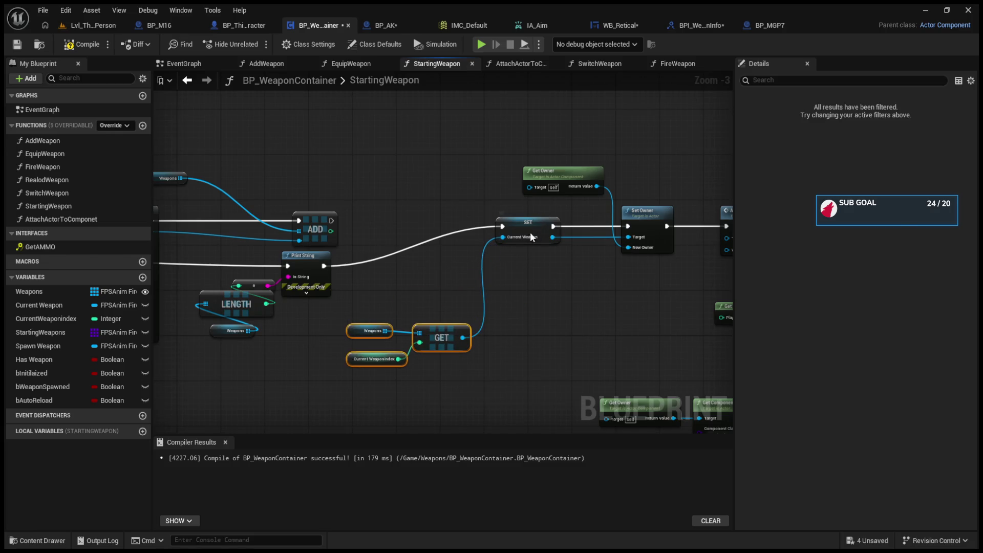
drag(533, 224, 506, 257)
drag(593, 279, 443, 283)
mouse_move(404, 154)
mouse_down()
mouse_move(515, 233)
mouse_move(488, 254)
mouse_up()
drag(592, 215, 541, 249)
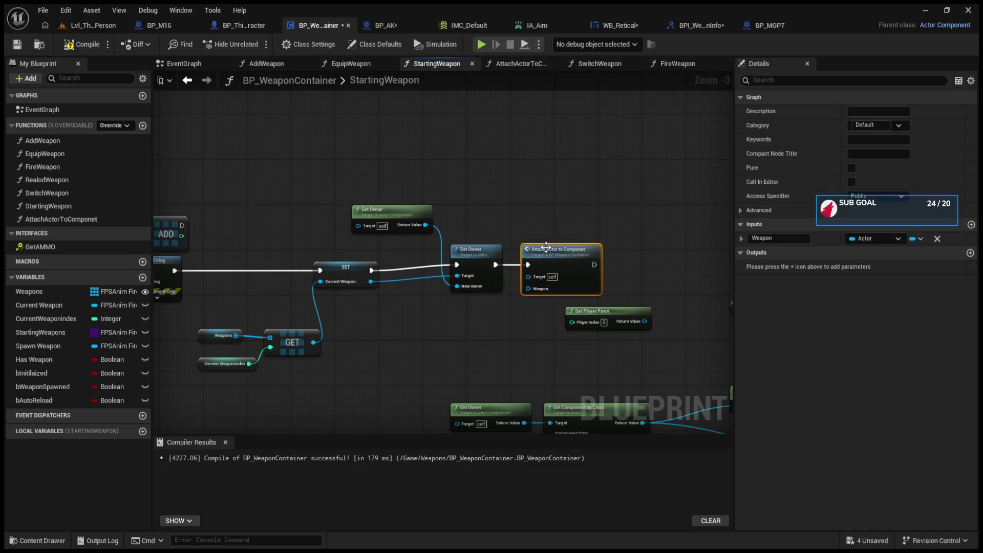
mouse_move(634, 249)
mouse_down()
mouse_move(367, 247)
mouse_move(442, 200)
mouse_up()
drag(385, 254, 350, 299)
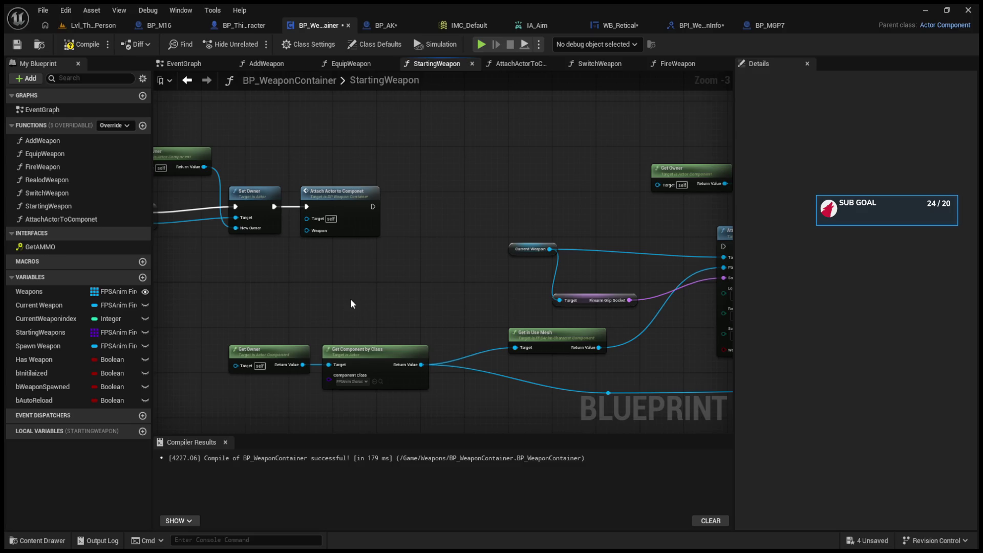
- Add integer variables Current Ammo and TotalAmmo to BP_WeaponContainer
click(143, 278)
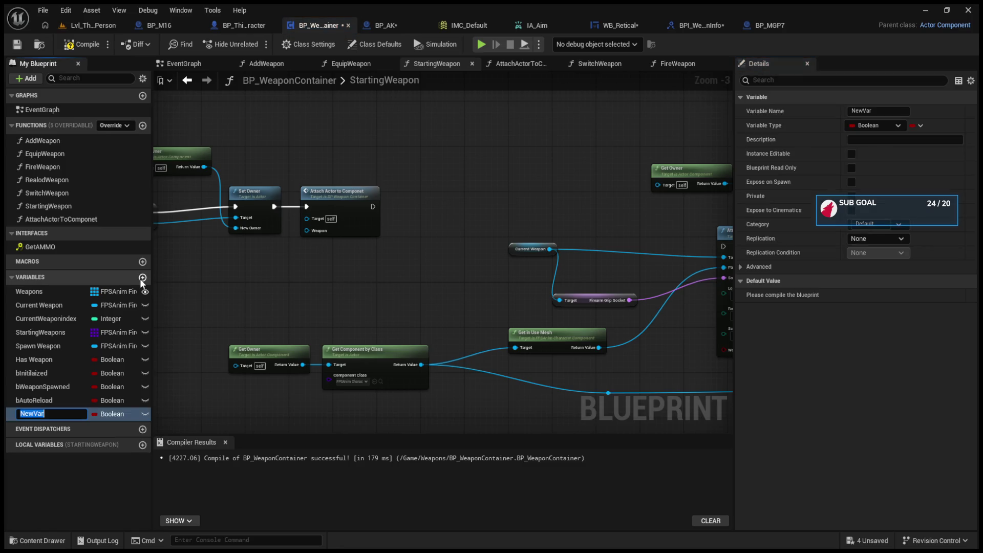
text(bIsAim)
key(BackSpace)
key(BackSpace)
key(BackSpace)
text(Current A)
text(mmo)
key(Return)
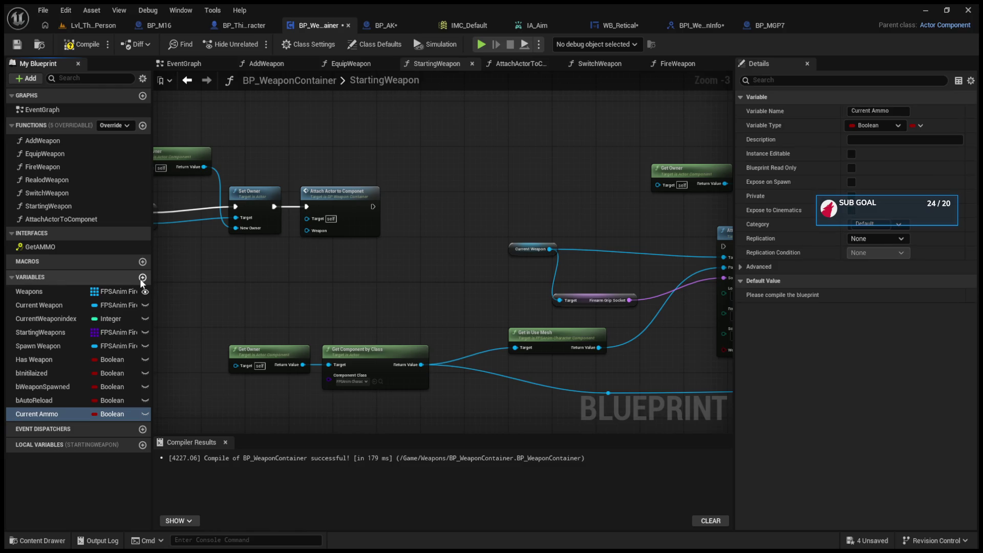
click(142, 278)
text(T)
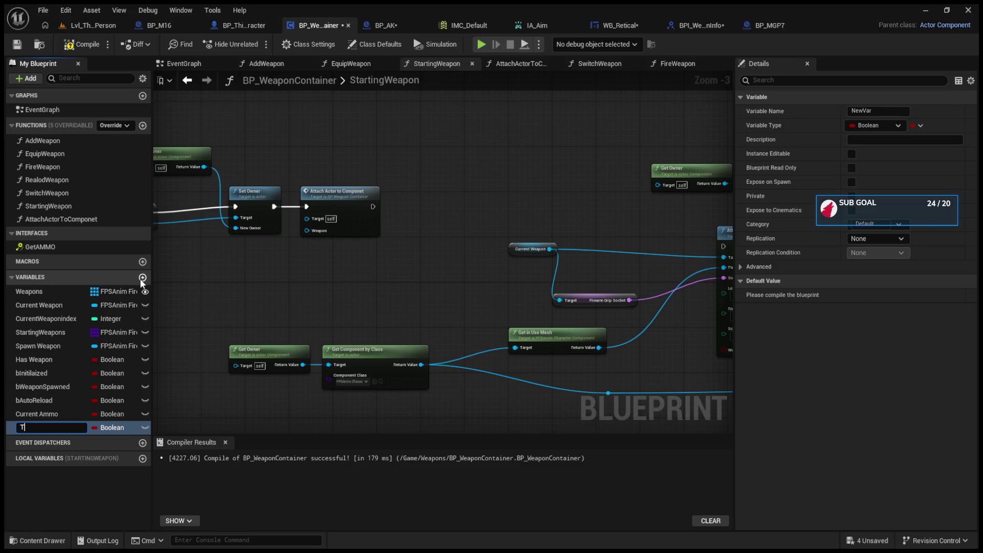
text(otalAmmo)
key(Return)
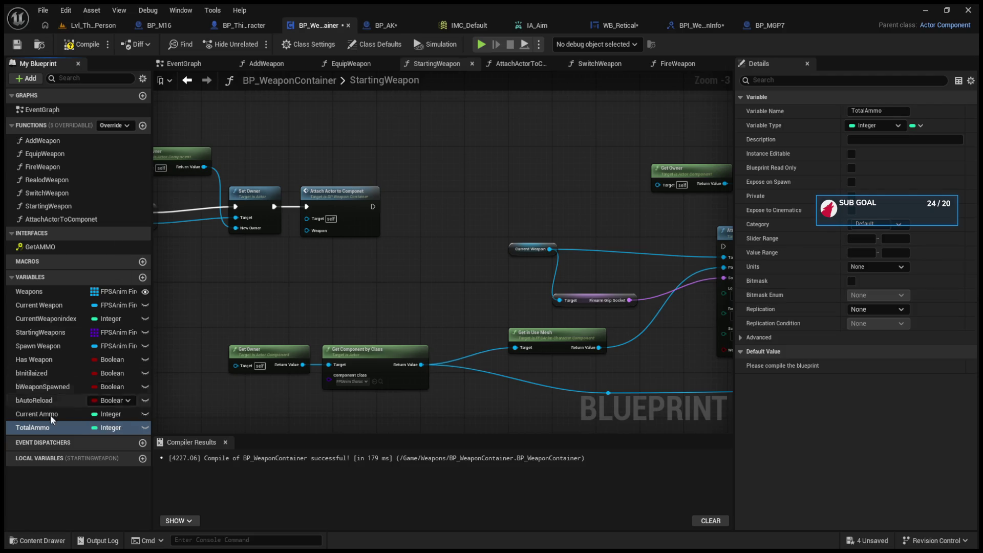
- Make Current Ammo and TotalAmmo instance-editable and compile BP_WeaponContainer
click(145, 414)
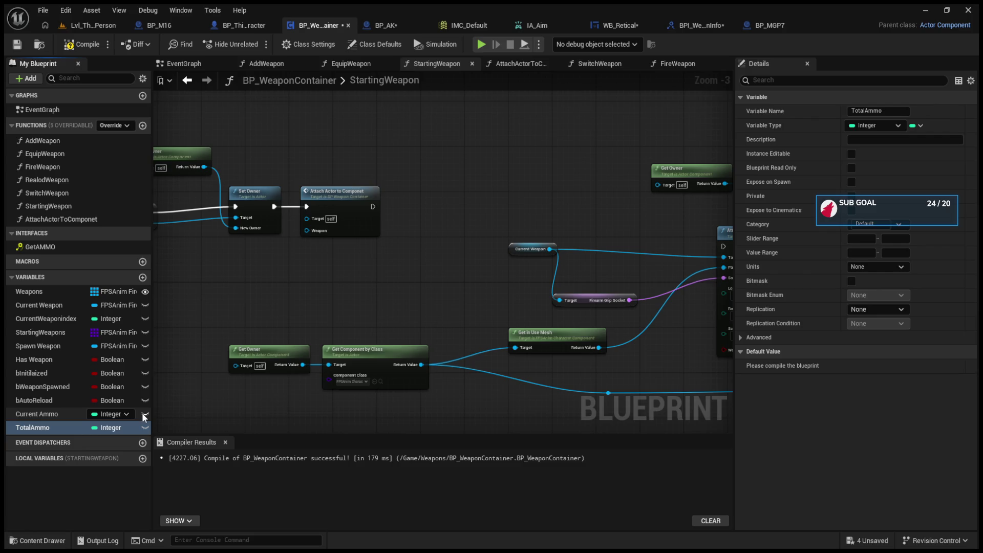
click(145, 428)
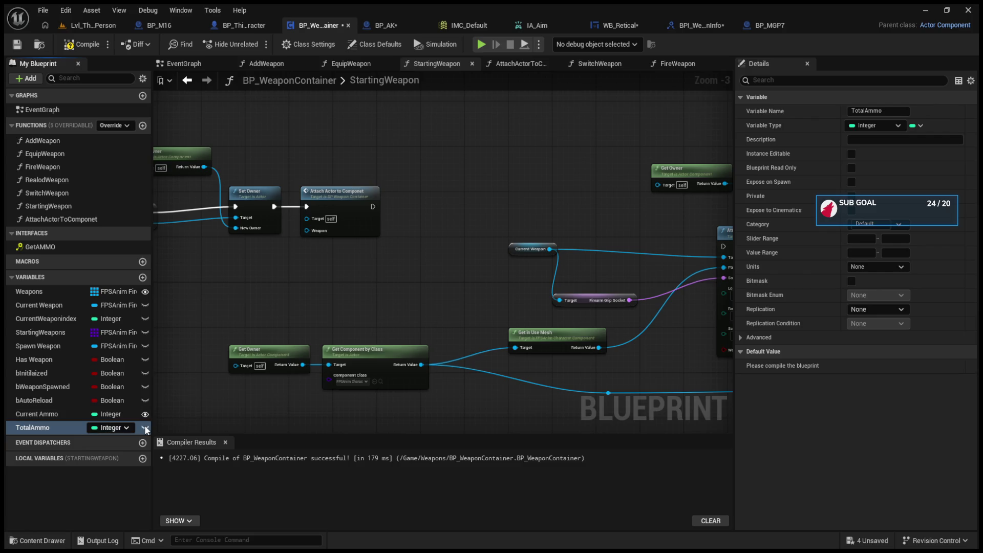
click(82, 44)
click(621, 25)
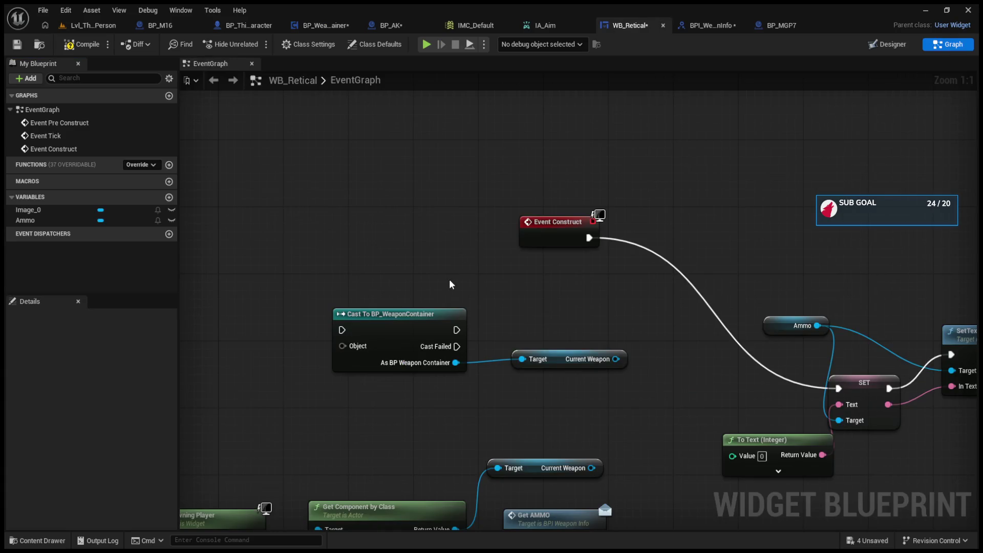
- In WB_Retical, add a Get Current Ammo node from the Current Weapon pin
drag(450, 280, 430, 157)
drag(564, 350, 585, 310)
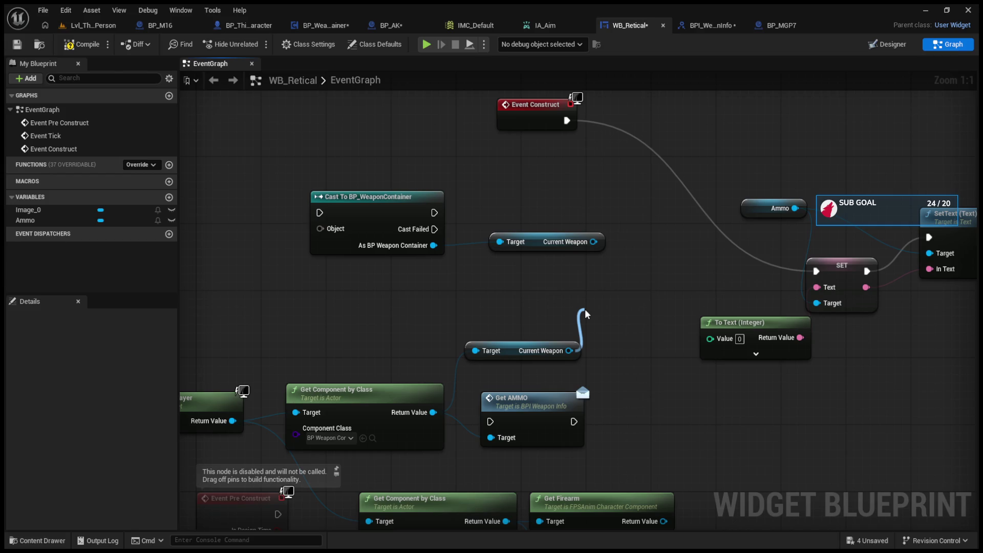
mouse_move(585, 311)
mouse_down()
mouse_move(515, 333)
mouse_move(511, 301)
mouse_up()
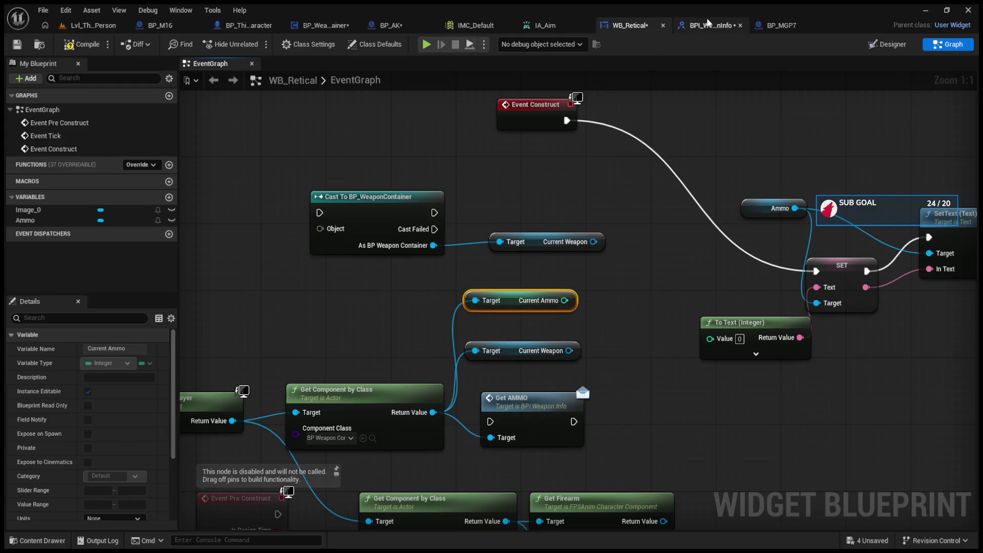
- Look over the BPI_WeaponInfo, BP_MGP7 and BP_AK tabs, ending in BP_WeaponContainer's StartingWeapon graph
click(708, 21)
click(650, 20)
click(781, 23)
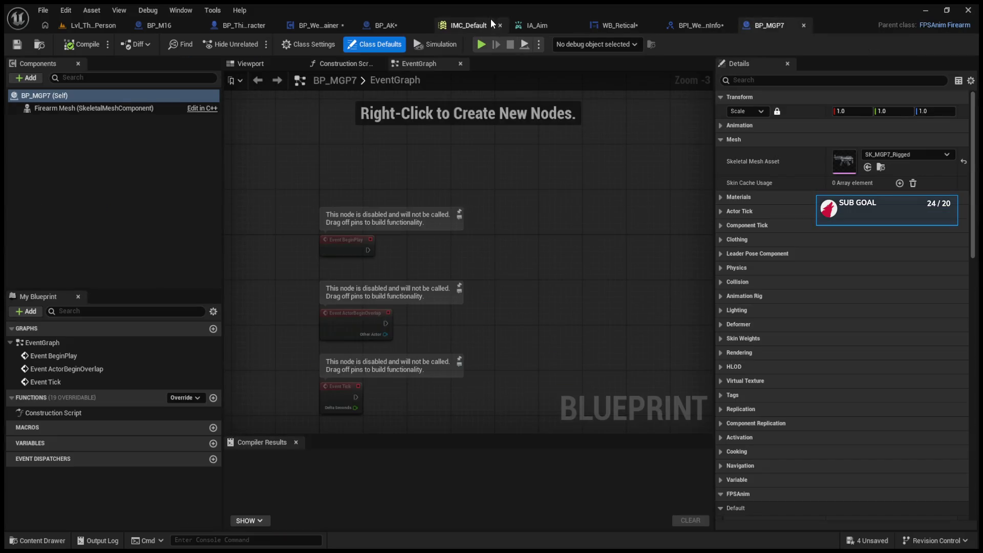
click(406, 22)
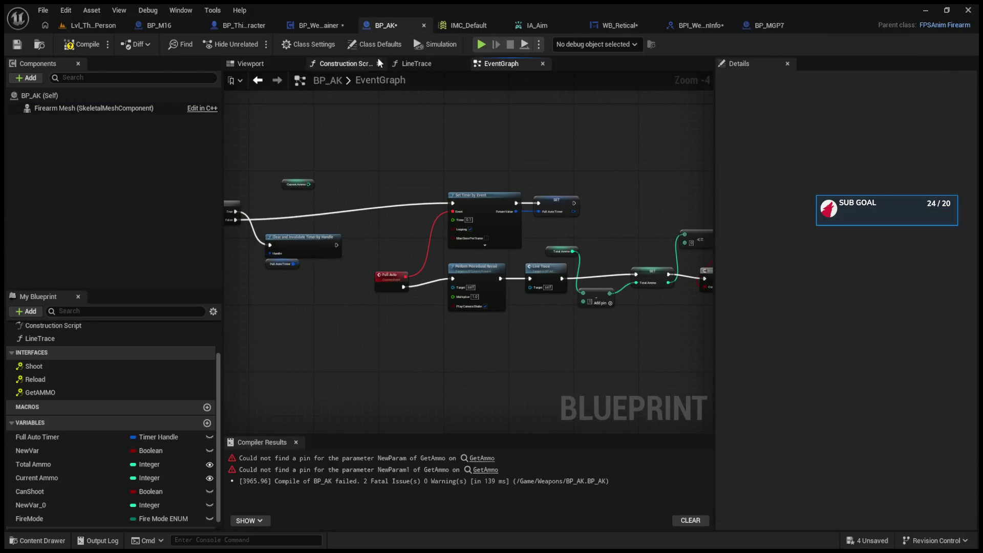
click(305, 28)
drag(304, 154, 454, 191)
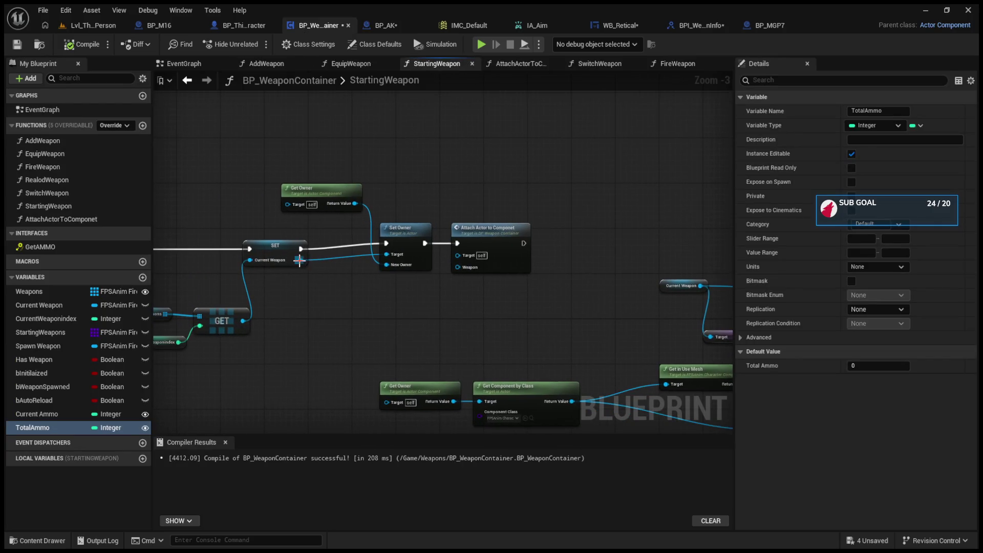
- Drop a loose wire from SET Current Weapon unconnected and review the StartingWeapon graph's nodes
drag(300, 260, 368, 324)
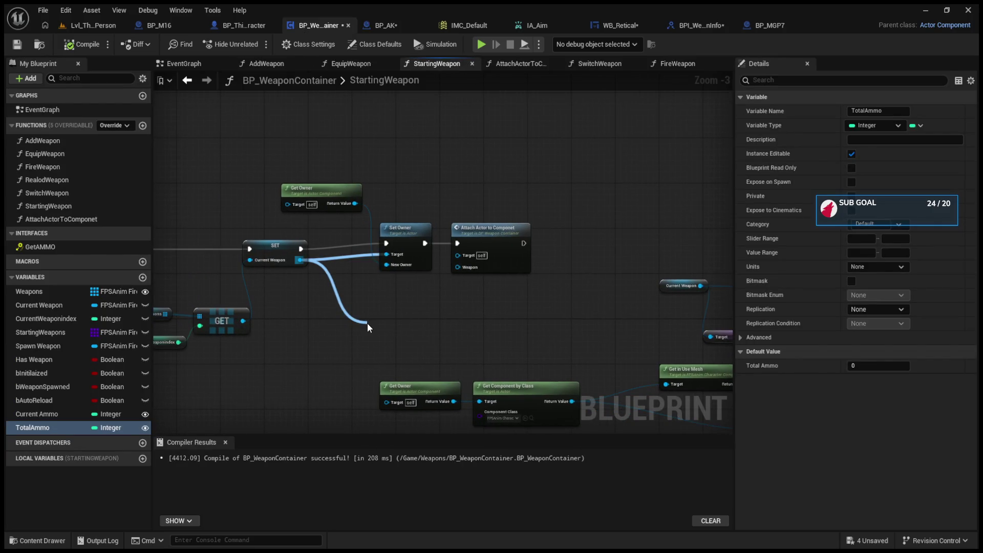
drag(367, 324, 367, 324)
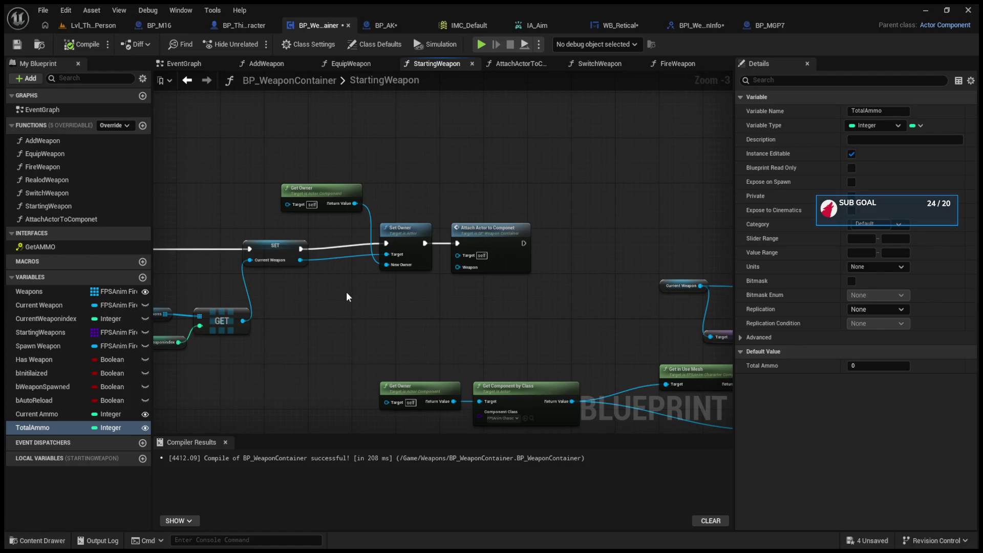
mouse_move(346, 293)
mouse_down()
mouse_move(478, 324)
mouse_move(580, 330)
mouse_up()
scroll(450, 330, up, 3)
mouse_move(387, 234)
mouse_down()
mouse_move(528, 284)
mouse_move(382, 271)
mouse_up()
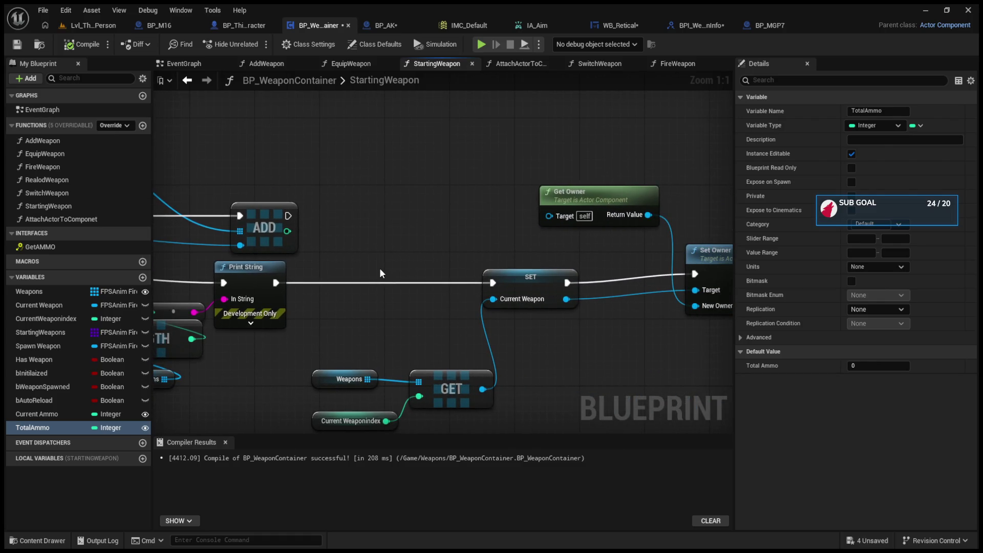
click(549, 287)
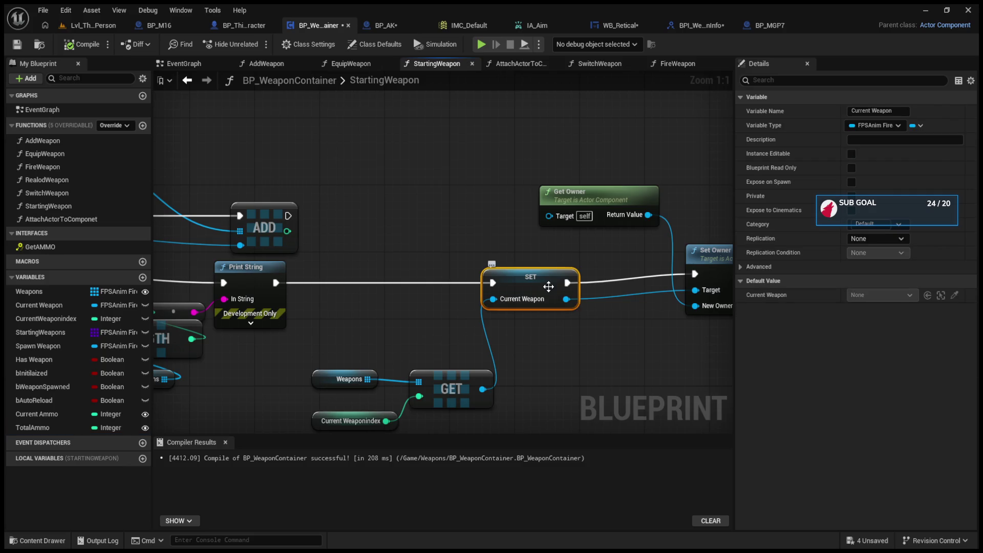
drag(549, 287, 436, 276)
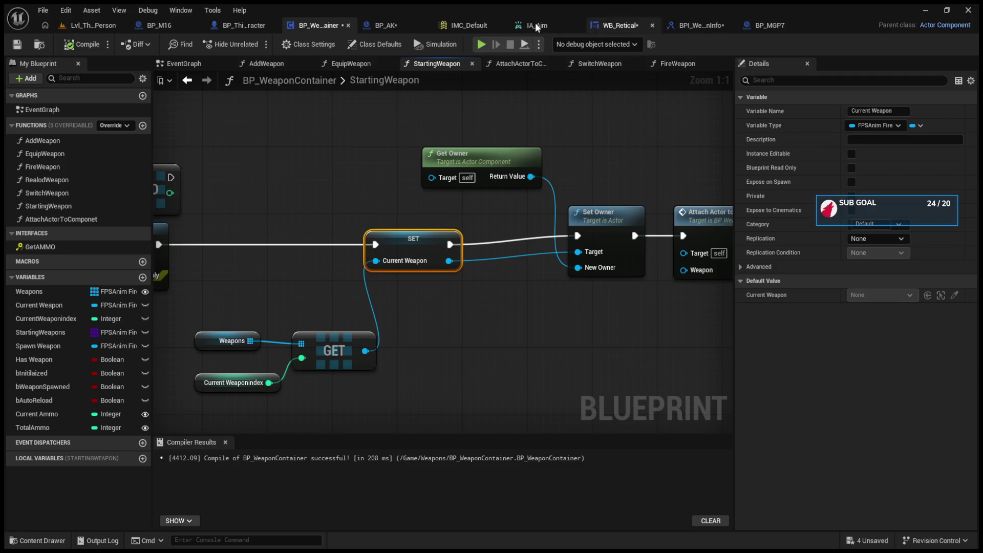
click(401, 26)
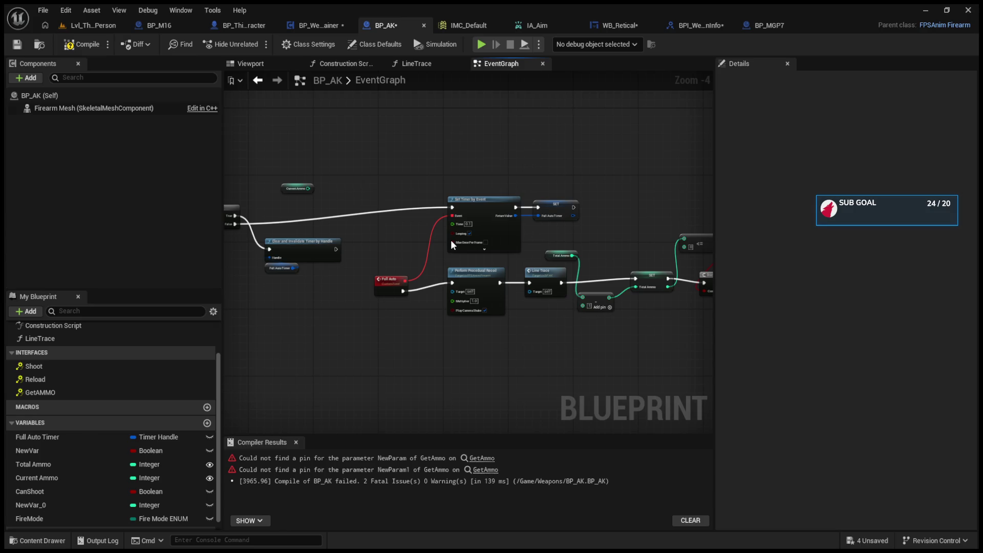
- Recompile BP_AK with Class Settings shown to clear the GetAmmo errors
click(296, 47)
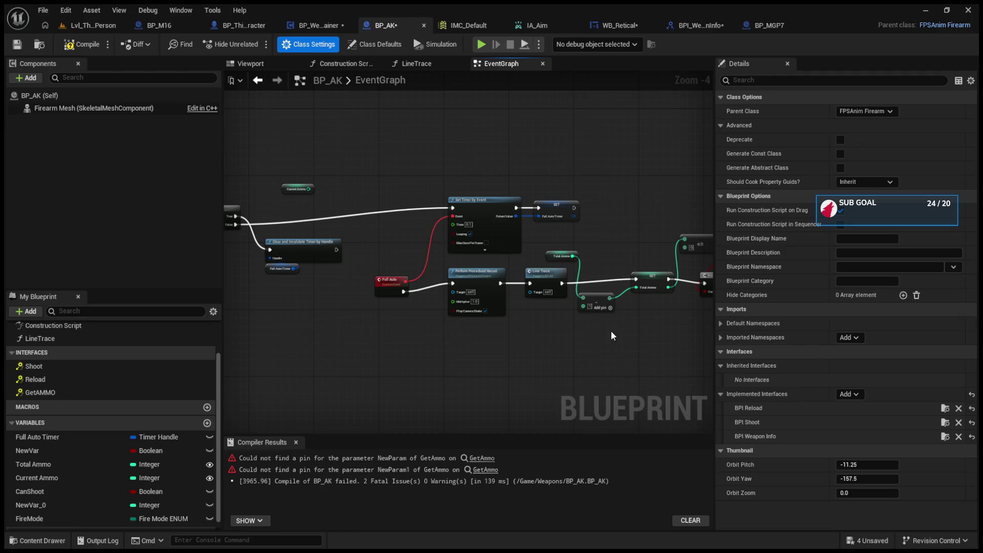
drag(611, 331, 466, 361)
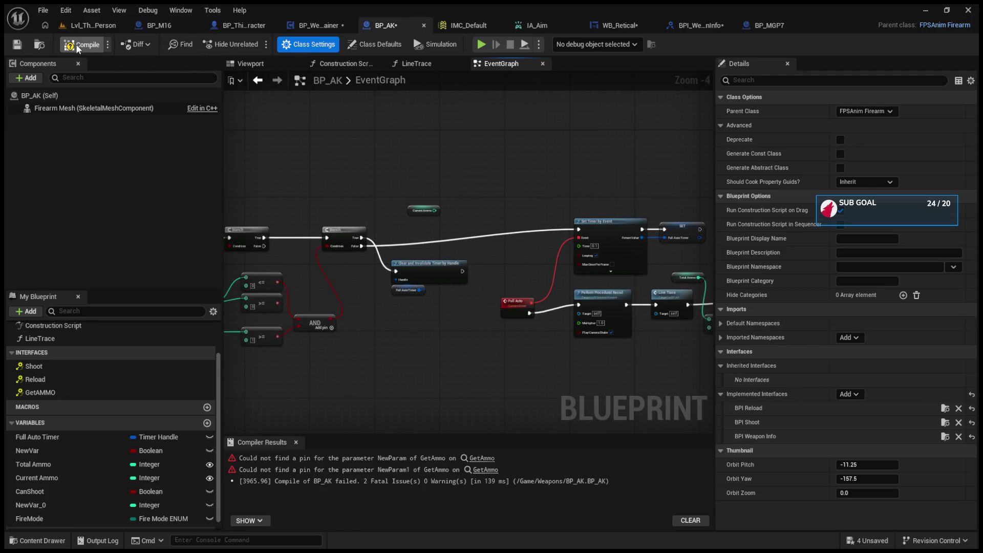
click(159, 22)
- Check the BP_ThirdPersonCharacter, BP_WeaponContainer and BP_AK blueprints, then view IMC_Default
click(244, 26)
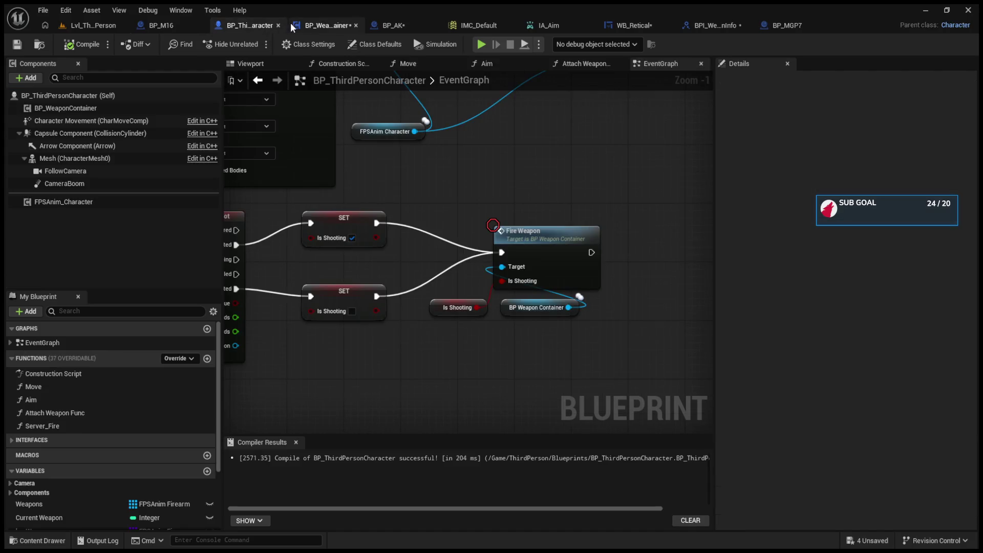
click(318, 26)
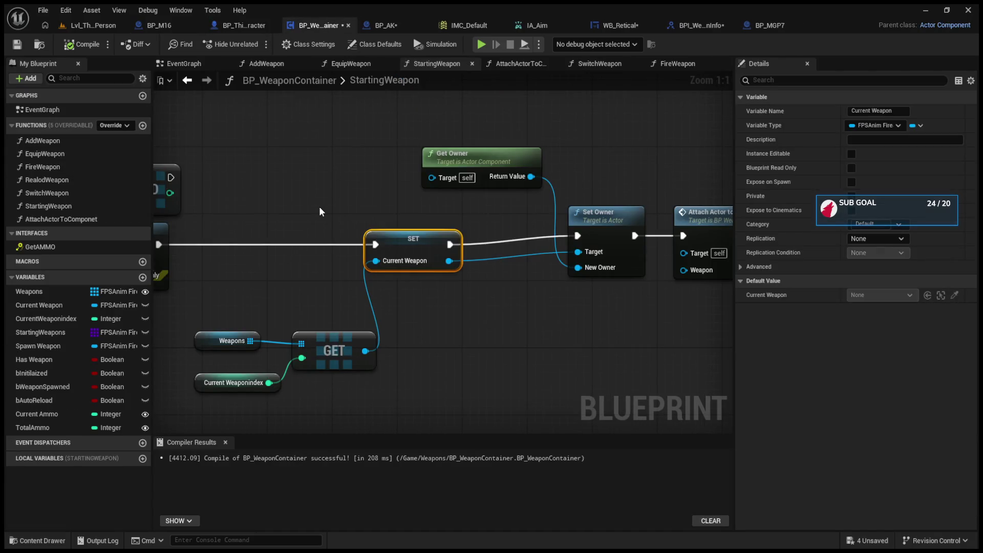
click(381, 26)
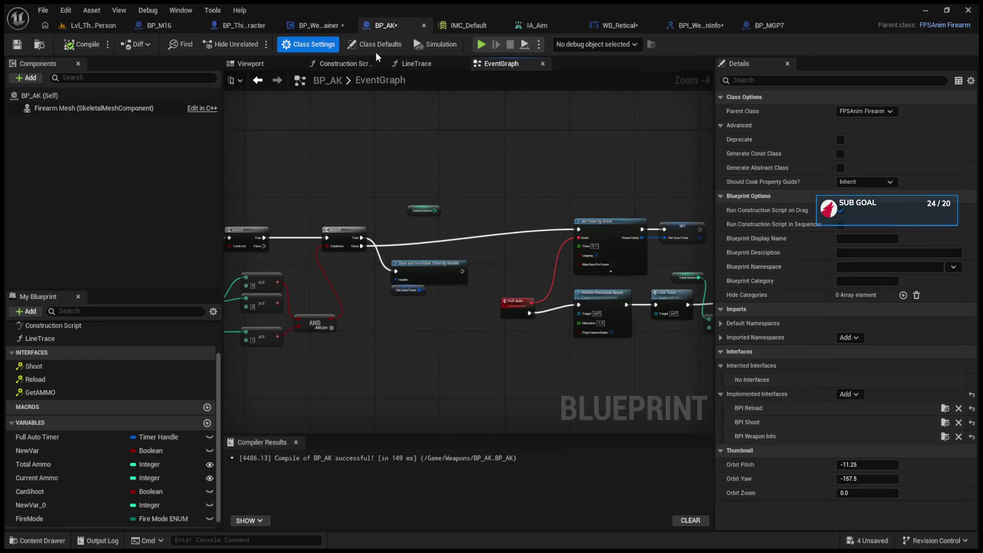
click(464, 25)
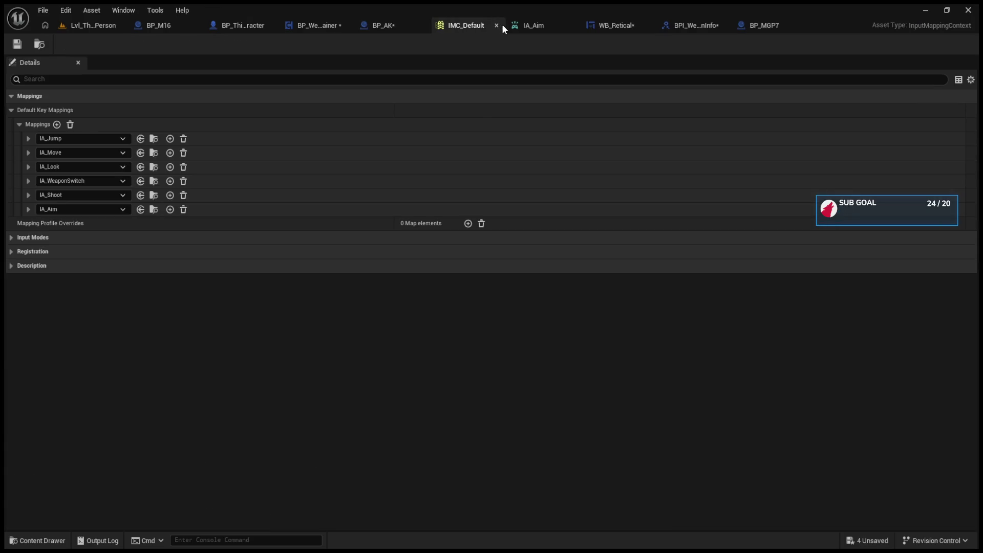
- Close IMC_Default and IA_Aim, and delete WB_Retical's disabled Event Pre Construct and Event Tick nodes
click(498, 25)
click(559, 26)
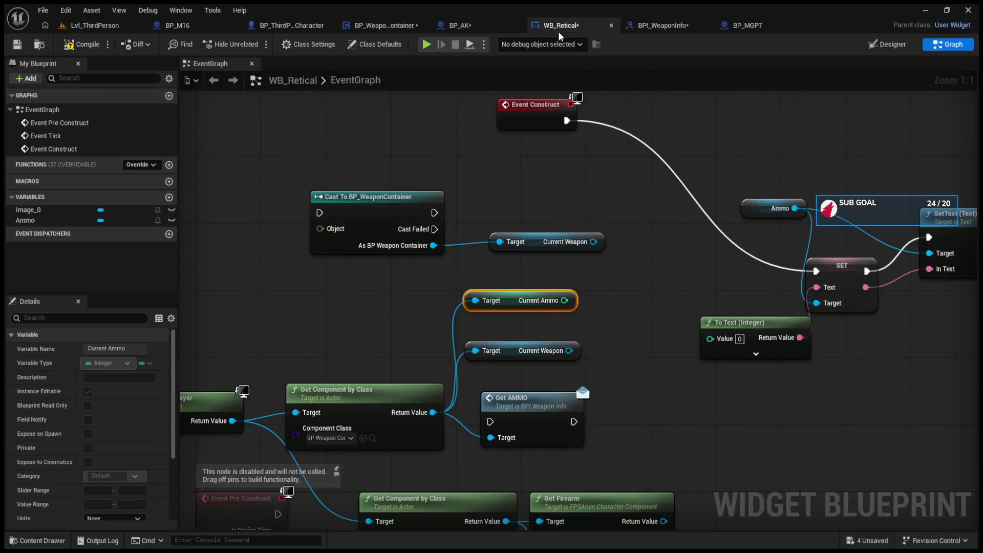
mouse_move(522, 261)
mouse_down()
mouse_move(512, 248)
mouse_move(528, 225)
mouse_up()
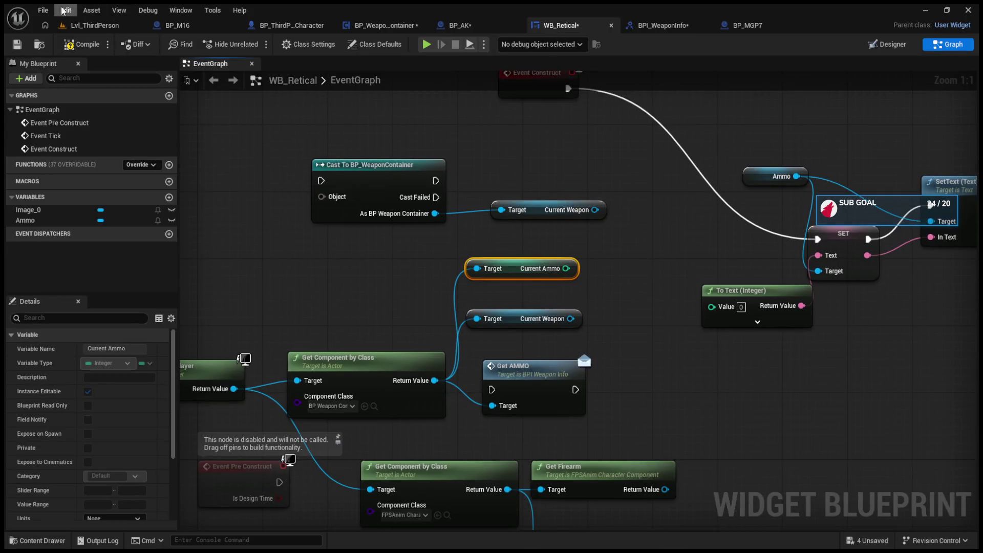
scroll(456, 247, down, 3)
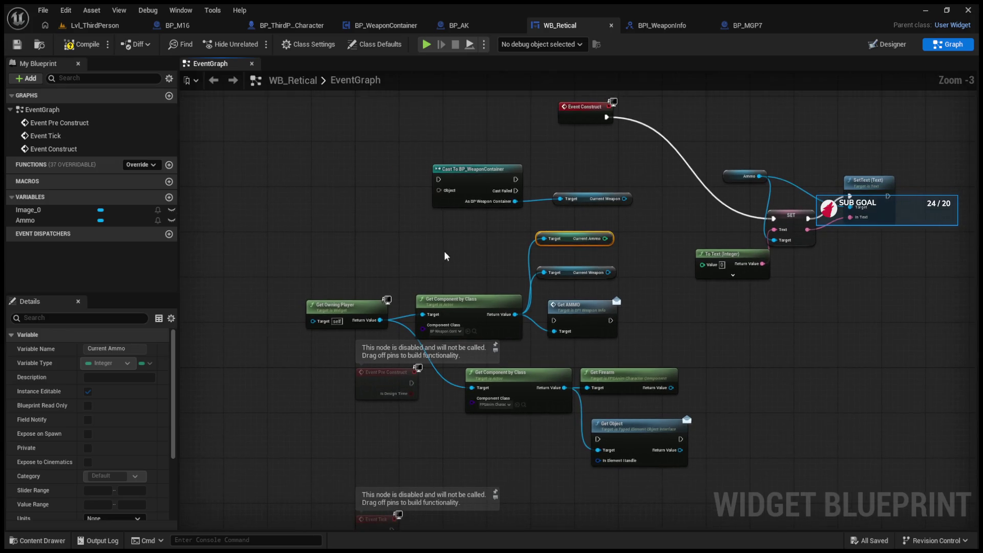
drag(293, 297, 423, 498)
key(Delete)
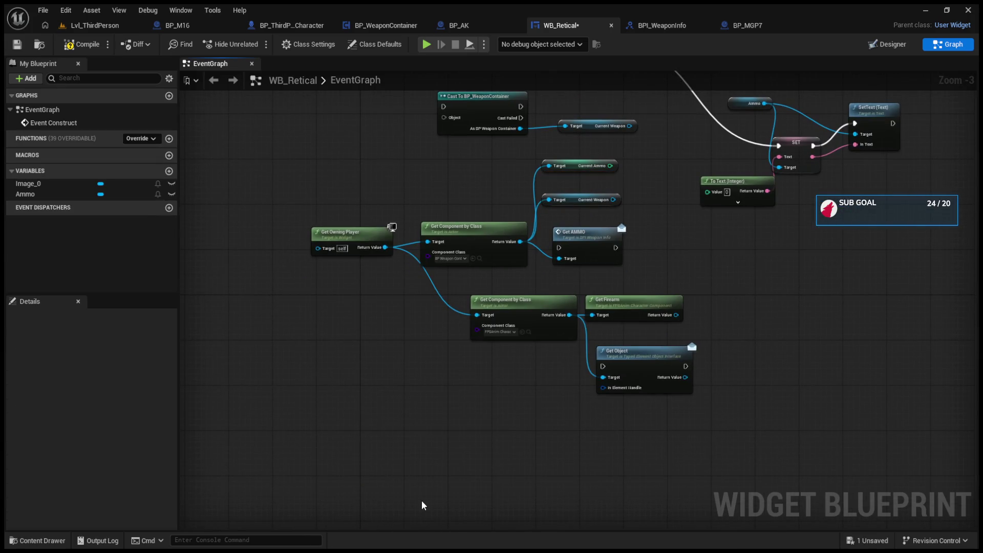
key(Home)
- Delete the Cast To BP_WeaponContainer, Current Weapon and Get AMMO nodes from WB_Retical
drag(395, 342, 468, 290)
drag(328, 171, 459, 231)
key(Delete)
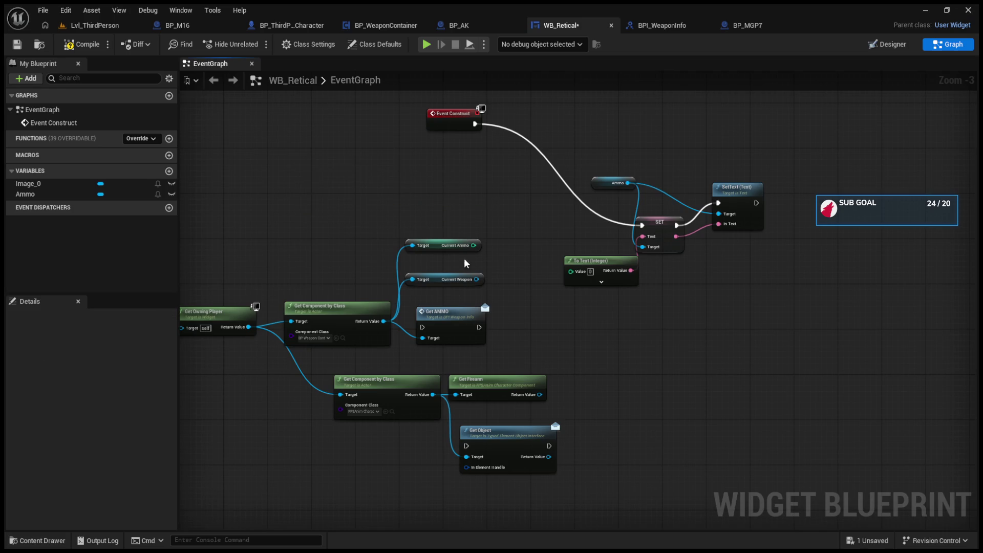
scroll(504, 321, up, 2)
drag(534, 321, 636, 329)
key(Delete)
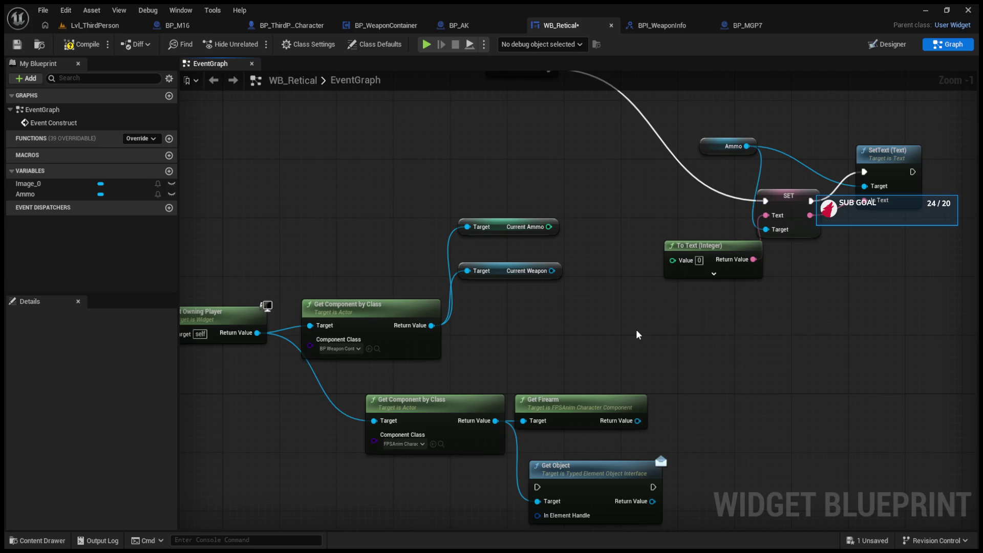
click(483, 26)
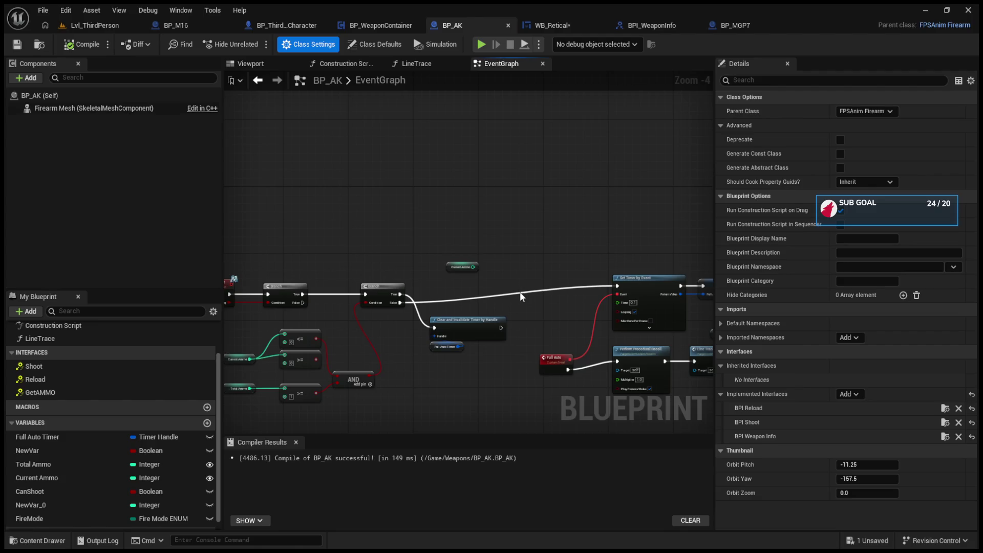
- Delete the stray Current Ammo getter node from BP_AK's graph
click(72, 24)
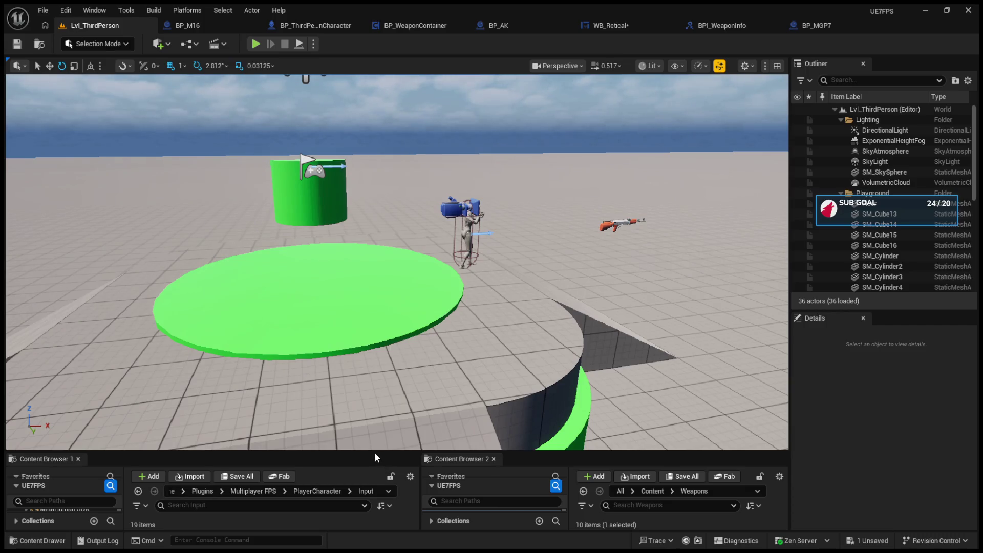
drag(374, 452, 379, 229)
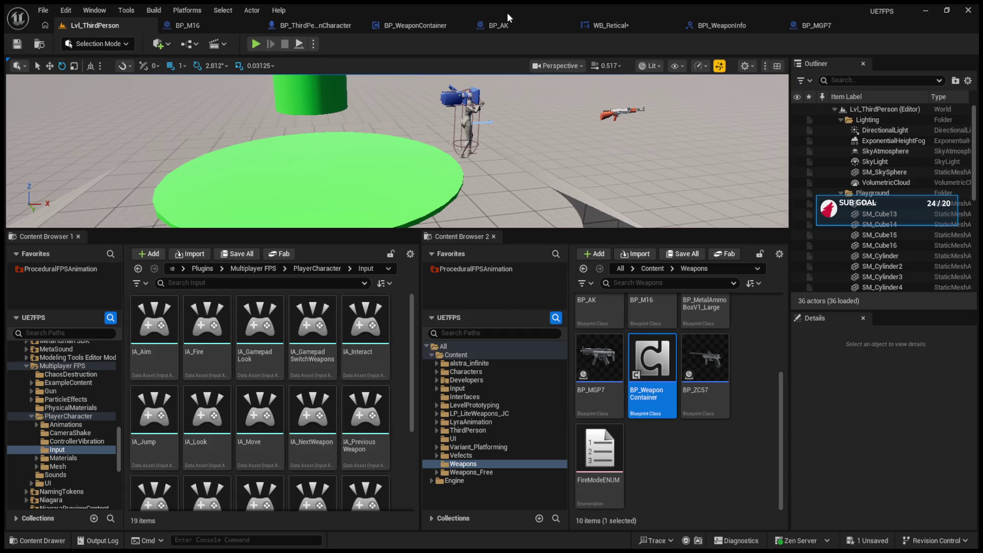
click(398, 24)
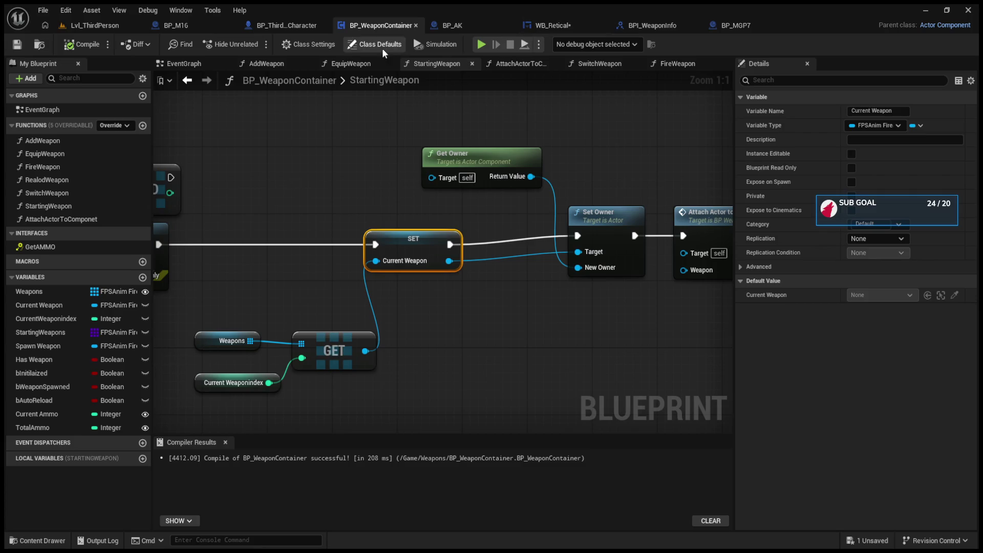
click(185, 31)
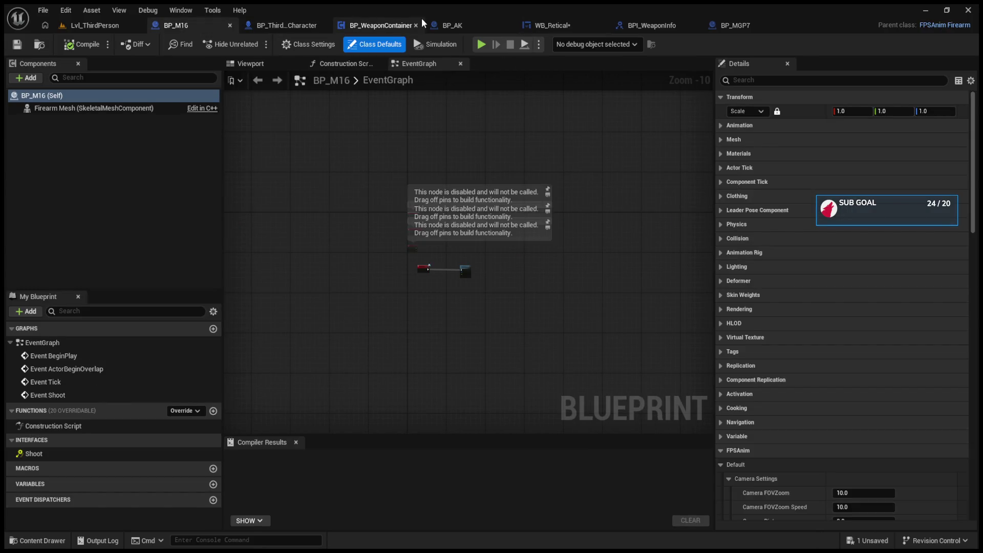
click(466, 25)
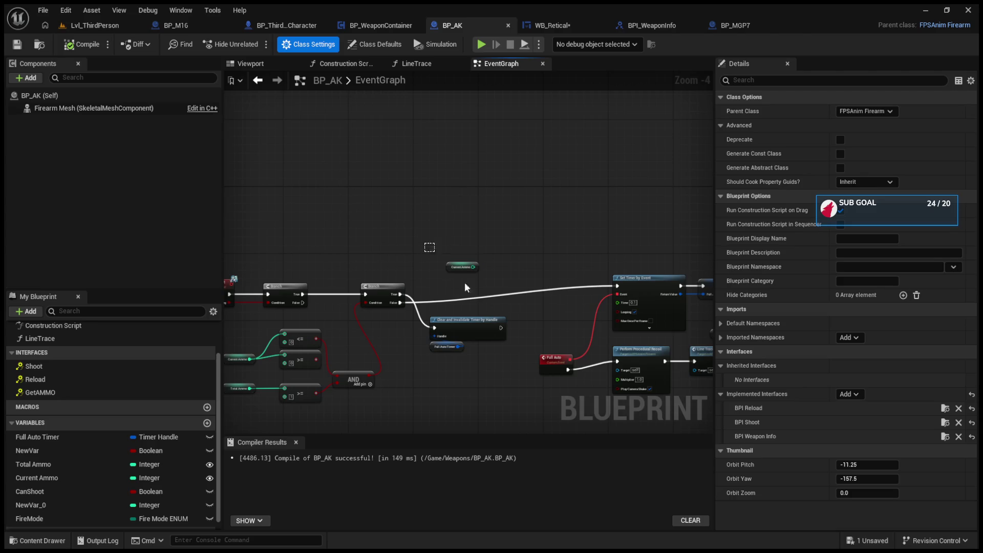
click(462, 267)
key(Delete)
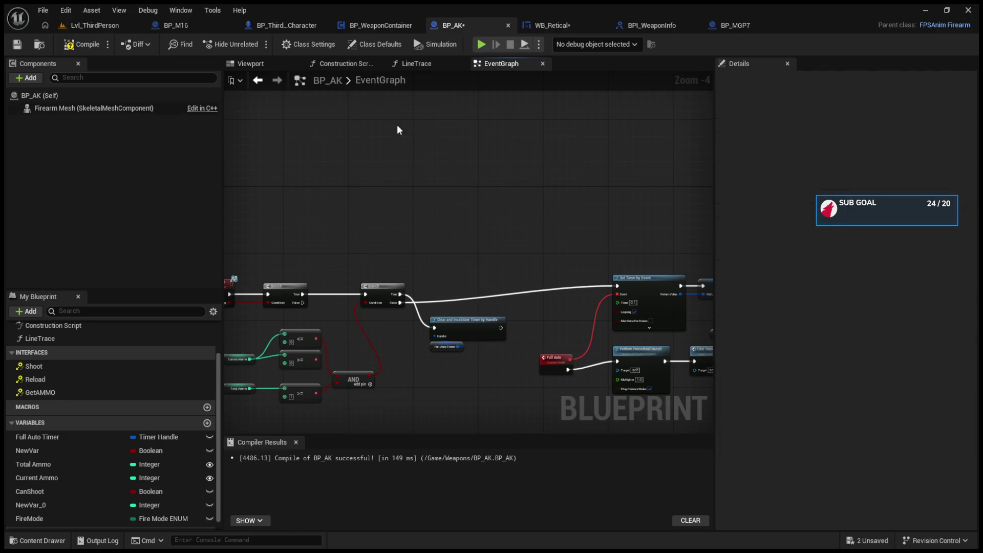
- Review BP_AK's class settings and defaults, then Save All from the level editor
click(314, 45)
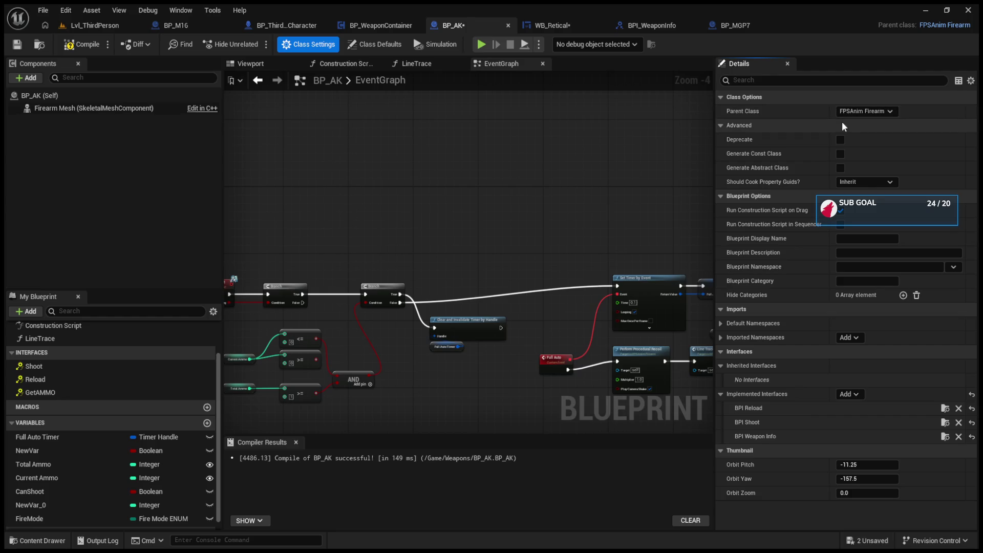
click(367, 44)
click(324, 45)
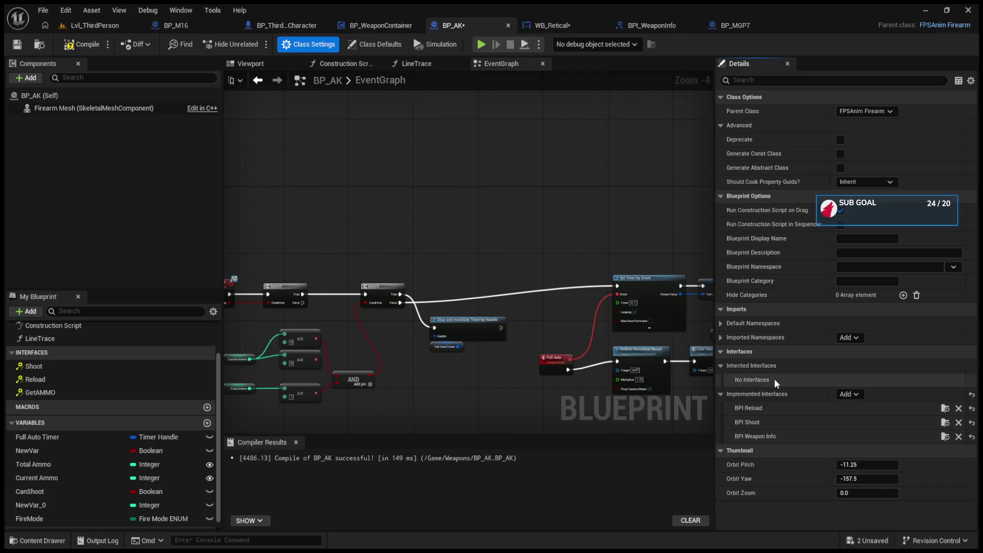
click(404, 216)
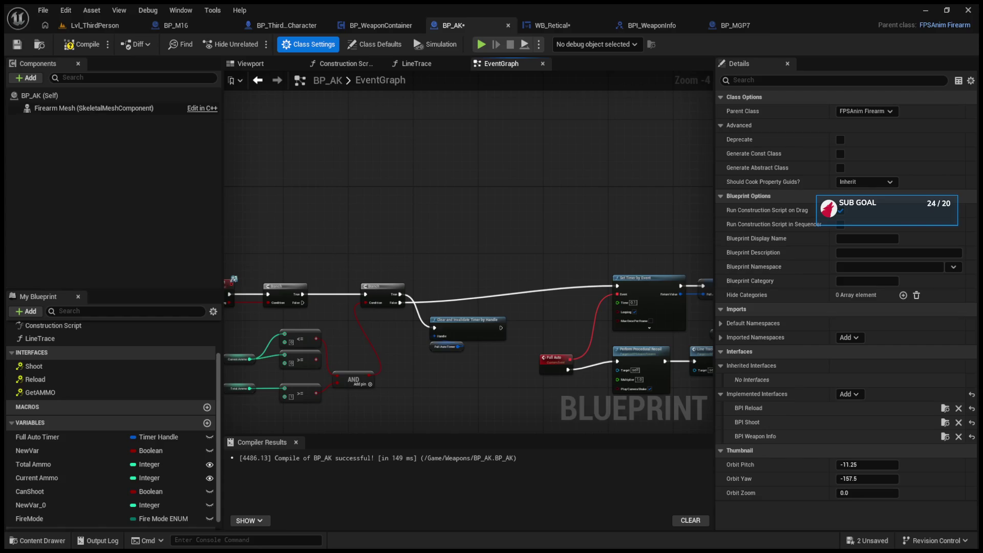
click(95, 26)
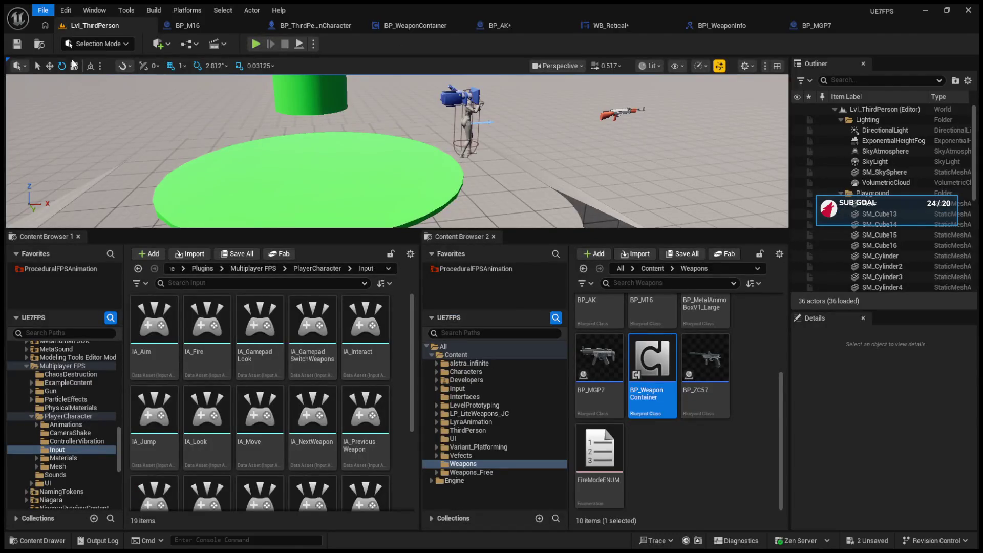
key(ctrl+shift+s)
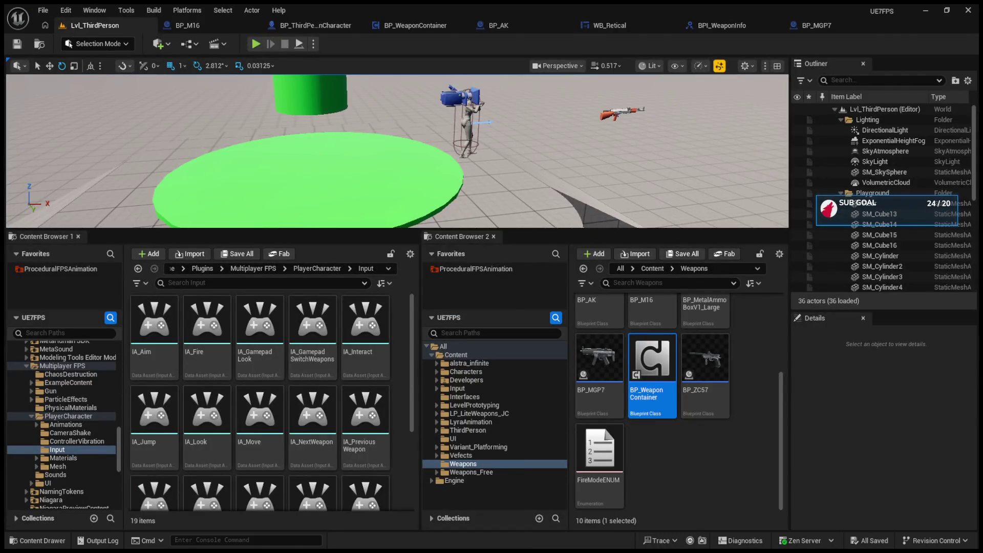
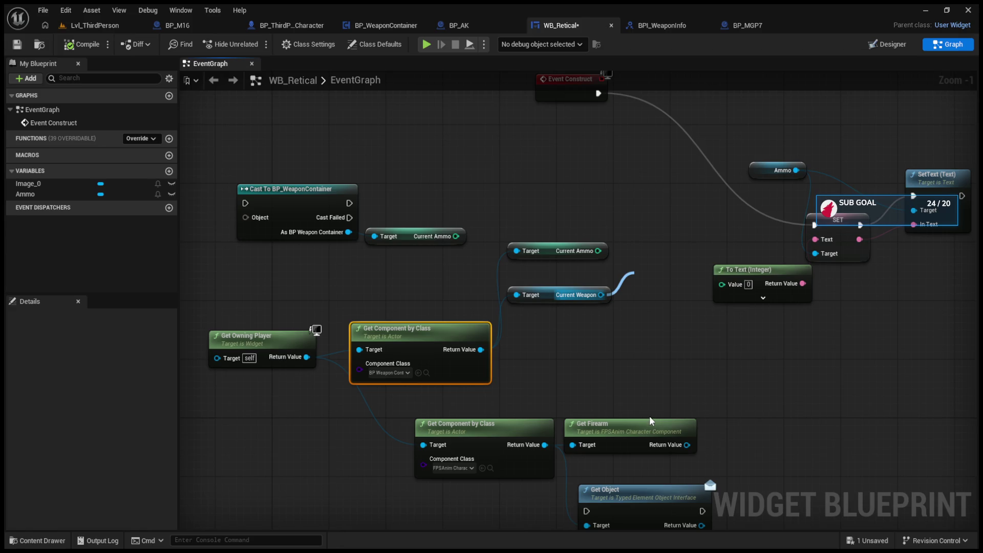
- Drop the loose Current Weapon wire in WB_Retical and switch to BP_ThirdPersonCharacter
click(570, 365)
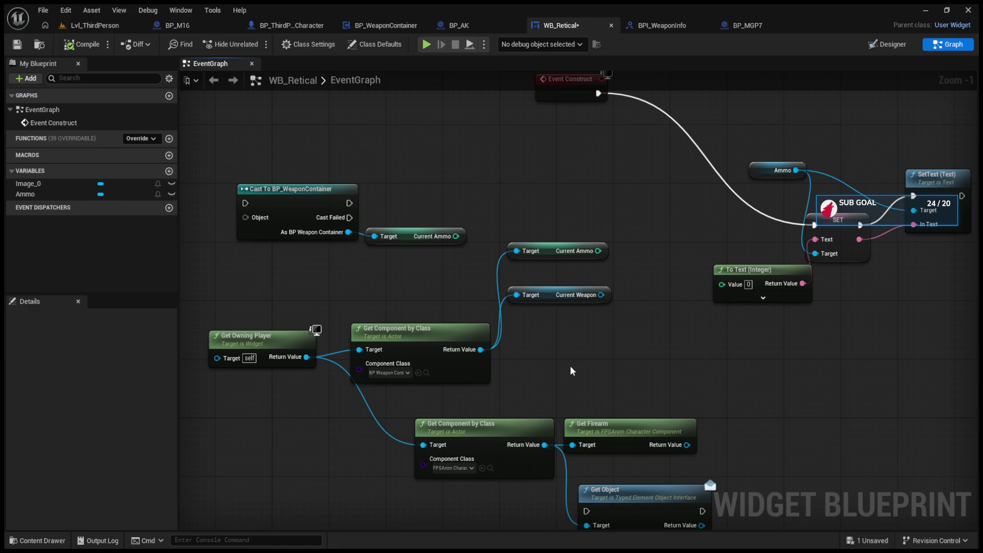
click(258, 23)
- Zoom to the BeginPlay chain and pull wires out of the BP Weapon Container output pin
scroll(500, 213, down, 5)
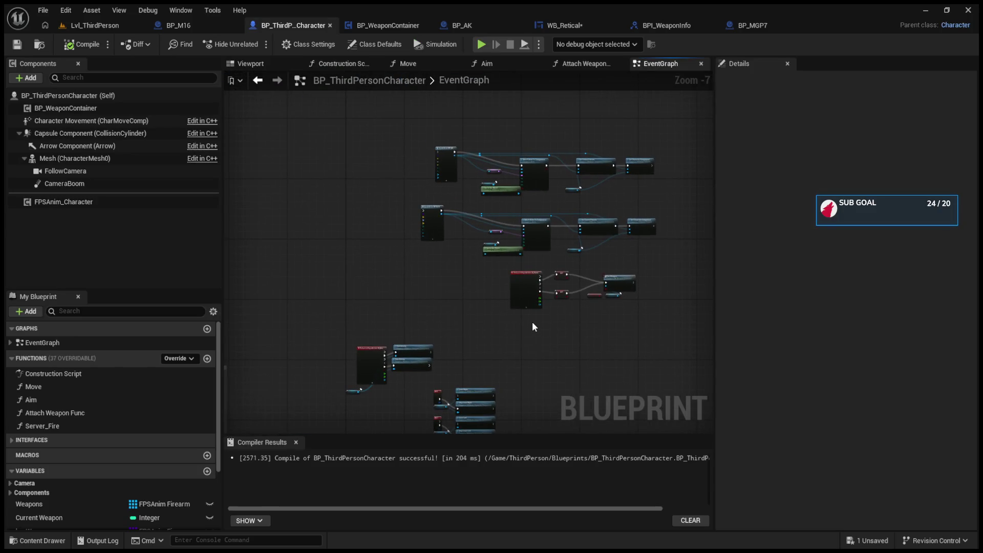
scroll(532, 321, down, 4)
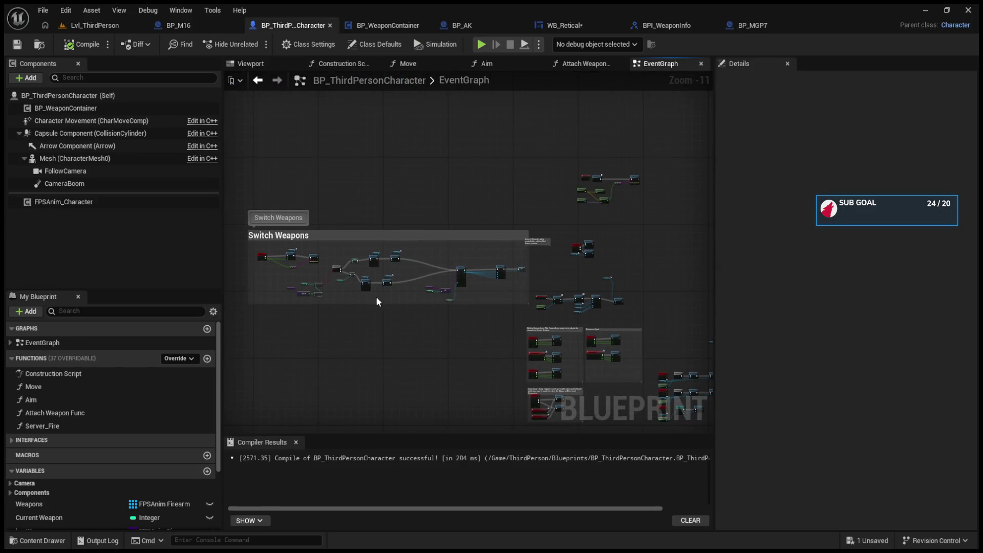
scroll(378, 301, up, 7)
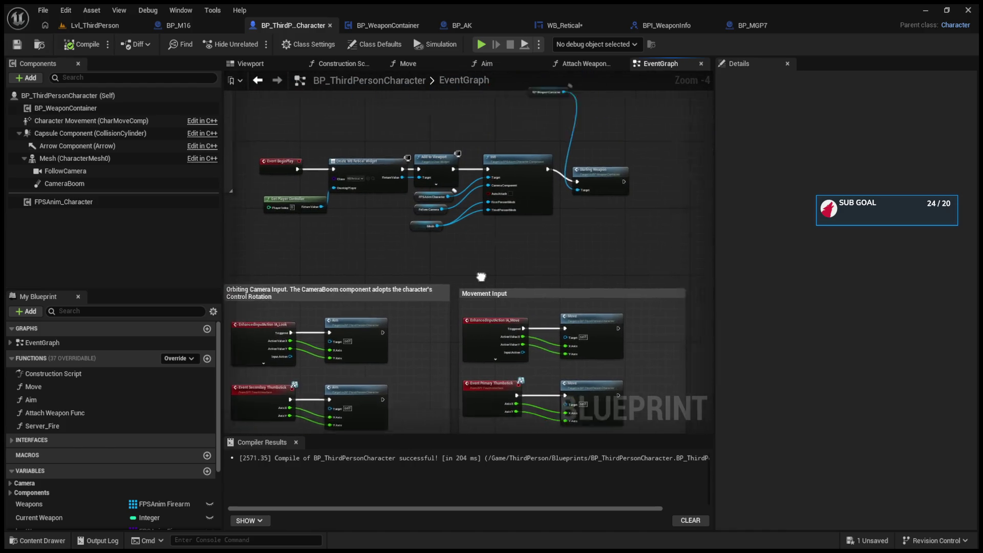
scroll(481, 276, up, 3)
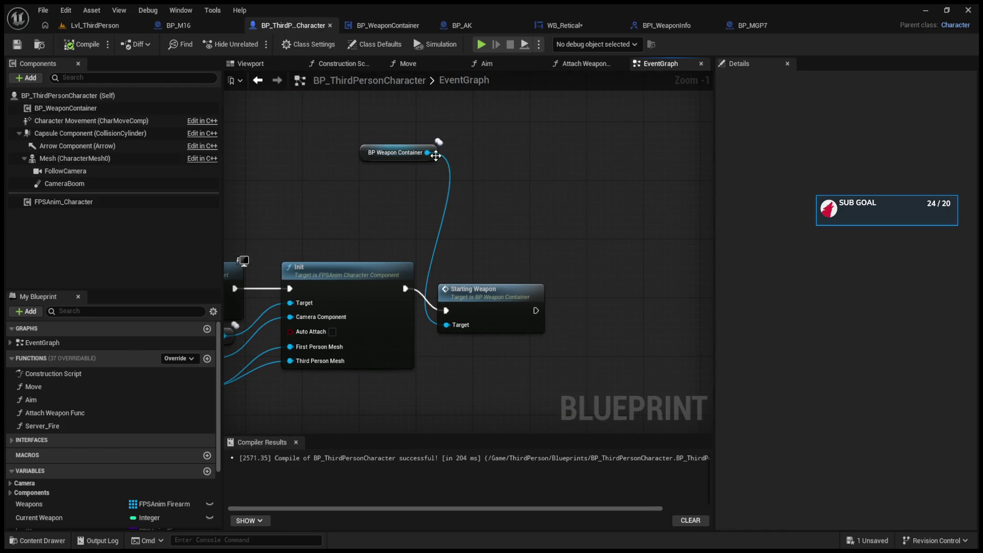
mouse_move(428, 154)
mouse_down()
mouse_move(606, 290)
mouse_move(564, 256)
mouse_up()
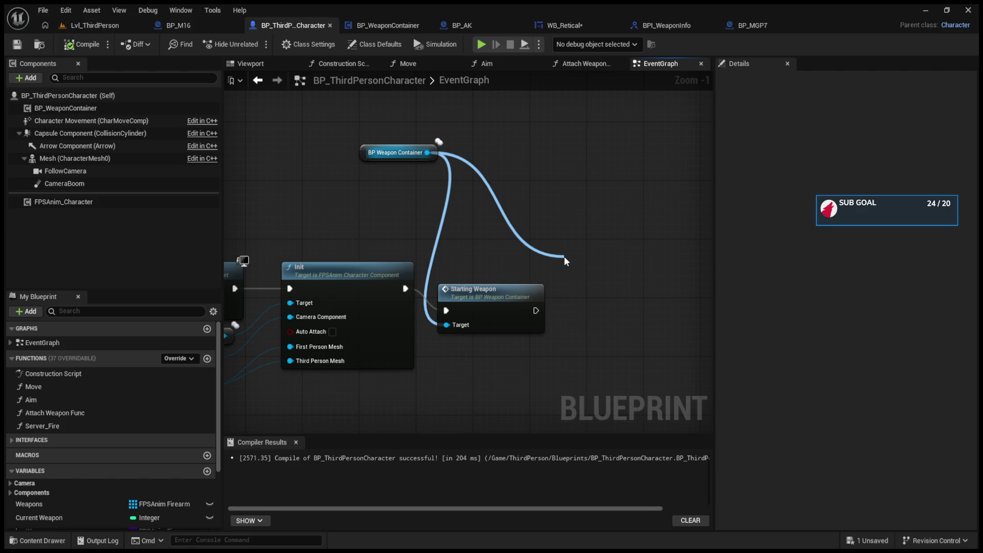
drag(564, 256, 564, 256)
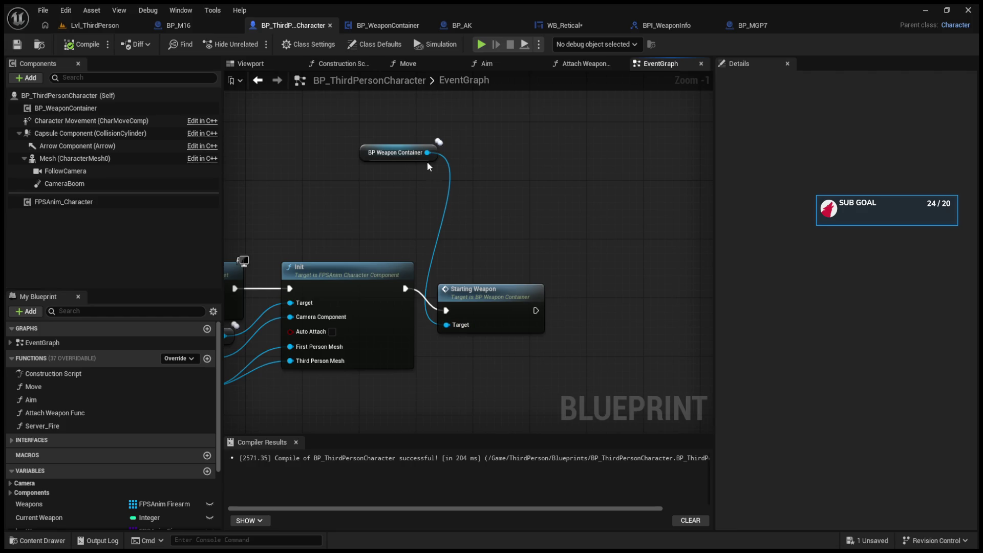
drag(427, 152, 502, 192)
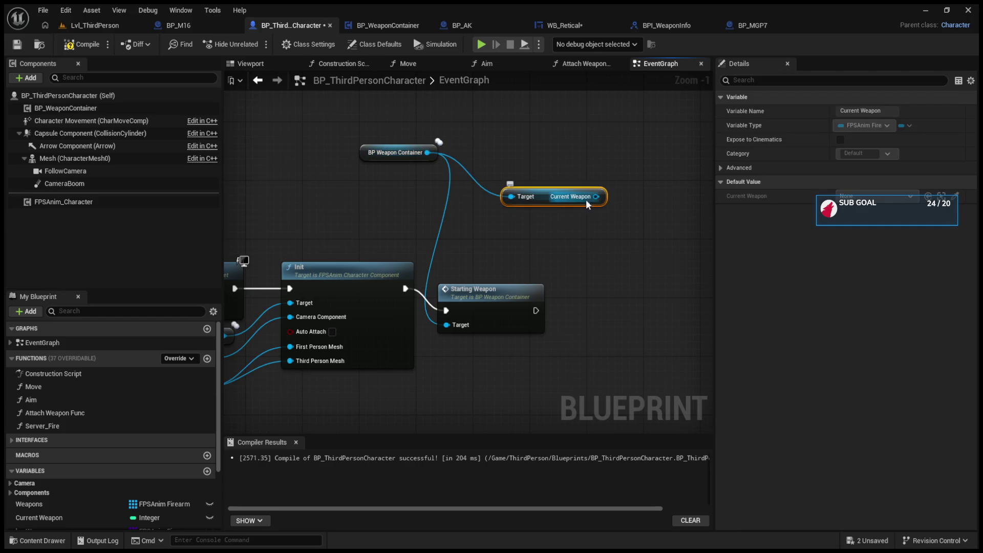
- Add a trial Current Weapon getter and Get AMMO call, then delete both nodes
drag(597, 197, 598, 263)
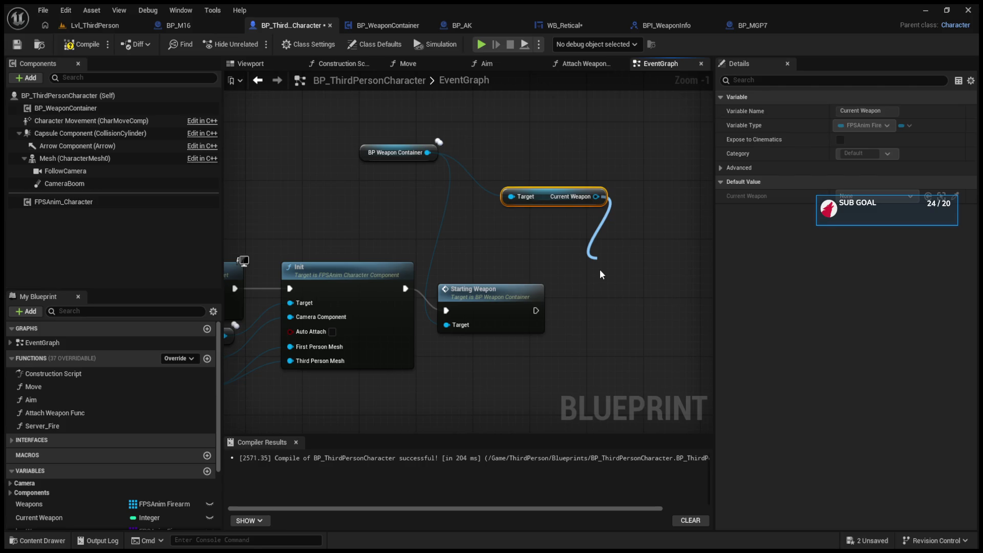
key(Return)
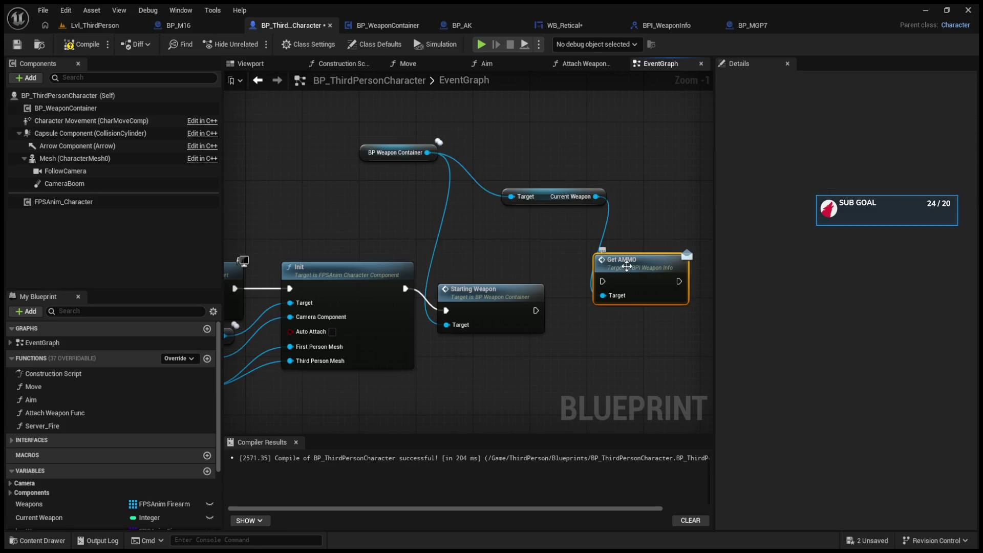
key(Delete)
click(600, 199)
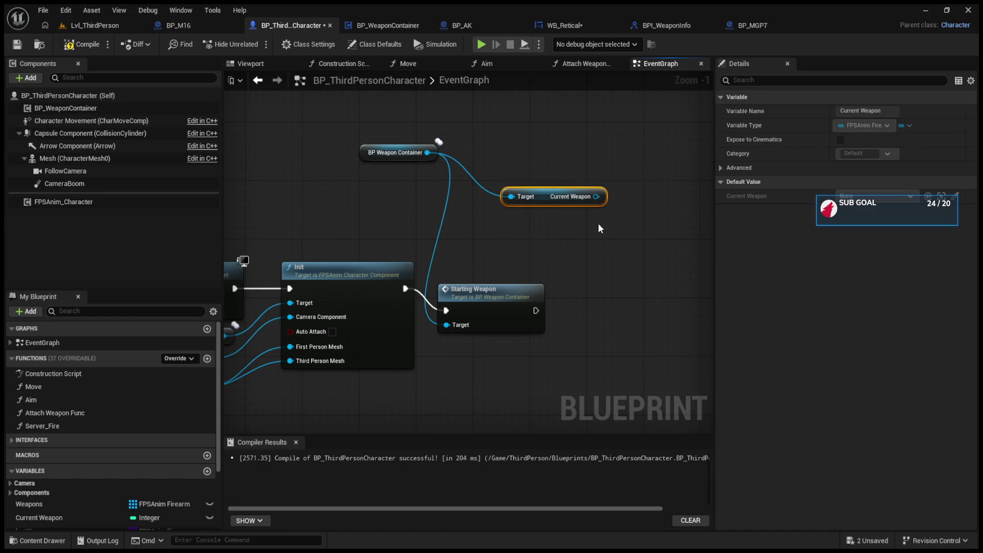
key(Delete)
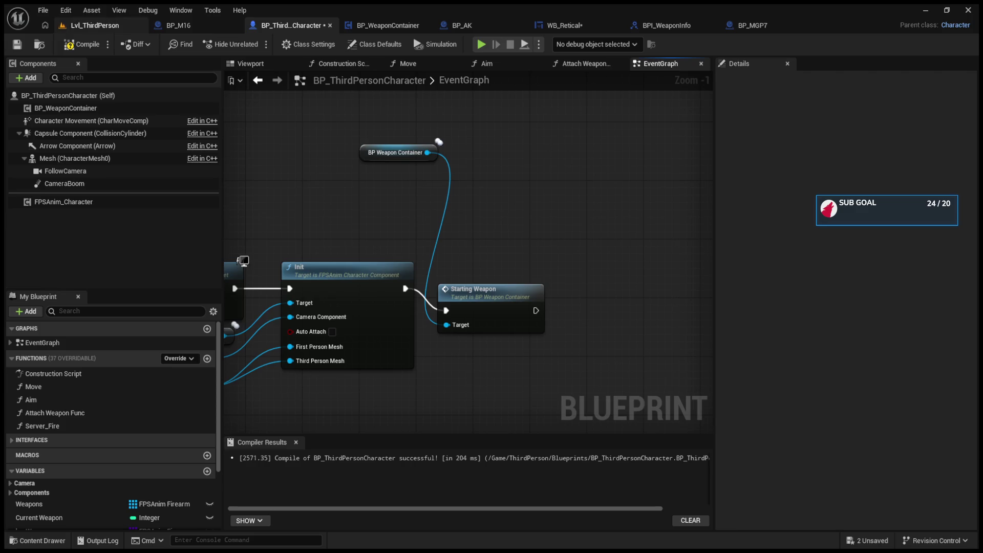
- Glance at BP_M16, check the Starting Weapon node in the character graph, then open BP_AK
click(174, 24)
click(293, 24)
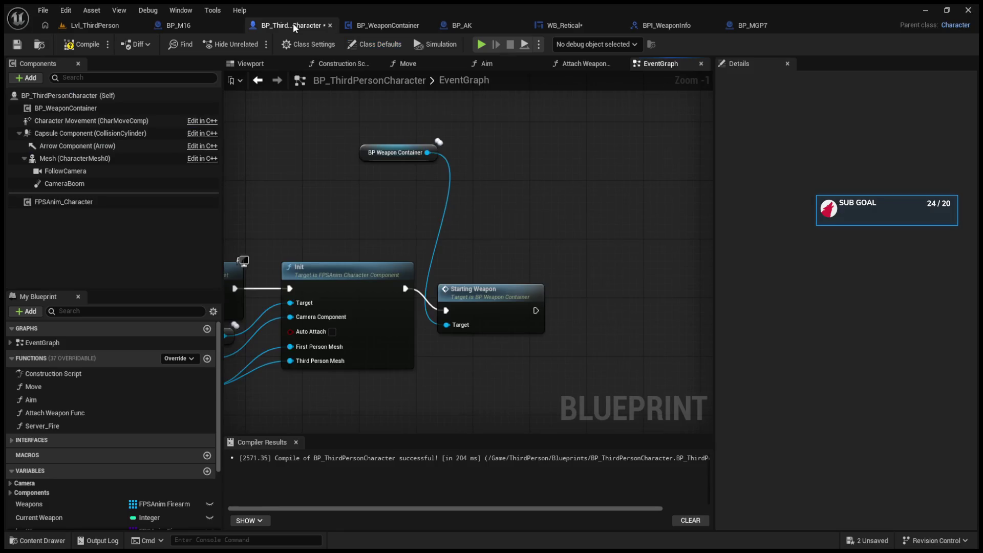
scroll(445, 236, down, 3)
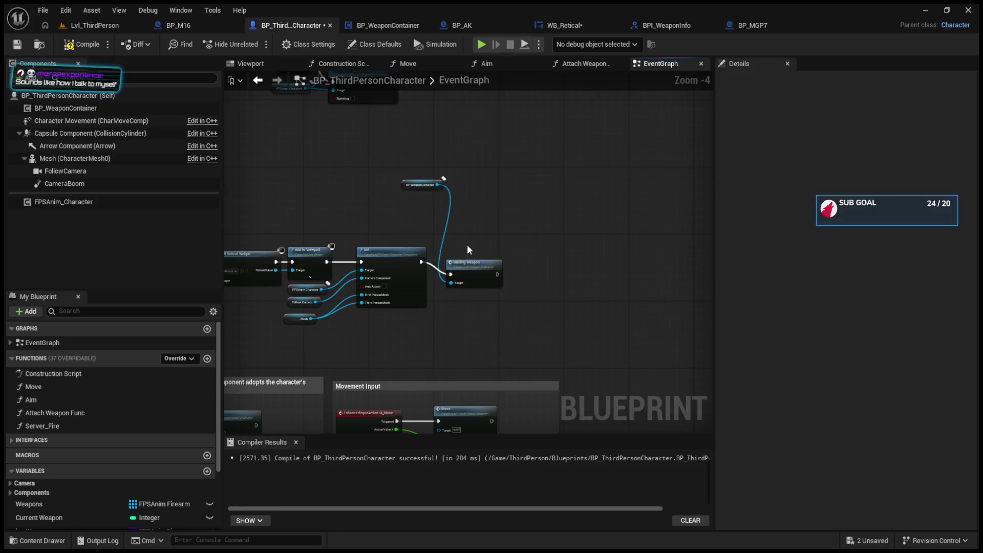
click(467, 256)
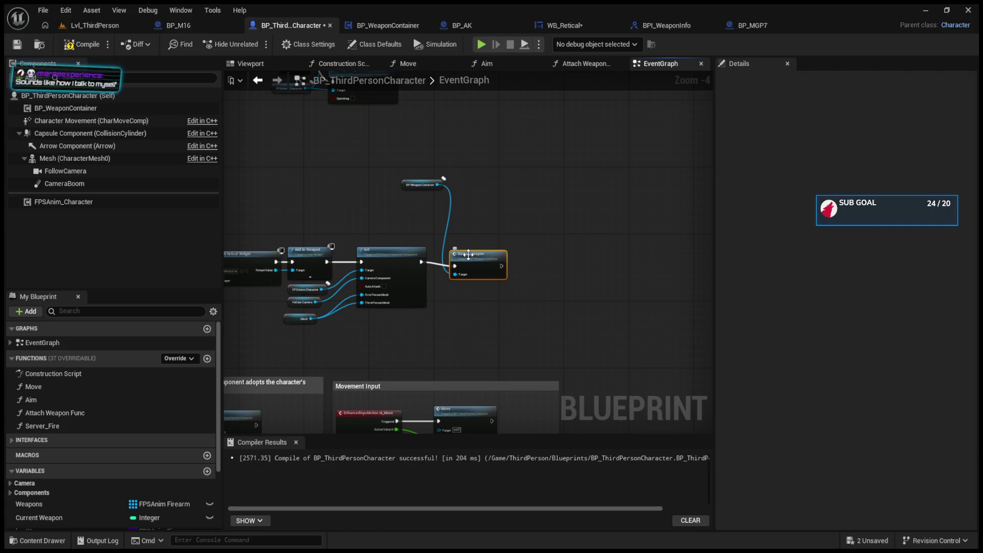
click(451, 26)
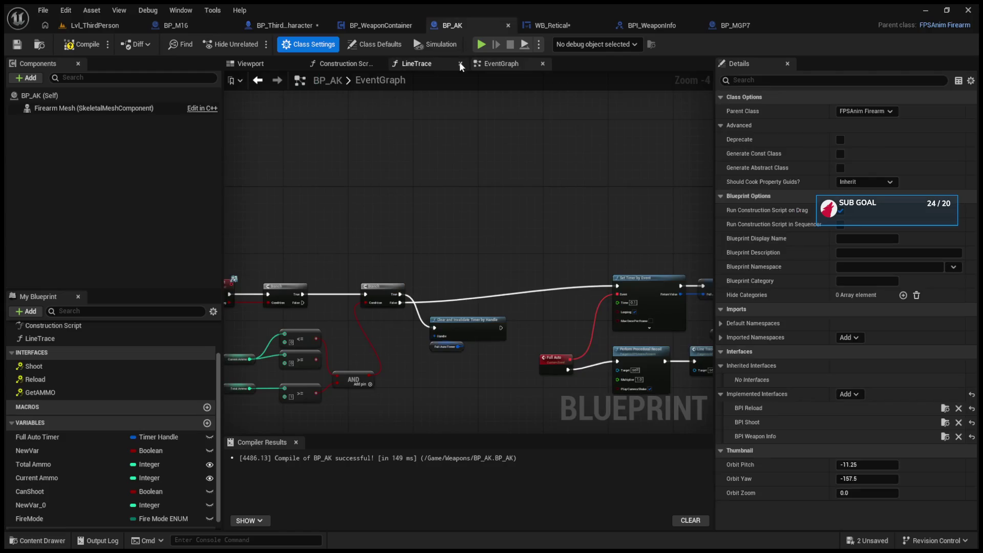
- Locate and delete the Perform Procedural Recoil node in BP_AK's event graph
scroll(410, 292, down, 5)
scroll(397, 294, up, 9)
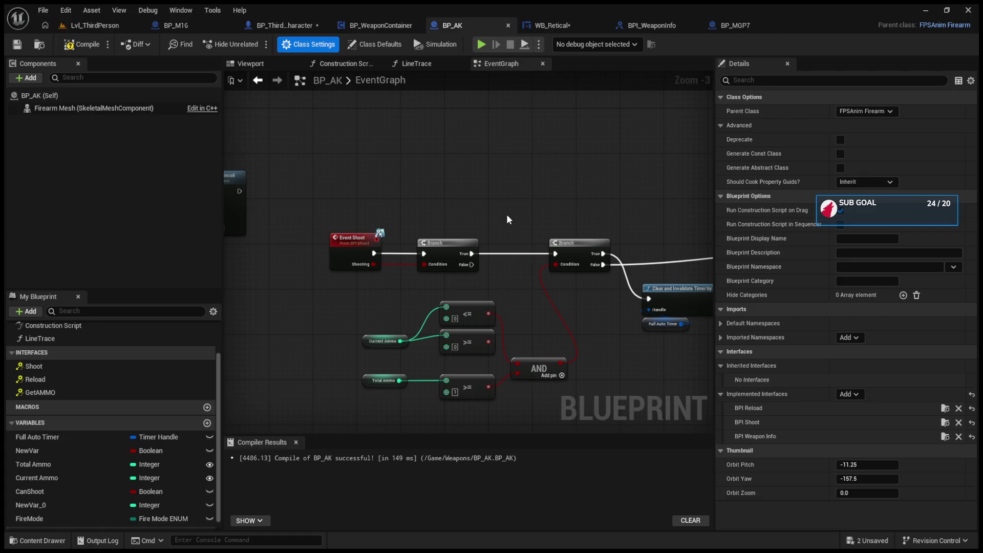
drag(506, 214, 624, 252)
scroll(497, 223, down, 5)
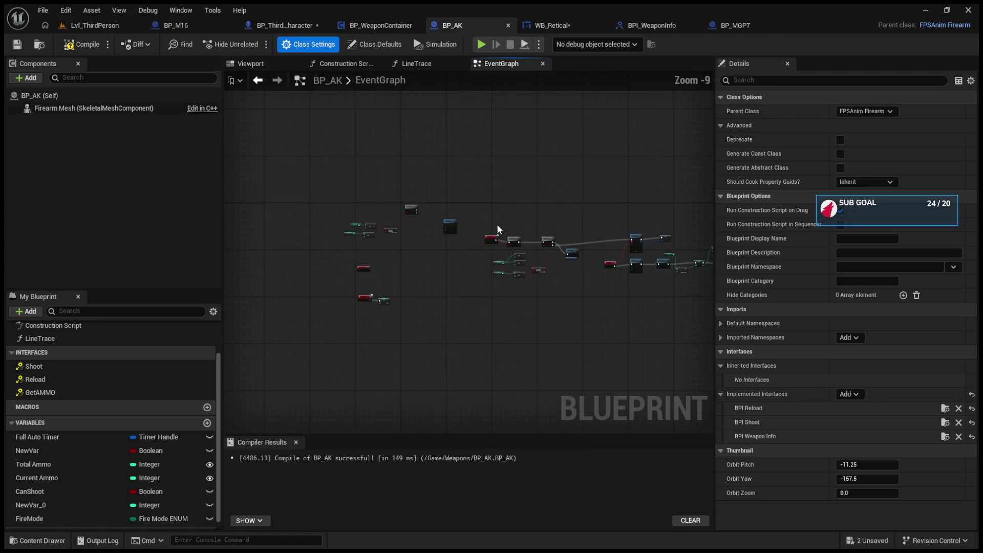
scroll(496, 223, up, 5)
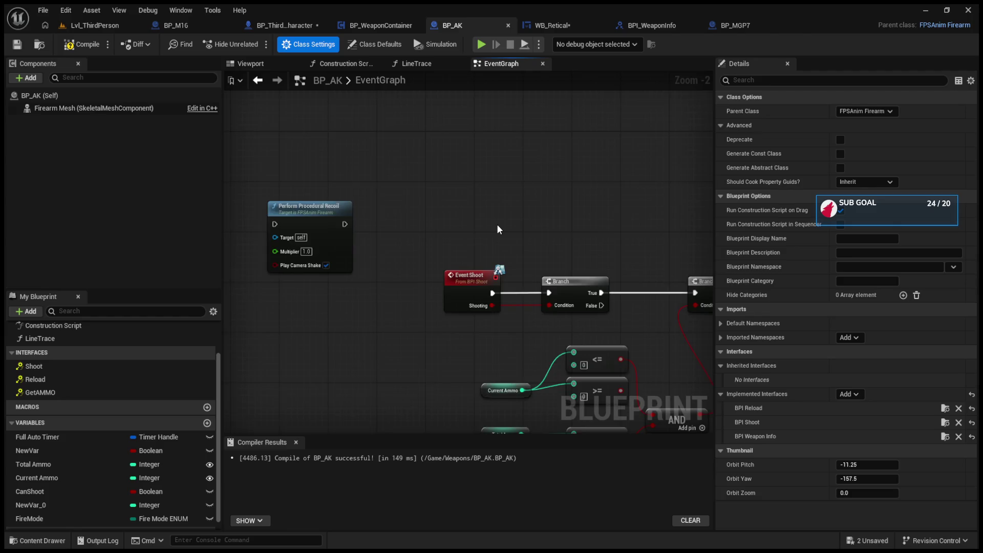
scroll(498, 226, down, 2)
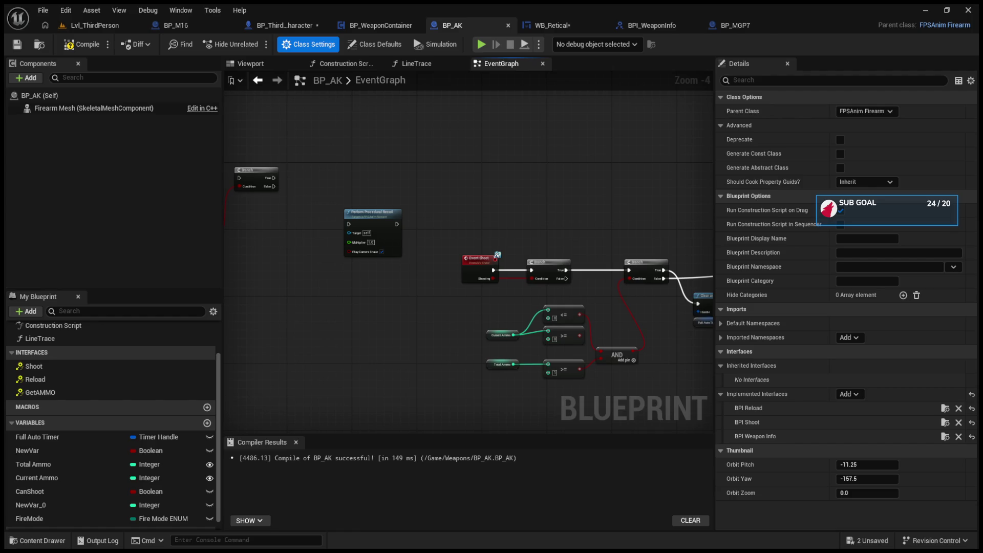
scroll(621, 204, down, 2)
drag(503, 203, 561, 241)
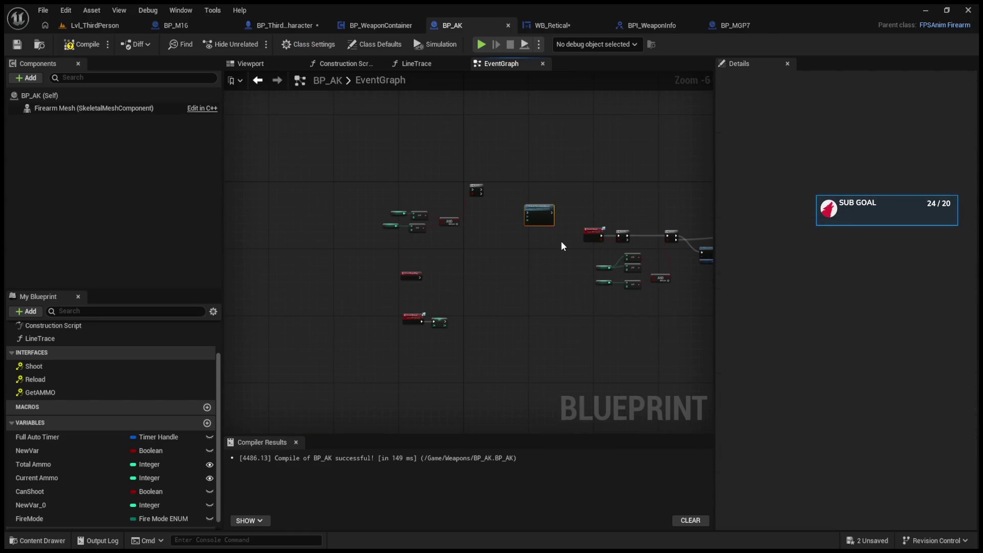
key(Delete)
- Review the branch chain after Event Shoot, then return to BP_ThirdPersonCharacter
scroll(584, 253, up, 4)
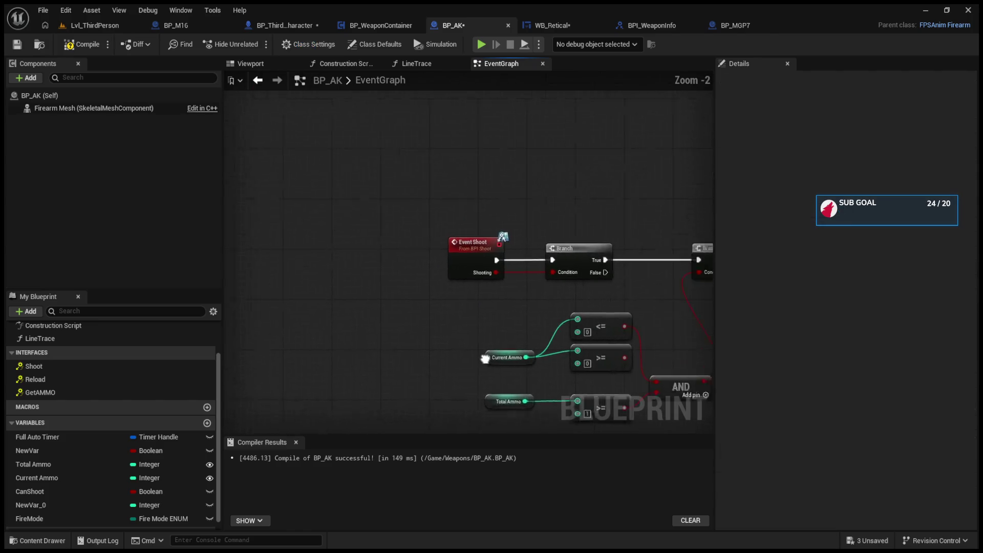
drag(485, 358, 470, 374)
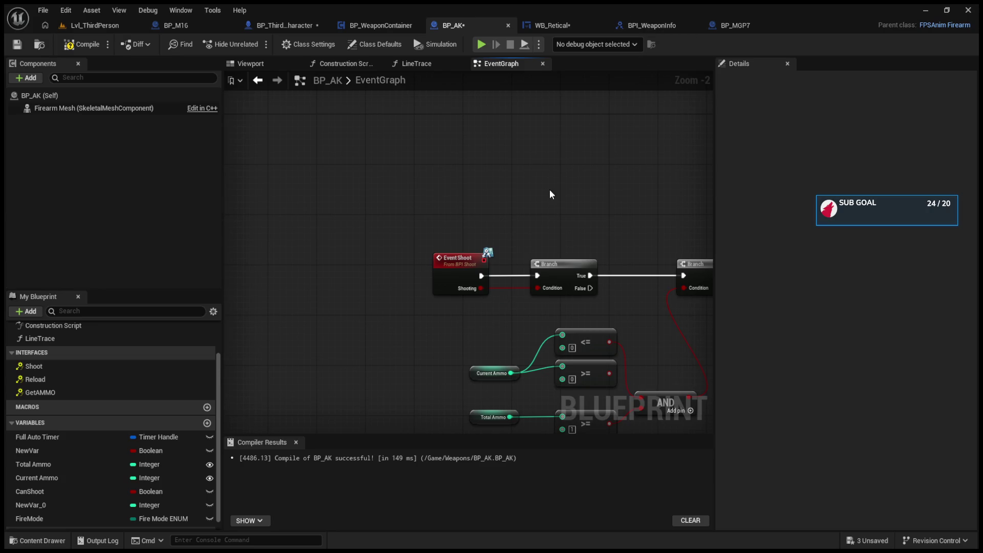
drag(549, 190, 441, 219)
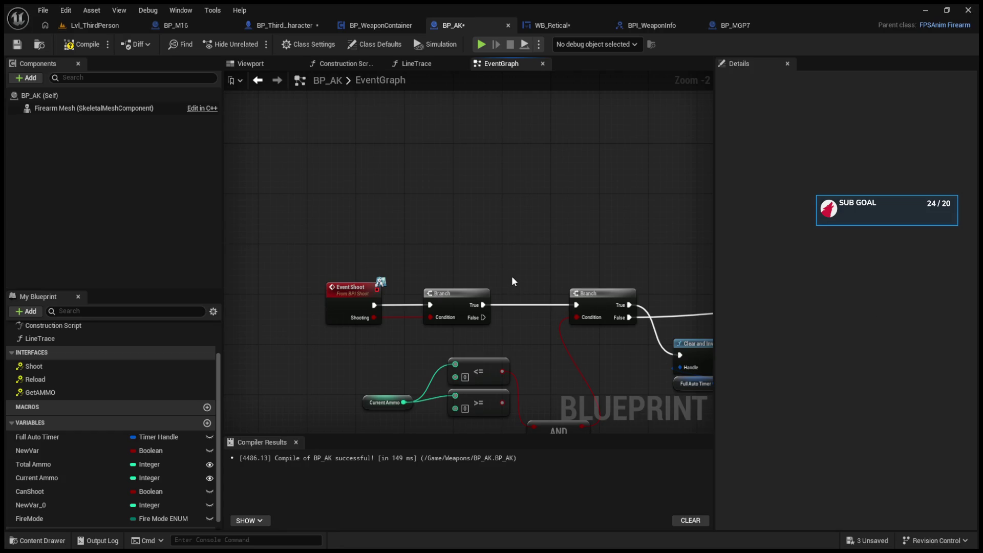
click(368, 30)
click(306, 28)
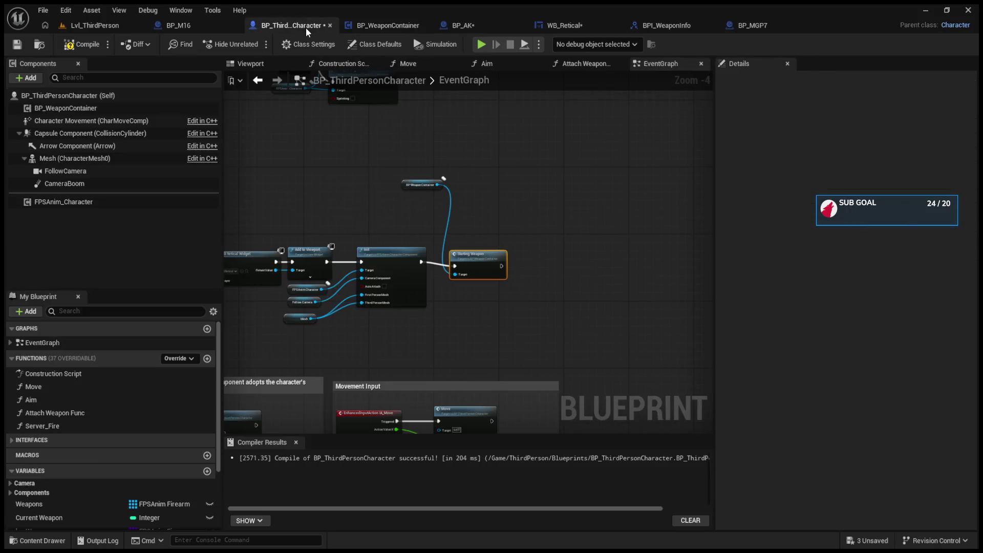
- Survey the character event graph, including the IA_Shoot, Fire Weapon and Left Shift sprinting nodes
mouse_move(423, 205)
mouse_down()
mouse_move(437, 234)
mouse_move(561, 262)
mouse_move(334, 259)
mouse_up()
scroll(437, 234, up, 4)
scroll(423, 242, down, 4)
scroll(607, 245, up, 3)
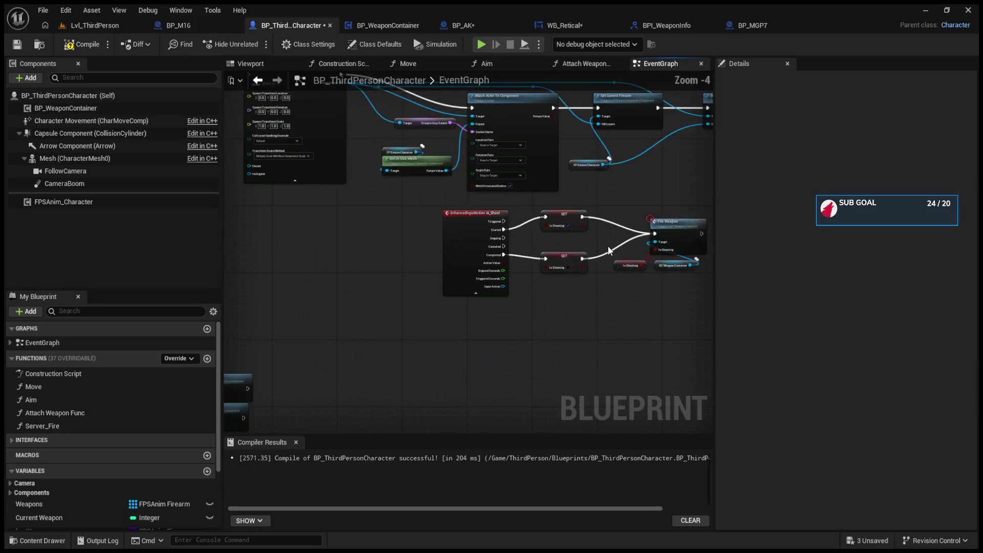
drag(607, 246, 484, 251)
scroll(483, 251, down, 6)
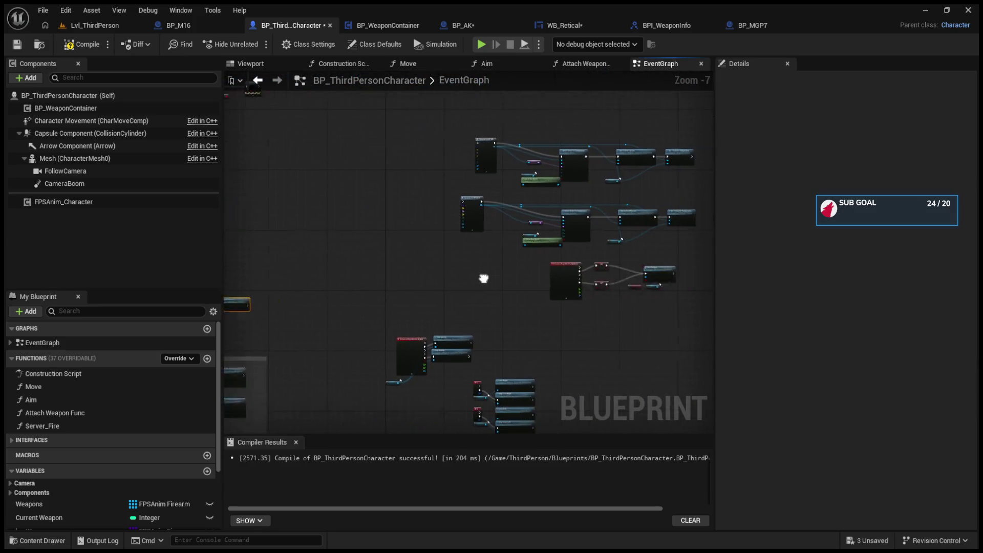
scroll(582, 256, up, 6)
scroll(423, 285, down, 7)
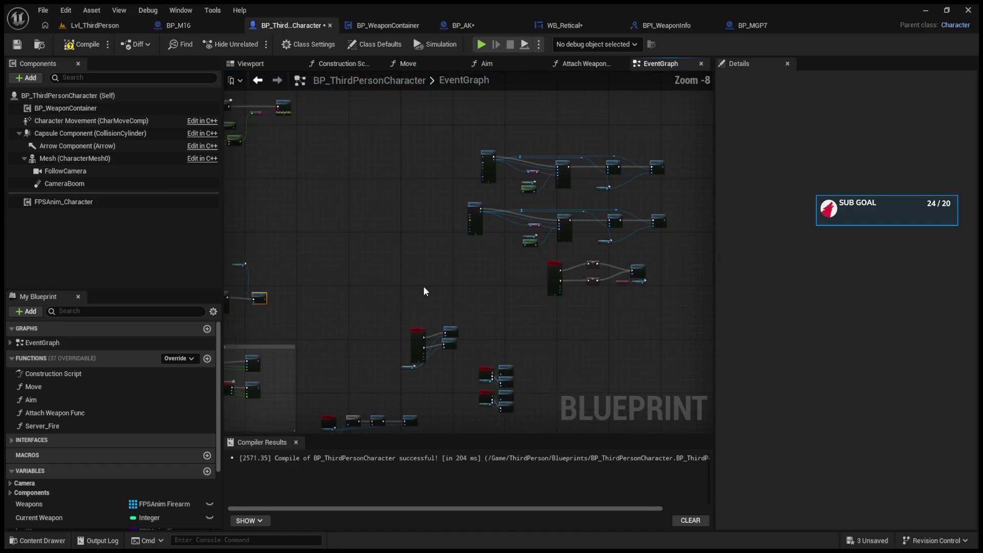
mouse_move(423, 286)
mouse_down()
mouse_move(503, 344)
mouse_move(355, 271)
mouse_up()
scroll(459, 320, up, 6)
scroll(357, 276, down, 5)
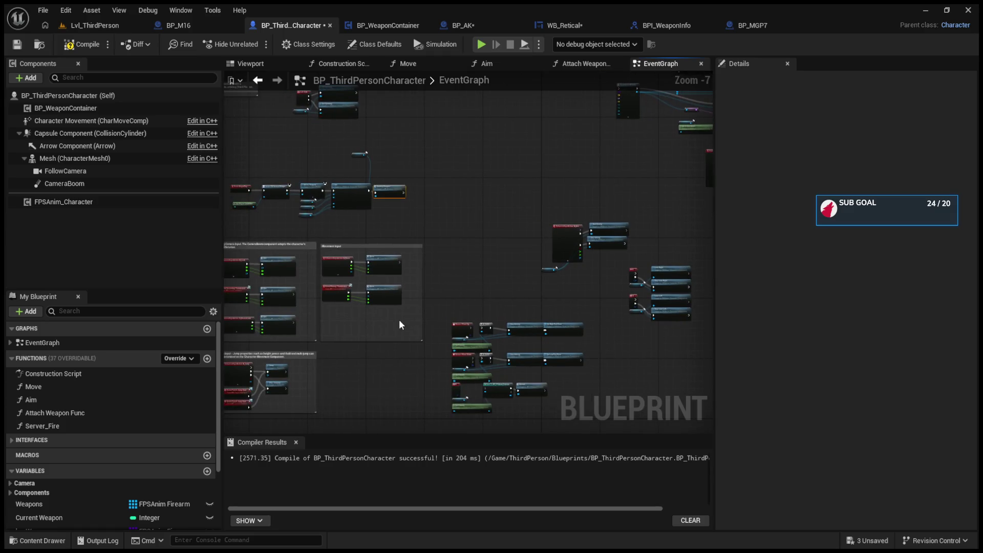
scroll(425, 241, up, 6)
drag(506, 390, 414, 287)
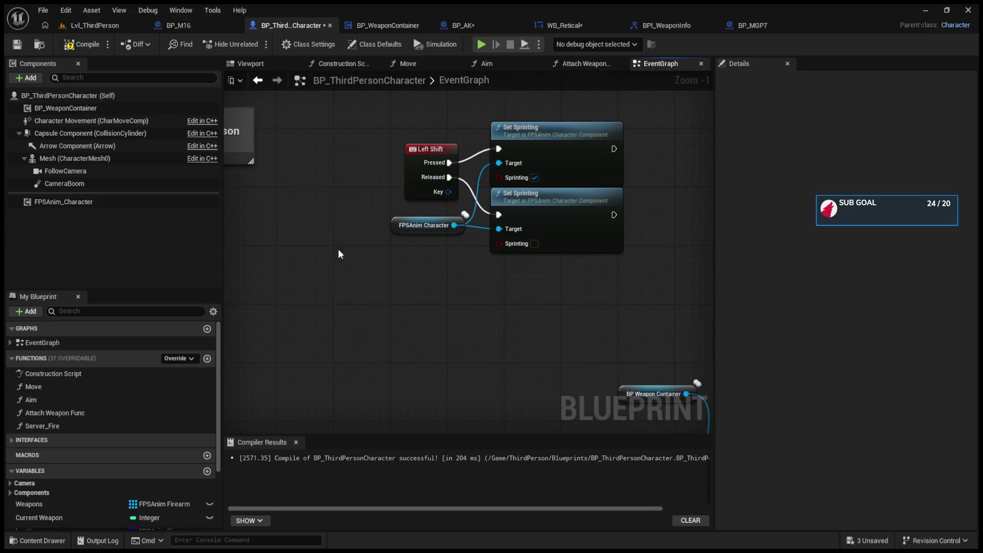
- Add an FPSAnim_Character getter with Get Firearm and Set Current Firearm nodes beneath it
mouse_move(78, 200)
mouse_down()
mouse_move(354, 306)
mouse_move(428, 308)
mouse_up()
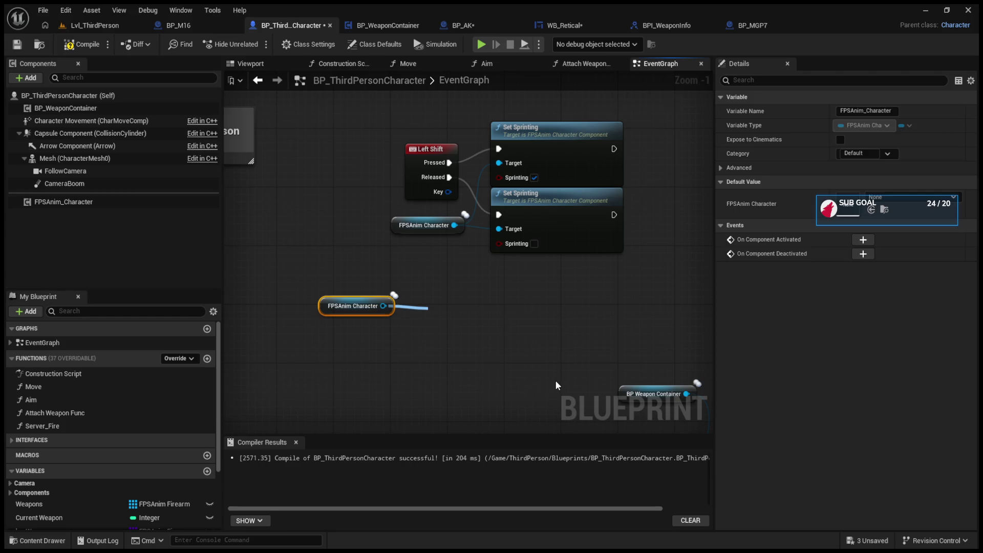
drag(549, 332, 622, 319)
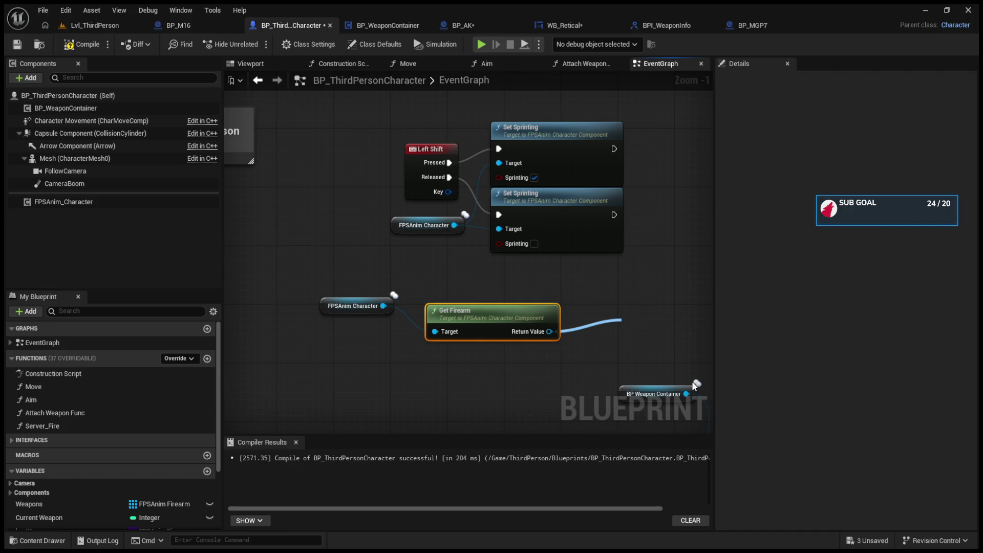
click(626, 301)
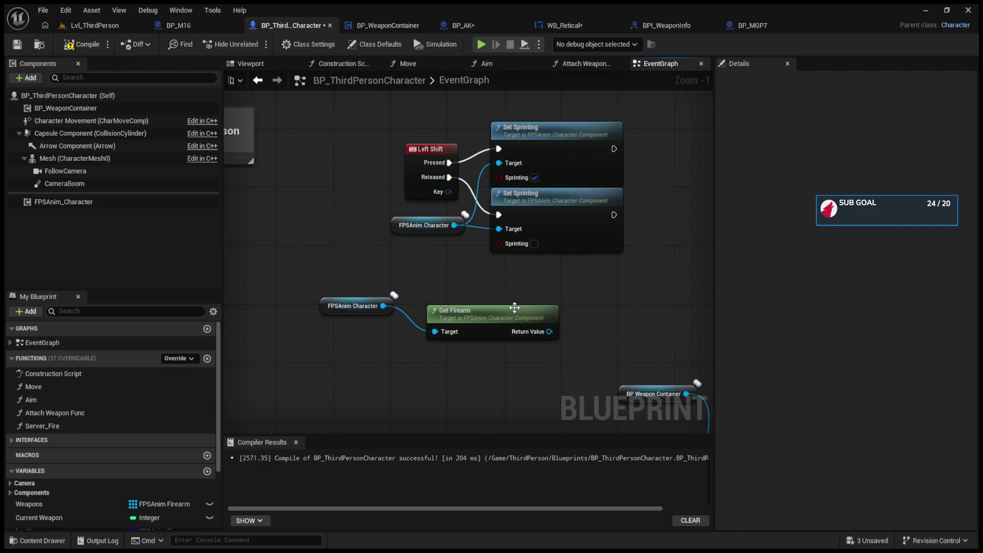
drag(519, 313, 512, 298)
drag(383, 306, 425, 381)
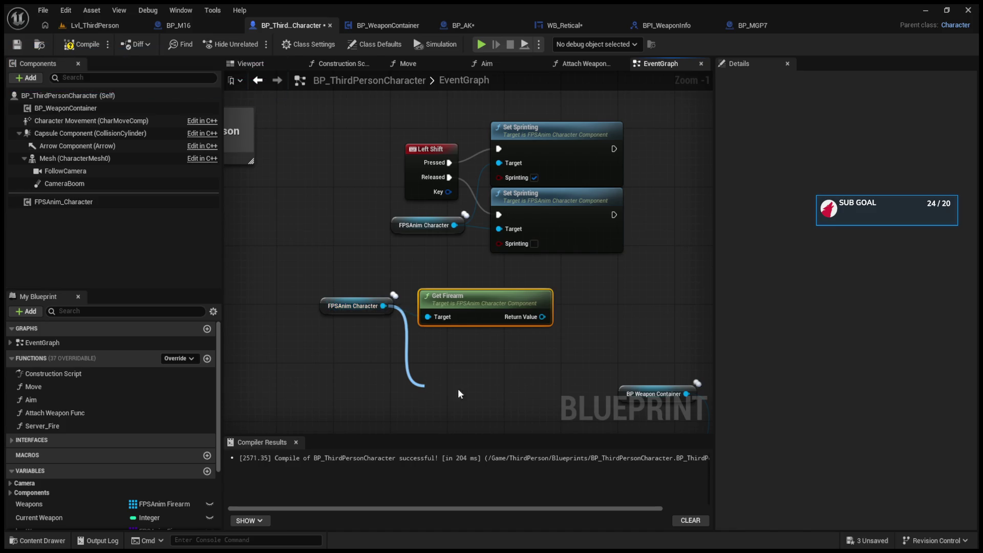
click(501, 287)
drag(465, 330, 473, 292)
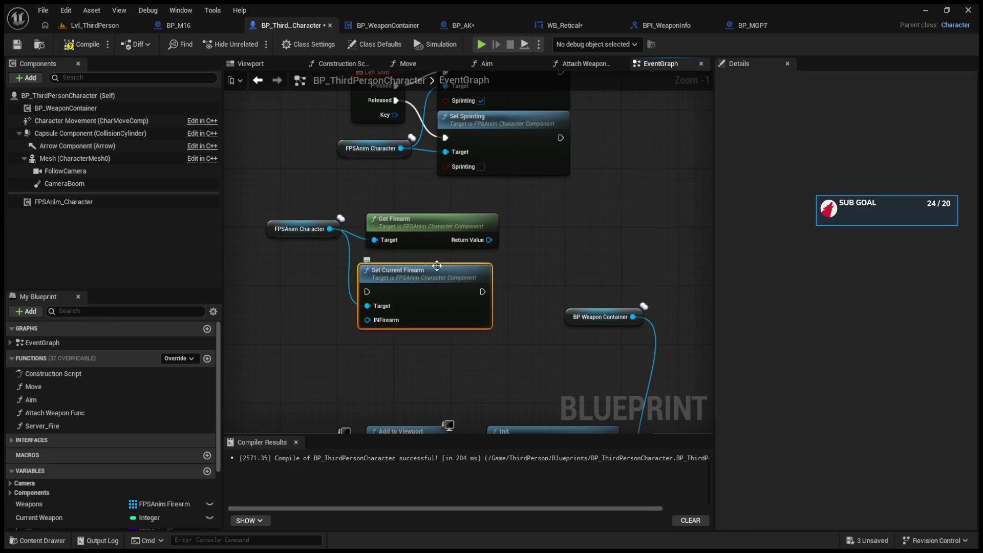
- Delete the three trial firearm nodes and open BP_WeaponContainer's StartingWeapon graph
mouse_move(418, 225)
drag(282, 204, 369, 297)
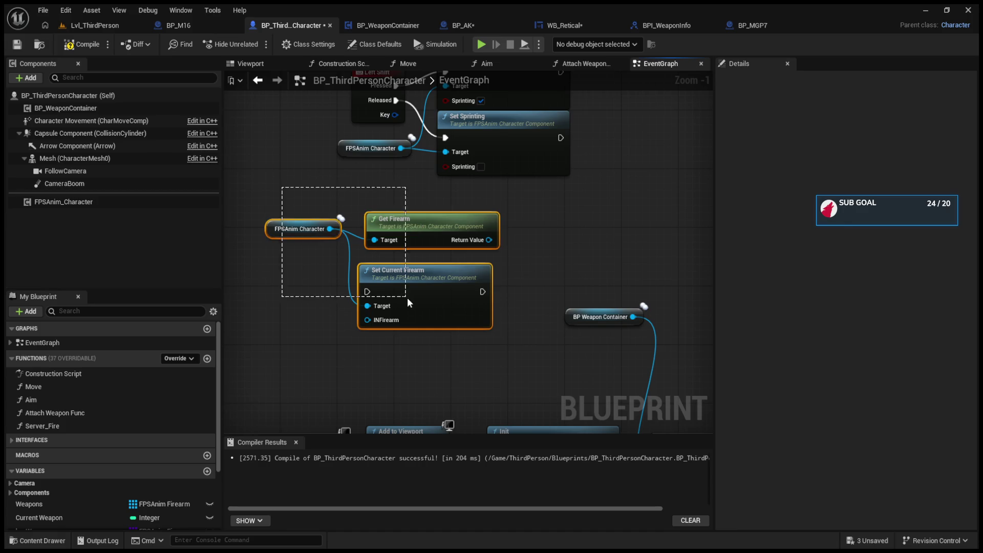
key(Delete)
click(388, 25)
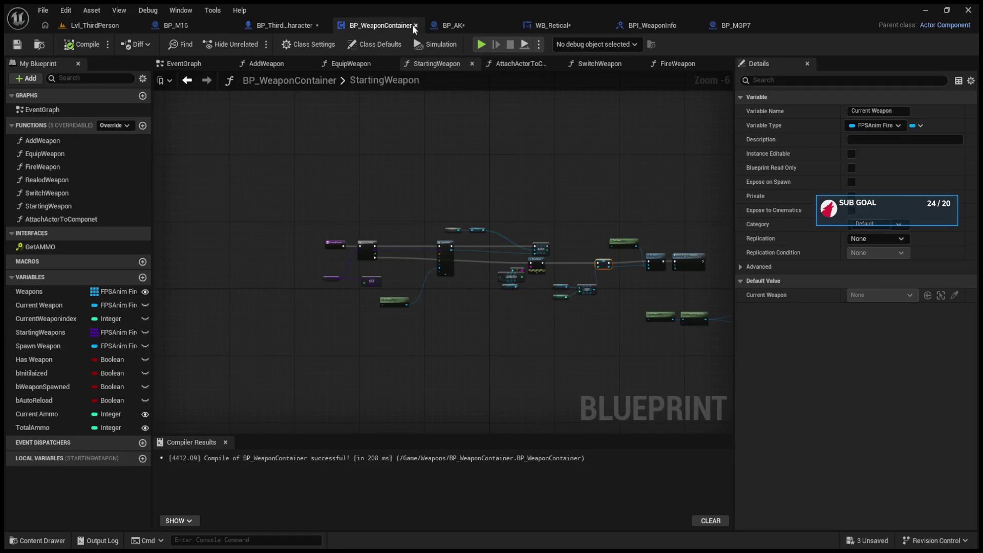
- Add Get Firearm off Get Component by Class's return value and wire it toward a Get AMMO call
scroll(538, 309, up, 5)
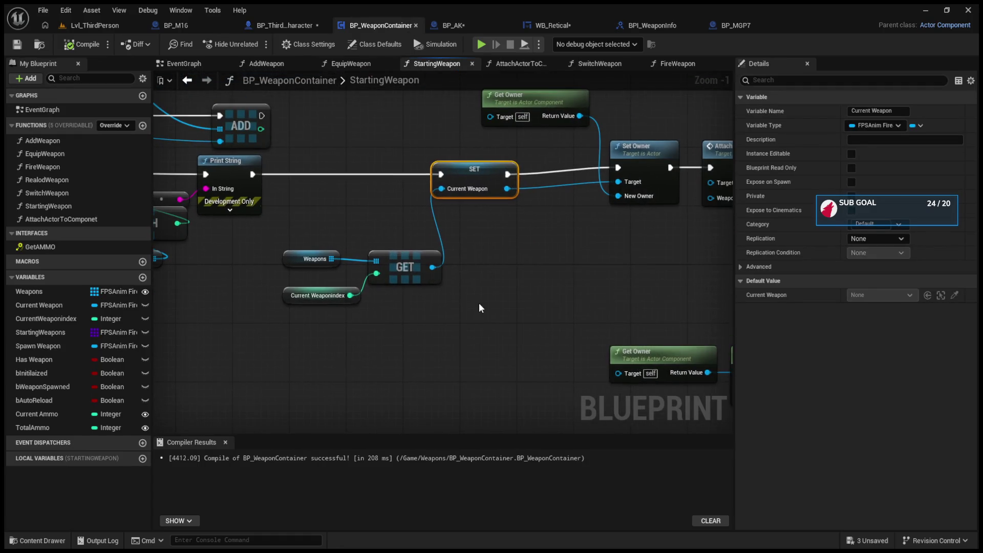
mouse_move(479, 303)
mouse_down()
mouse_move(384, 355)
mouse_move(444, 271)
mouse_move(531, 347)
mouse_move(332, 299)
mouse_move(235, 321)
mouse_up()
drag(307, 339, 317, 221)
key(Return)
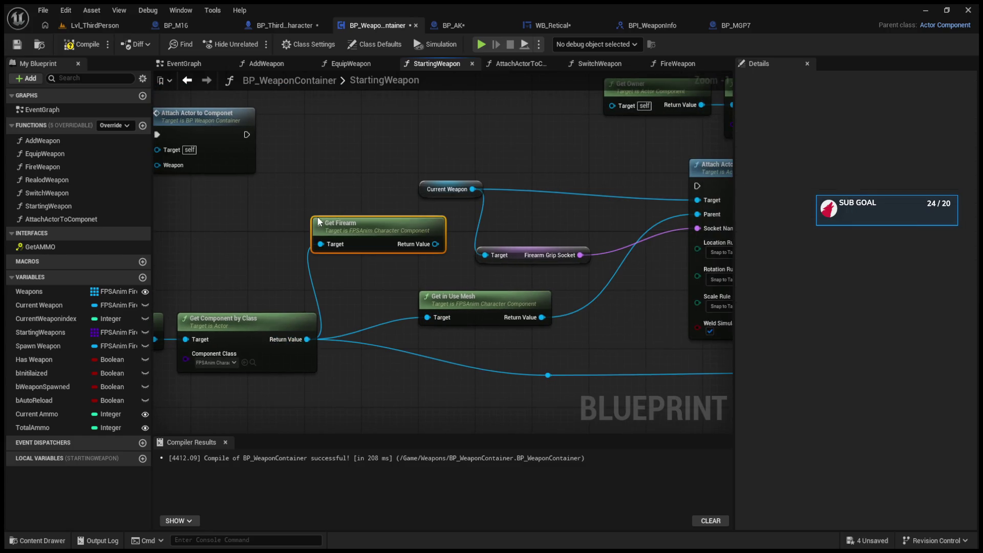
drag(372, 236, 212, 247)
mouse_move(279, 258)
mouse_down()
mouse_move(332, 160)
mouse_move(355, 146)
mouse_up()
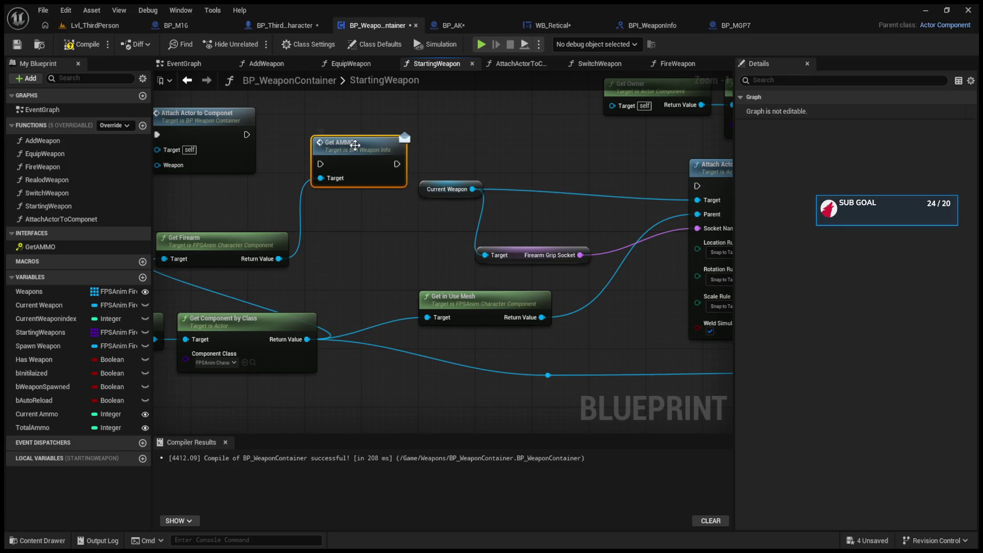